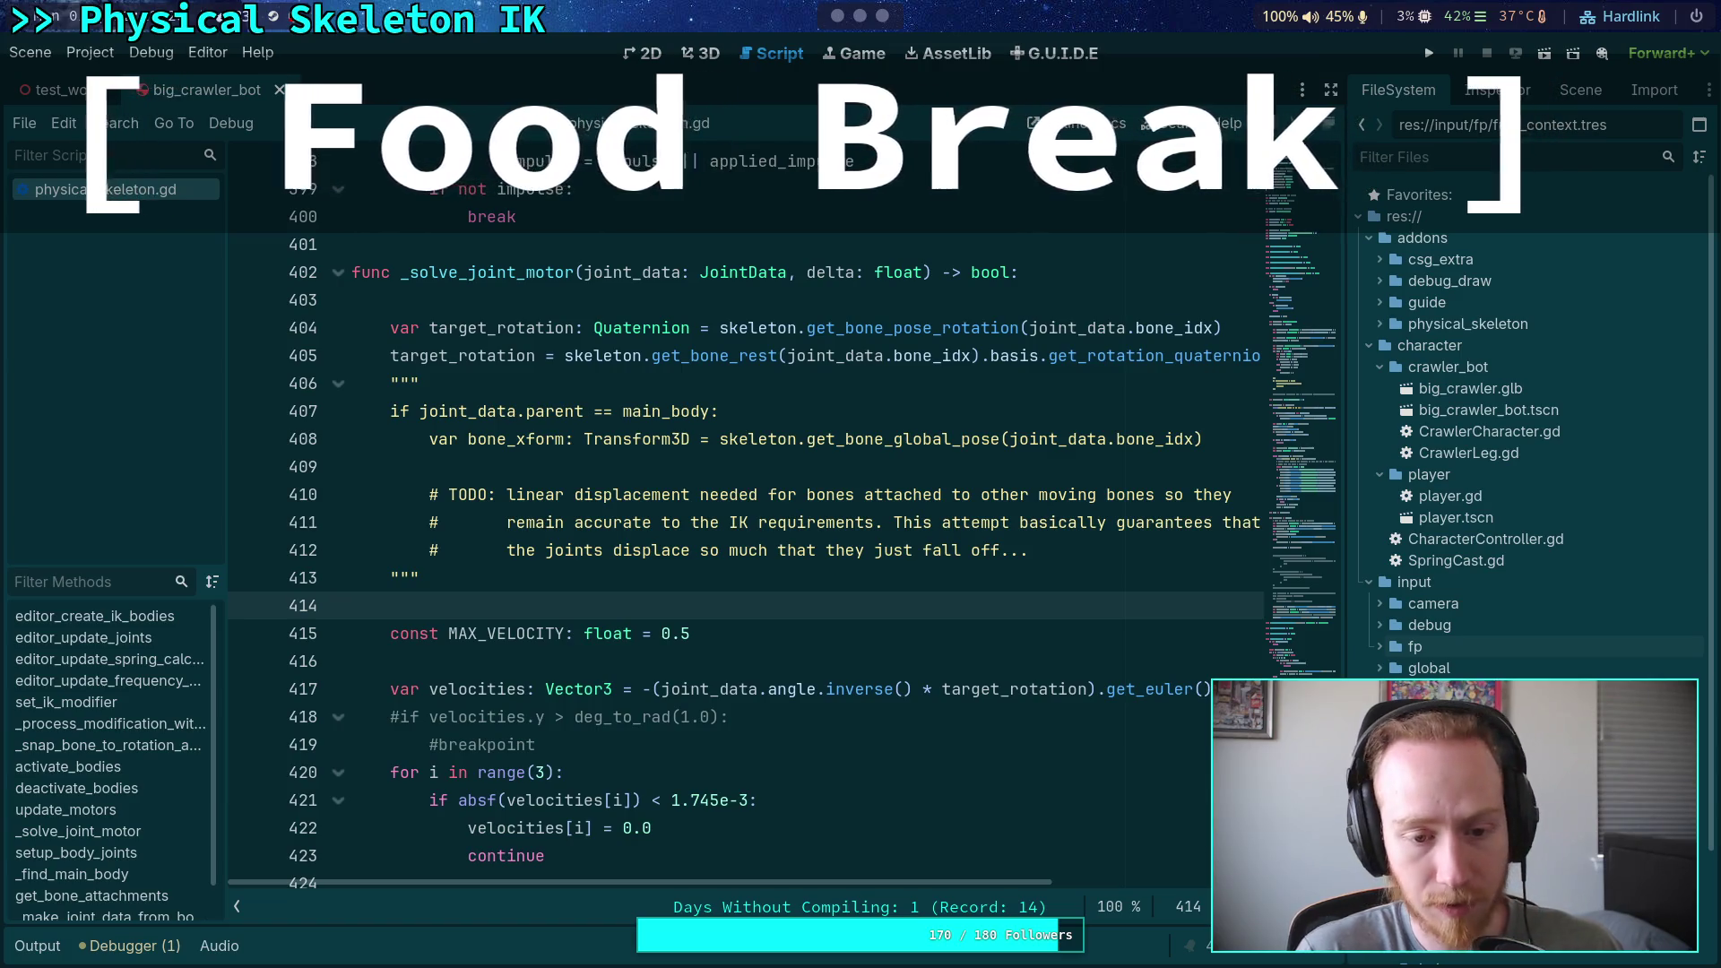
Place the caret on blank line 414 in _solve_joint_motor's main-body displacement block
click(1028, 619)
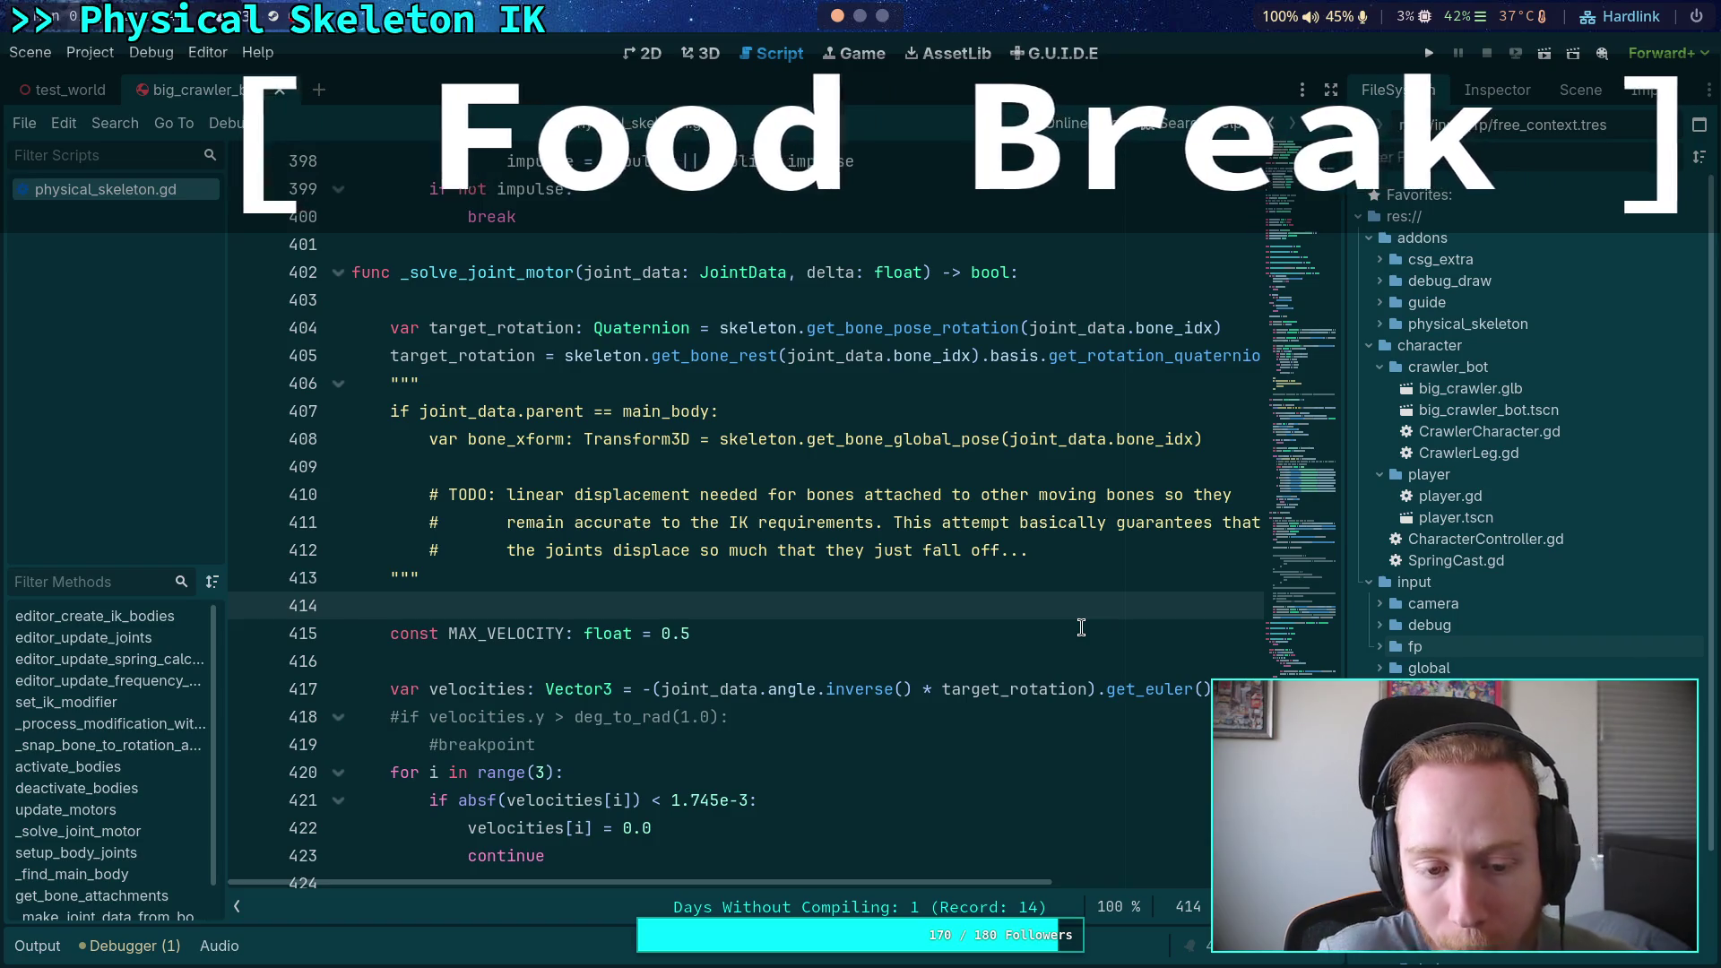
Delete the commented-out displacement block (lines 407–413) and the leftover blank line
mouse_move(426, 578)
mouse_down()
mouse_move(386, 565)
mouse_move(283, 387)
mouse_up()
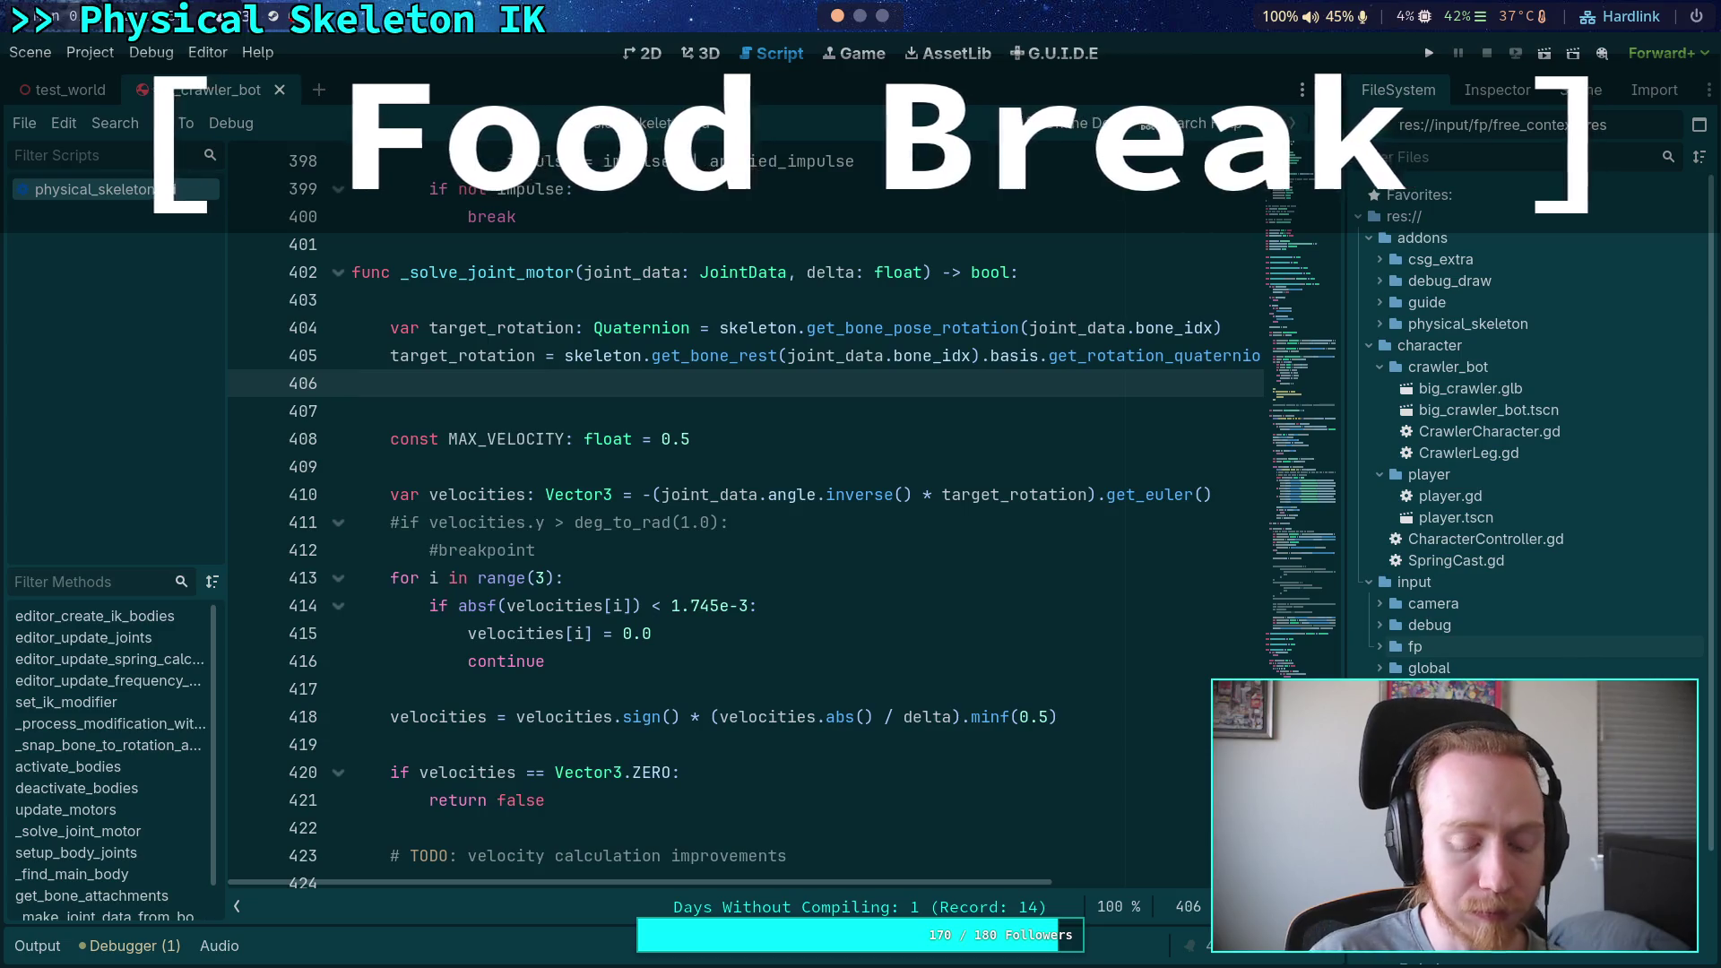
key(BackSpace)
key(Down)
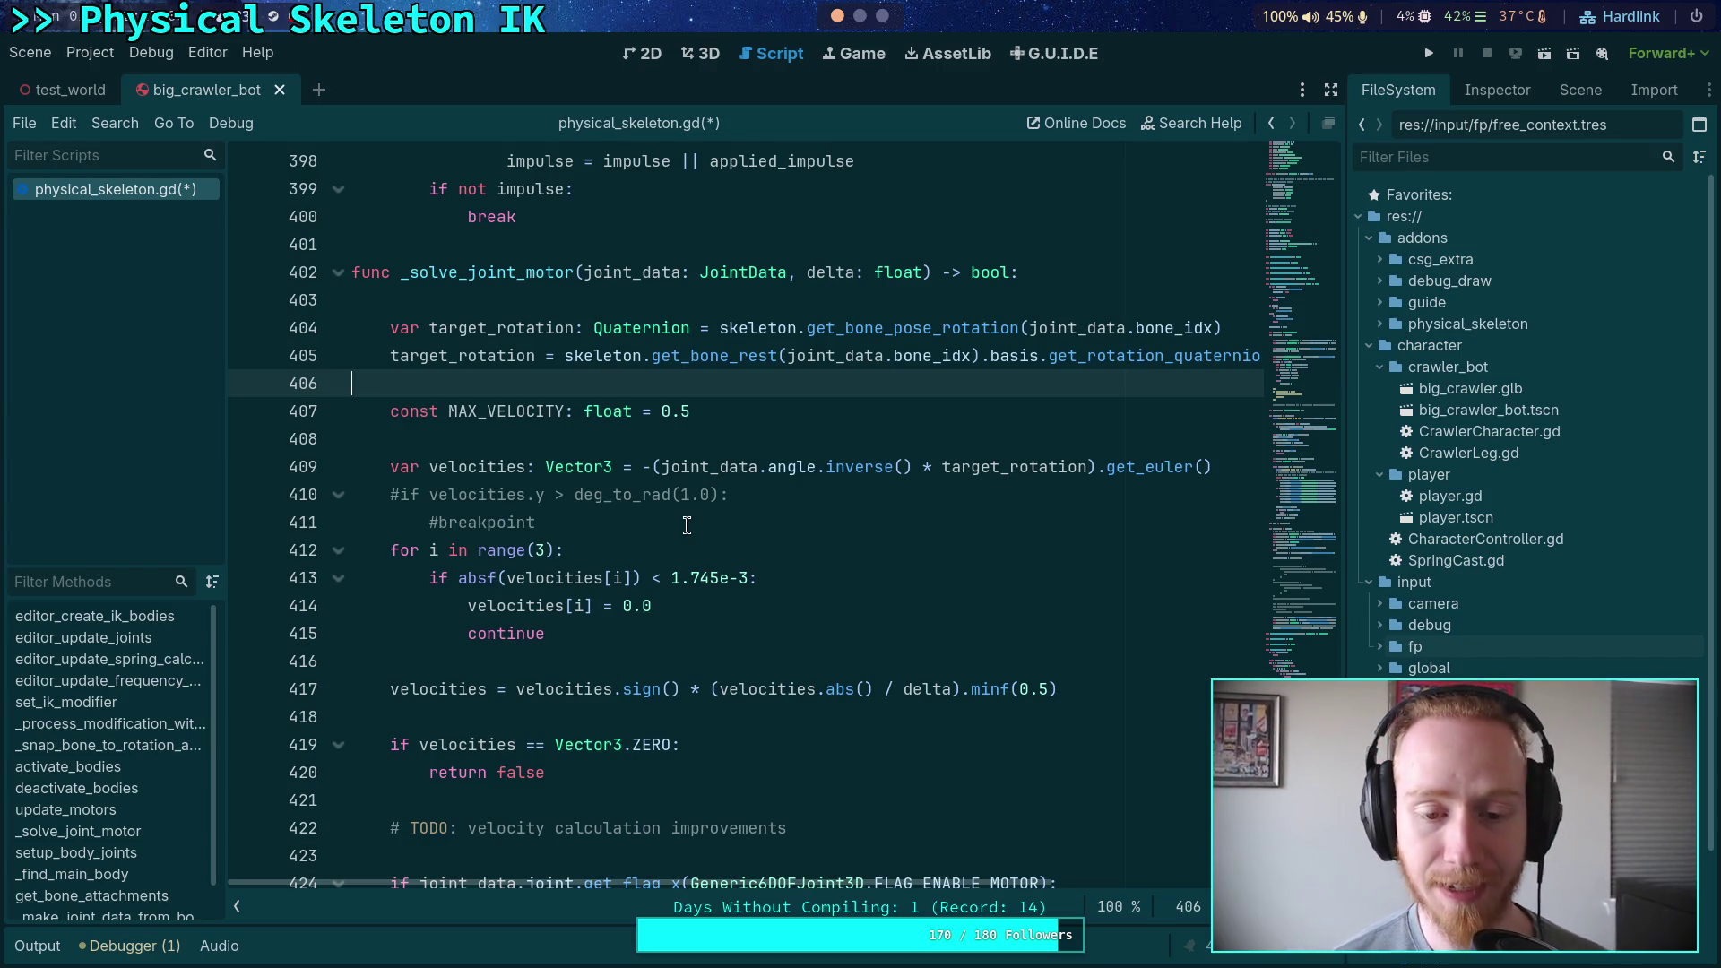
Place the caret on blank line 408, below the rest-pose target_rotation lines
click(647, 446)
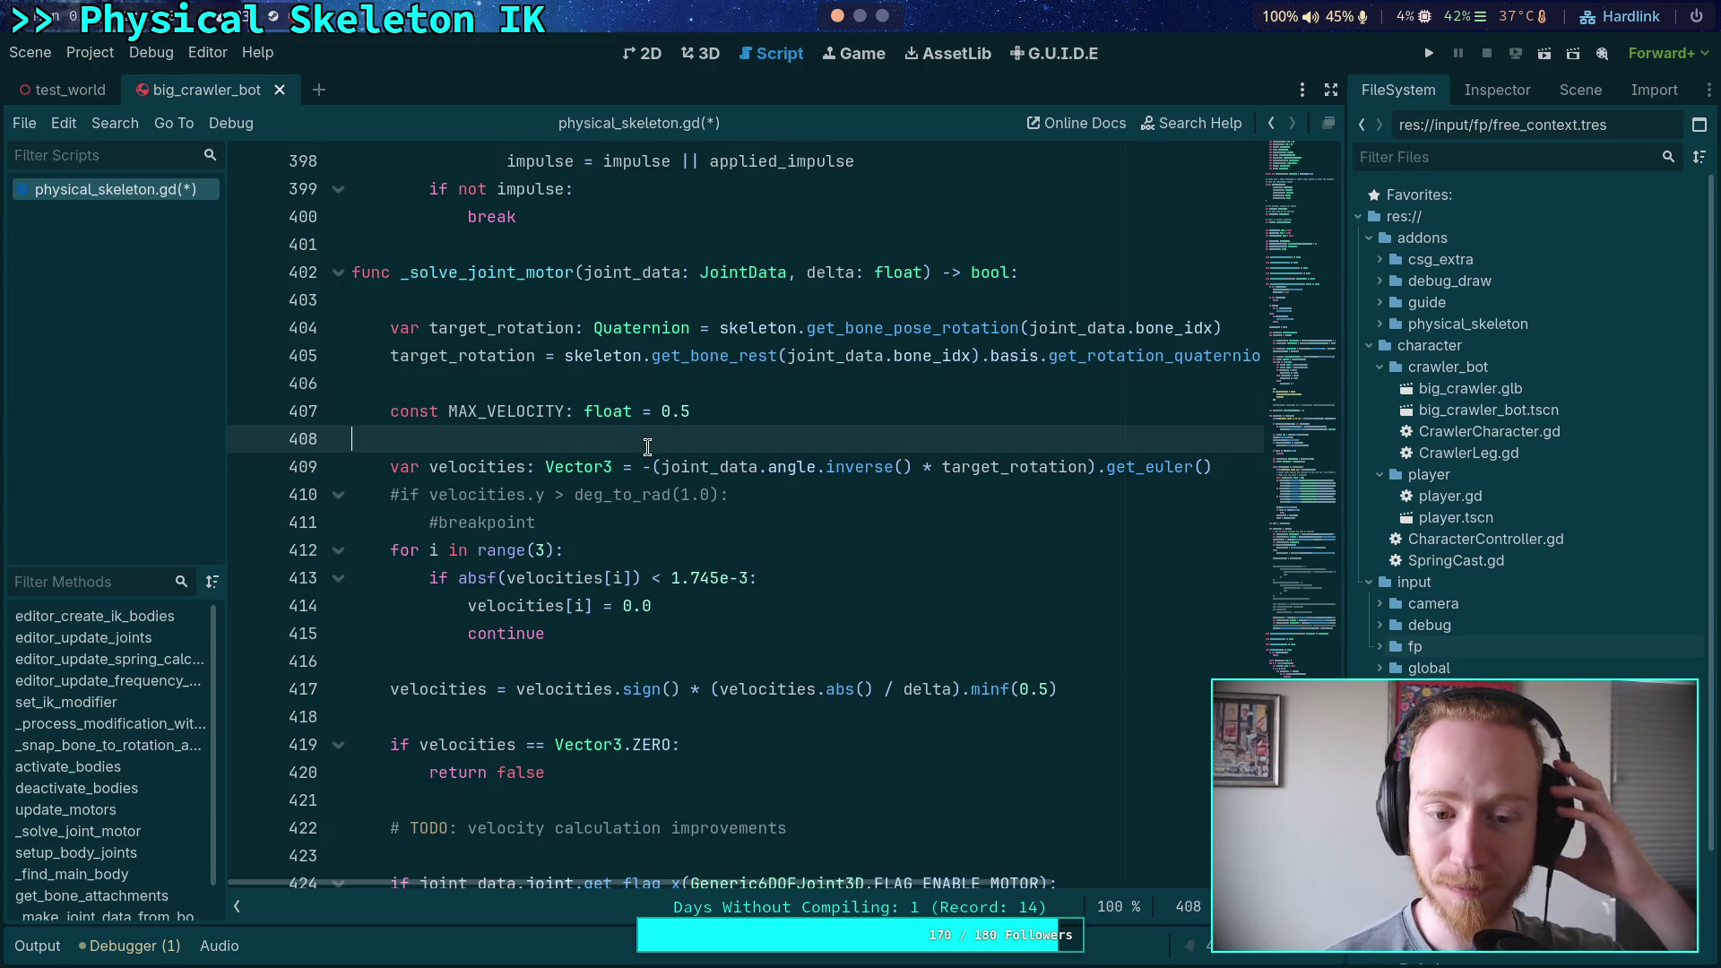
click(655, 520)
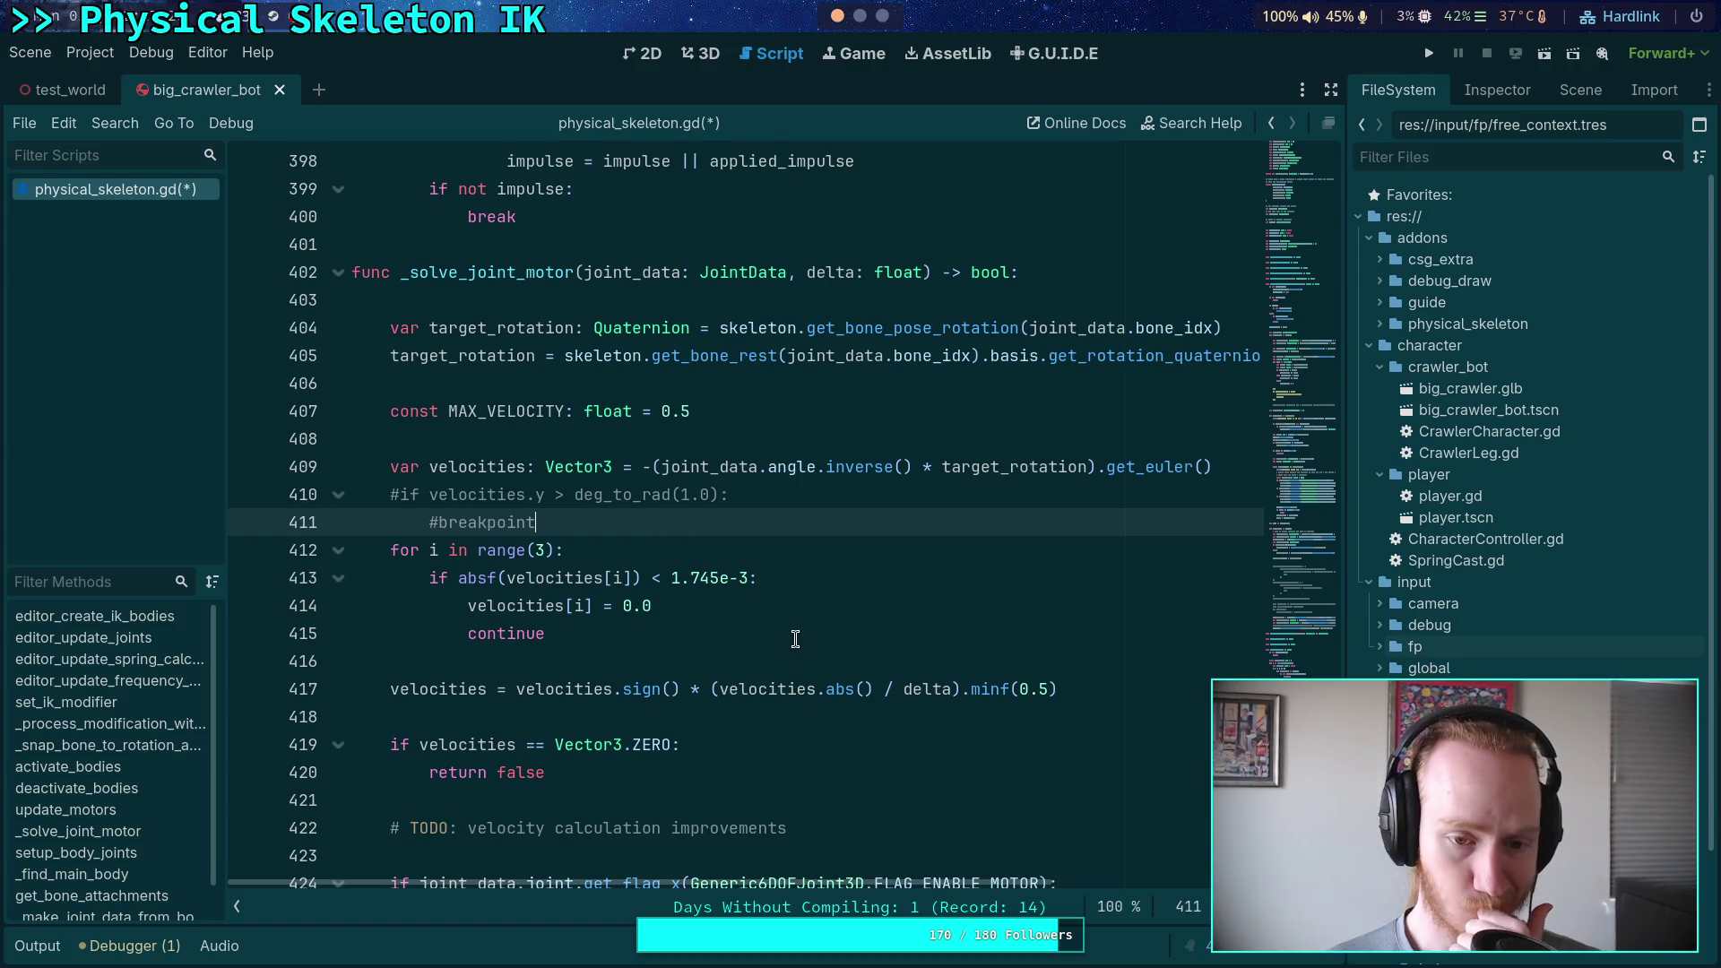
scroll(795, 638, down, 2)
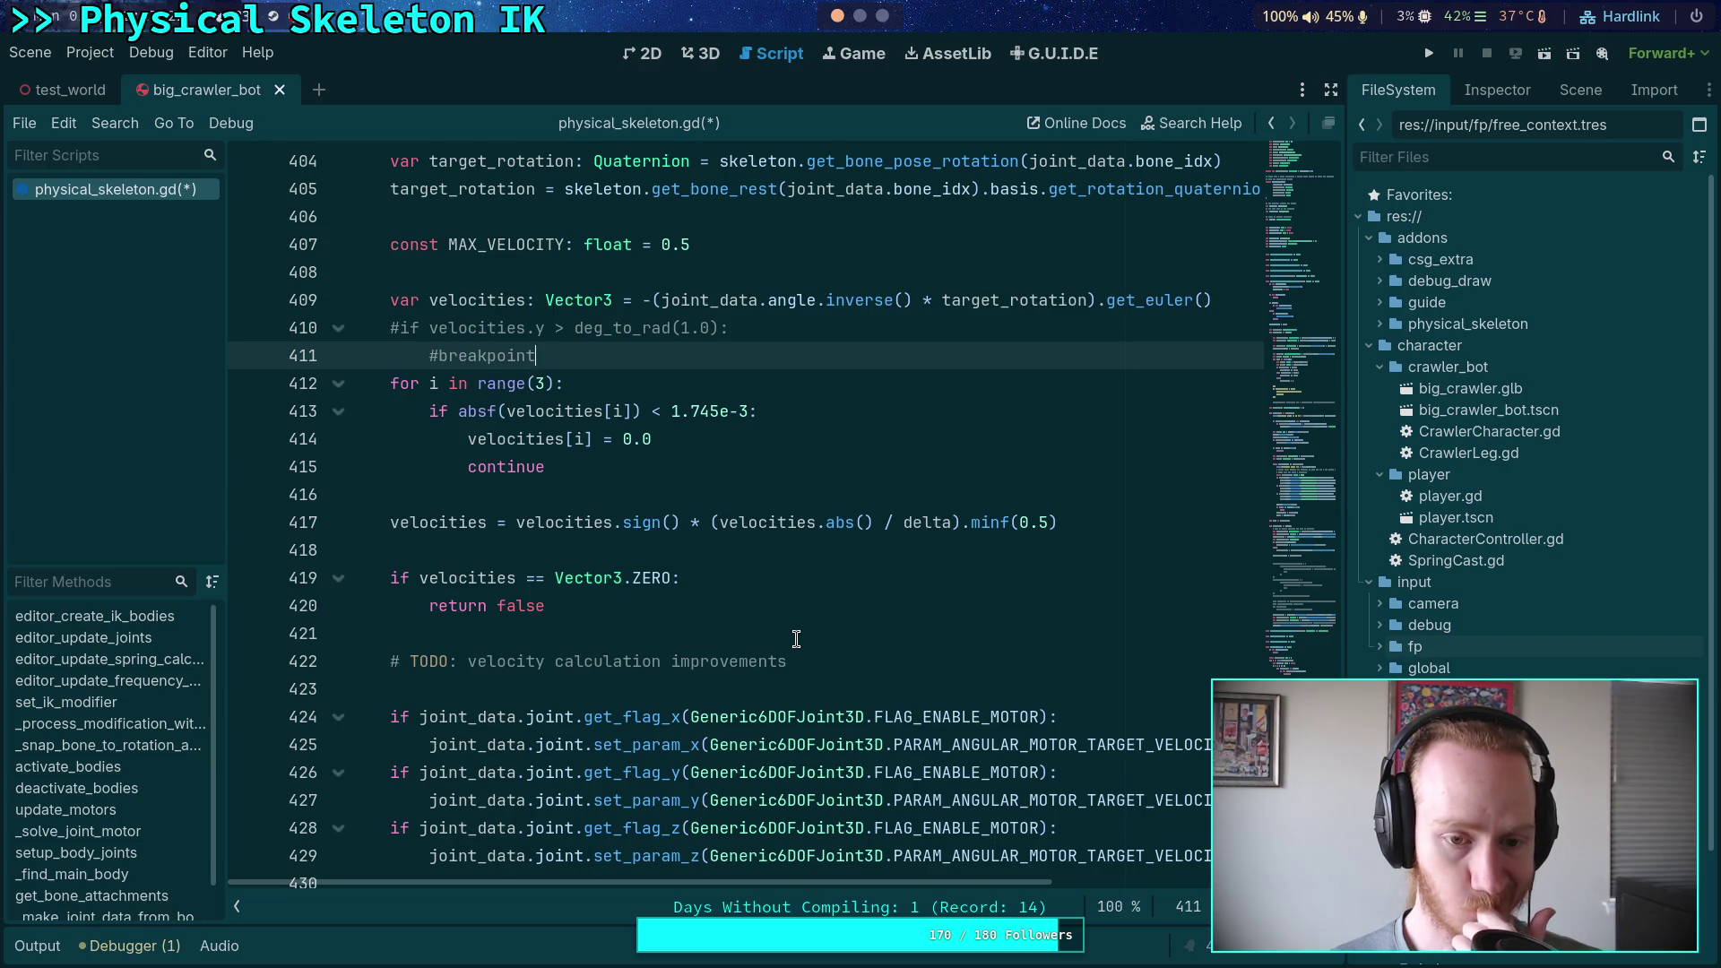
scroll(795, 638, up, 10)
scroll(796, 638, up, 6)
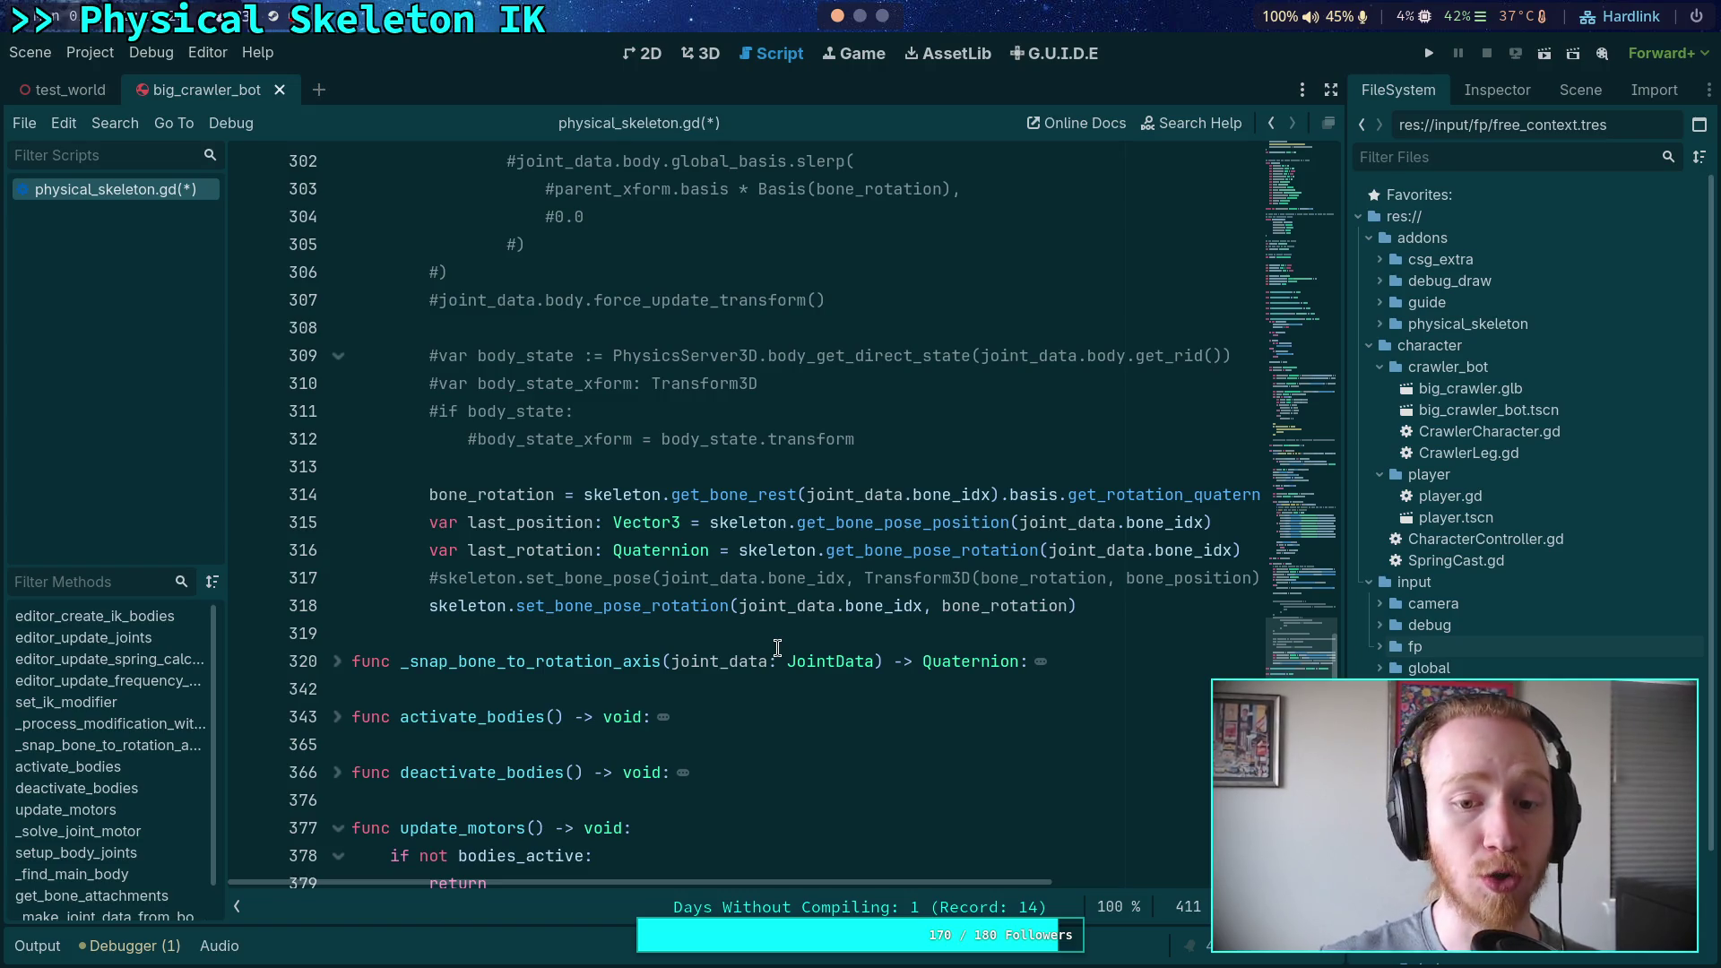
scroll(777, 648, up, 3)
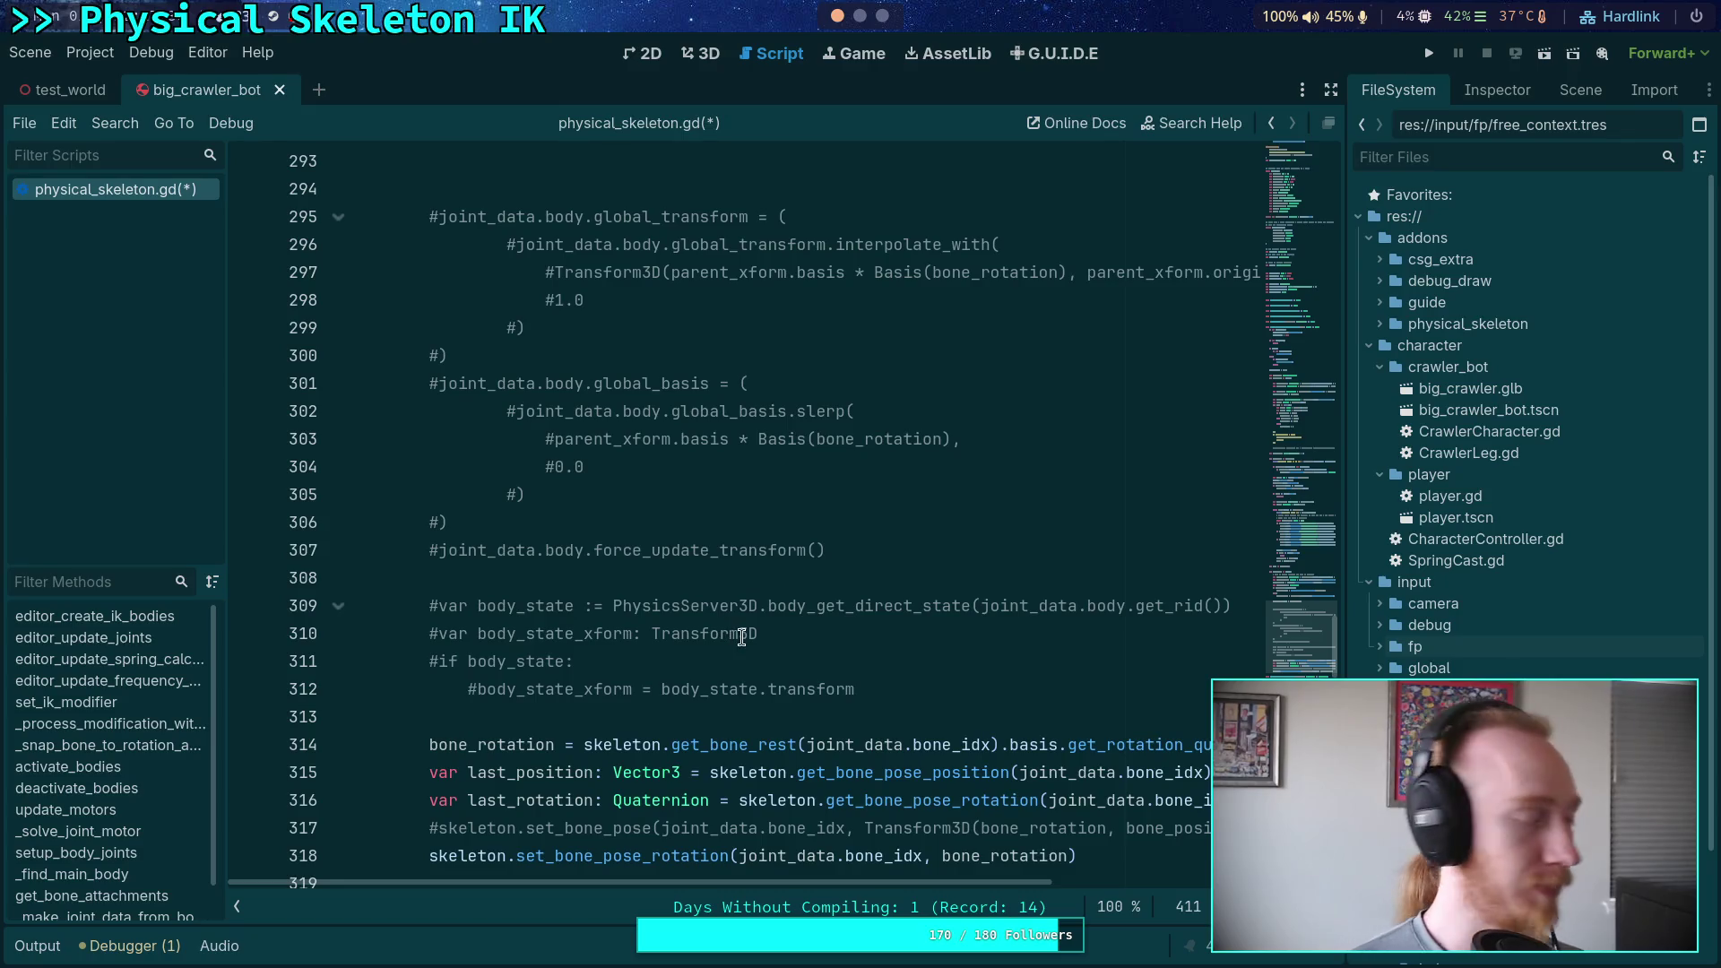
mouse_move(733, 639)
scroll(645, 681, up, 4)
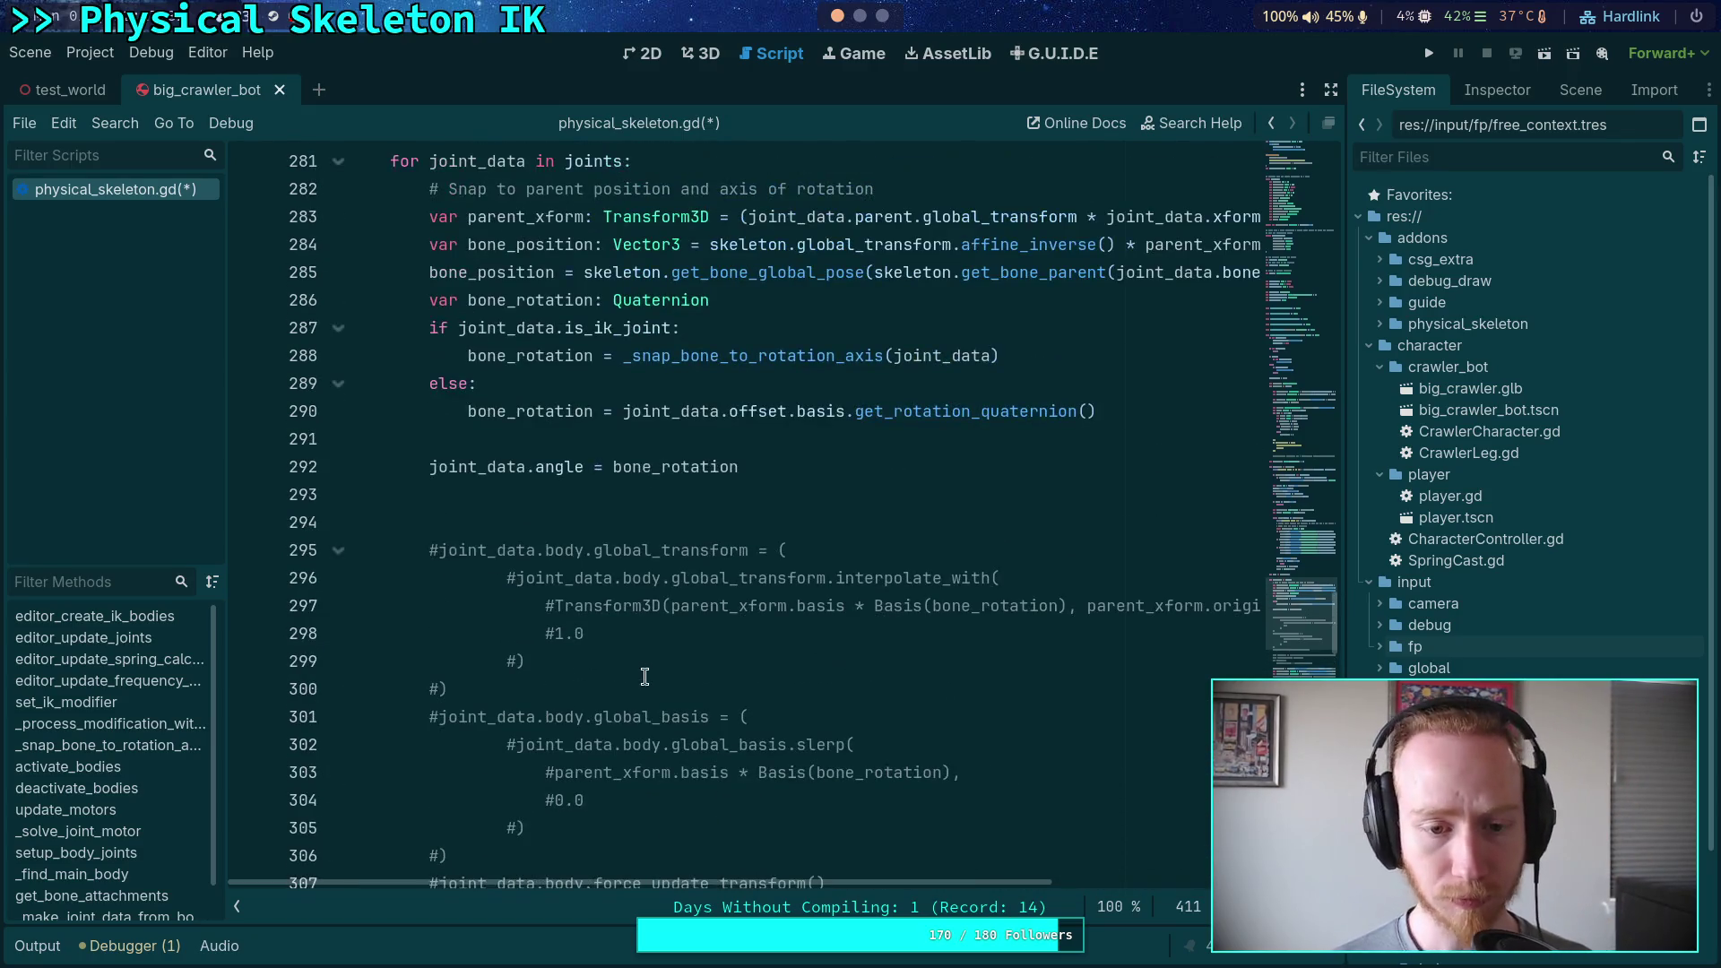
click(807, 496)
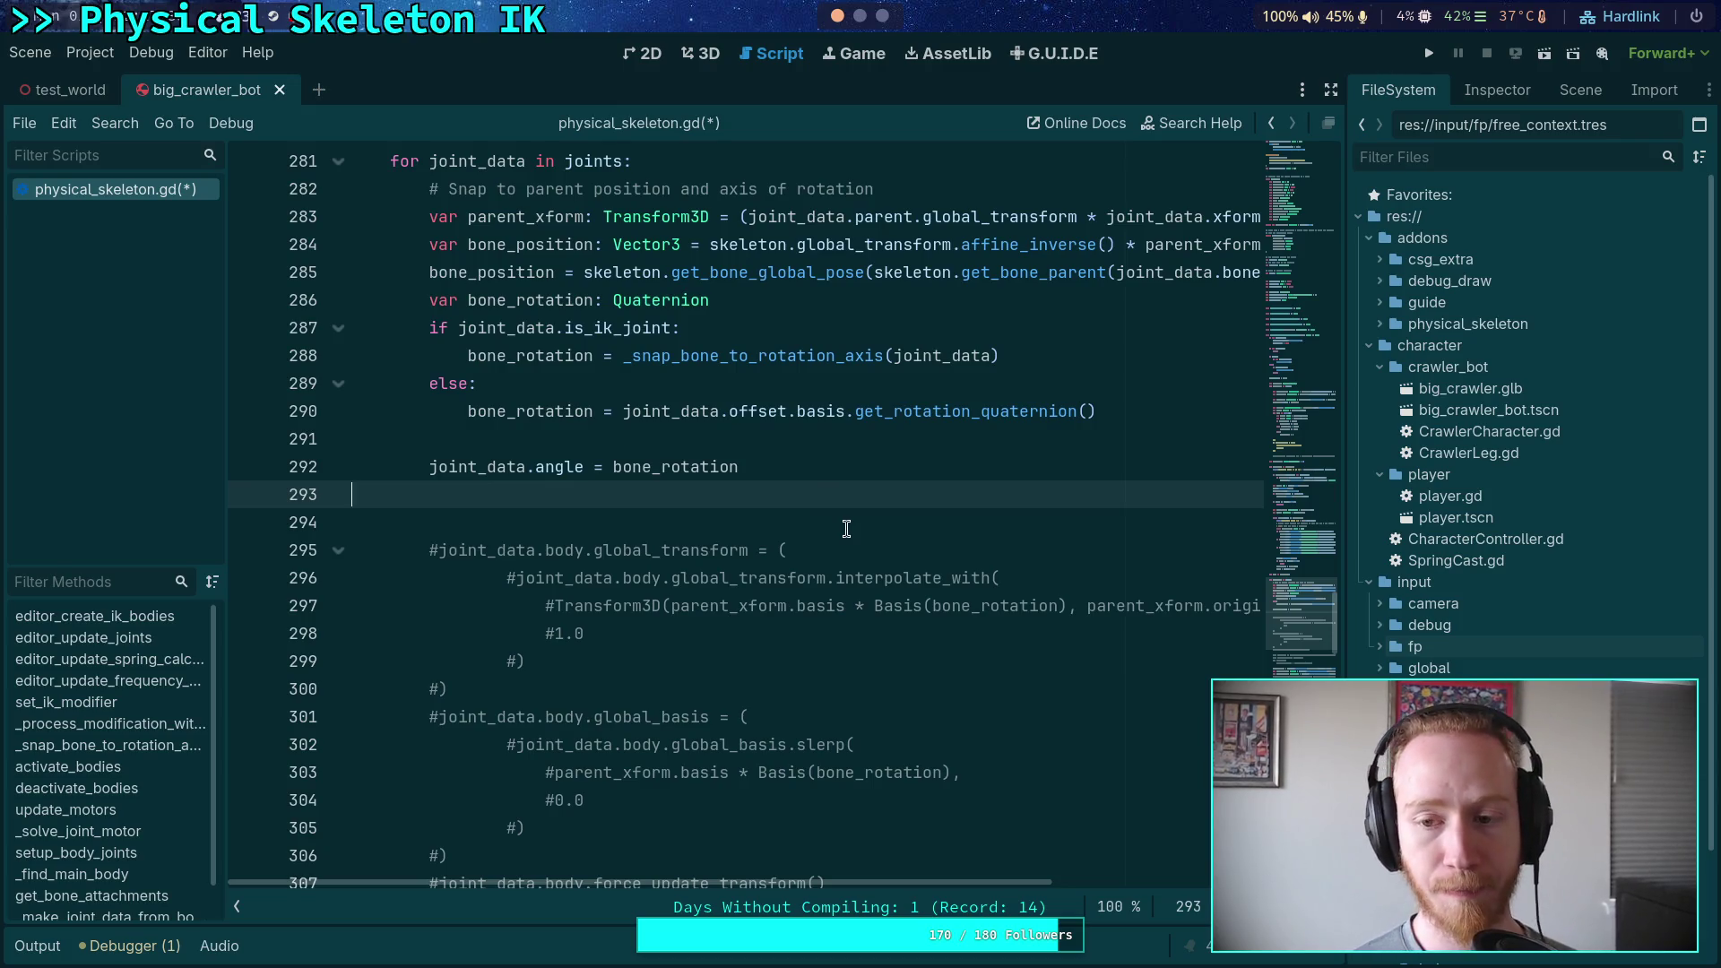
Add the condition 'if joint_data.is_ik_joint and joint_data.ik_joint_idx > 0:' below line 293
key(Return)
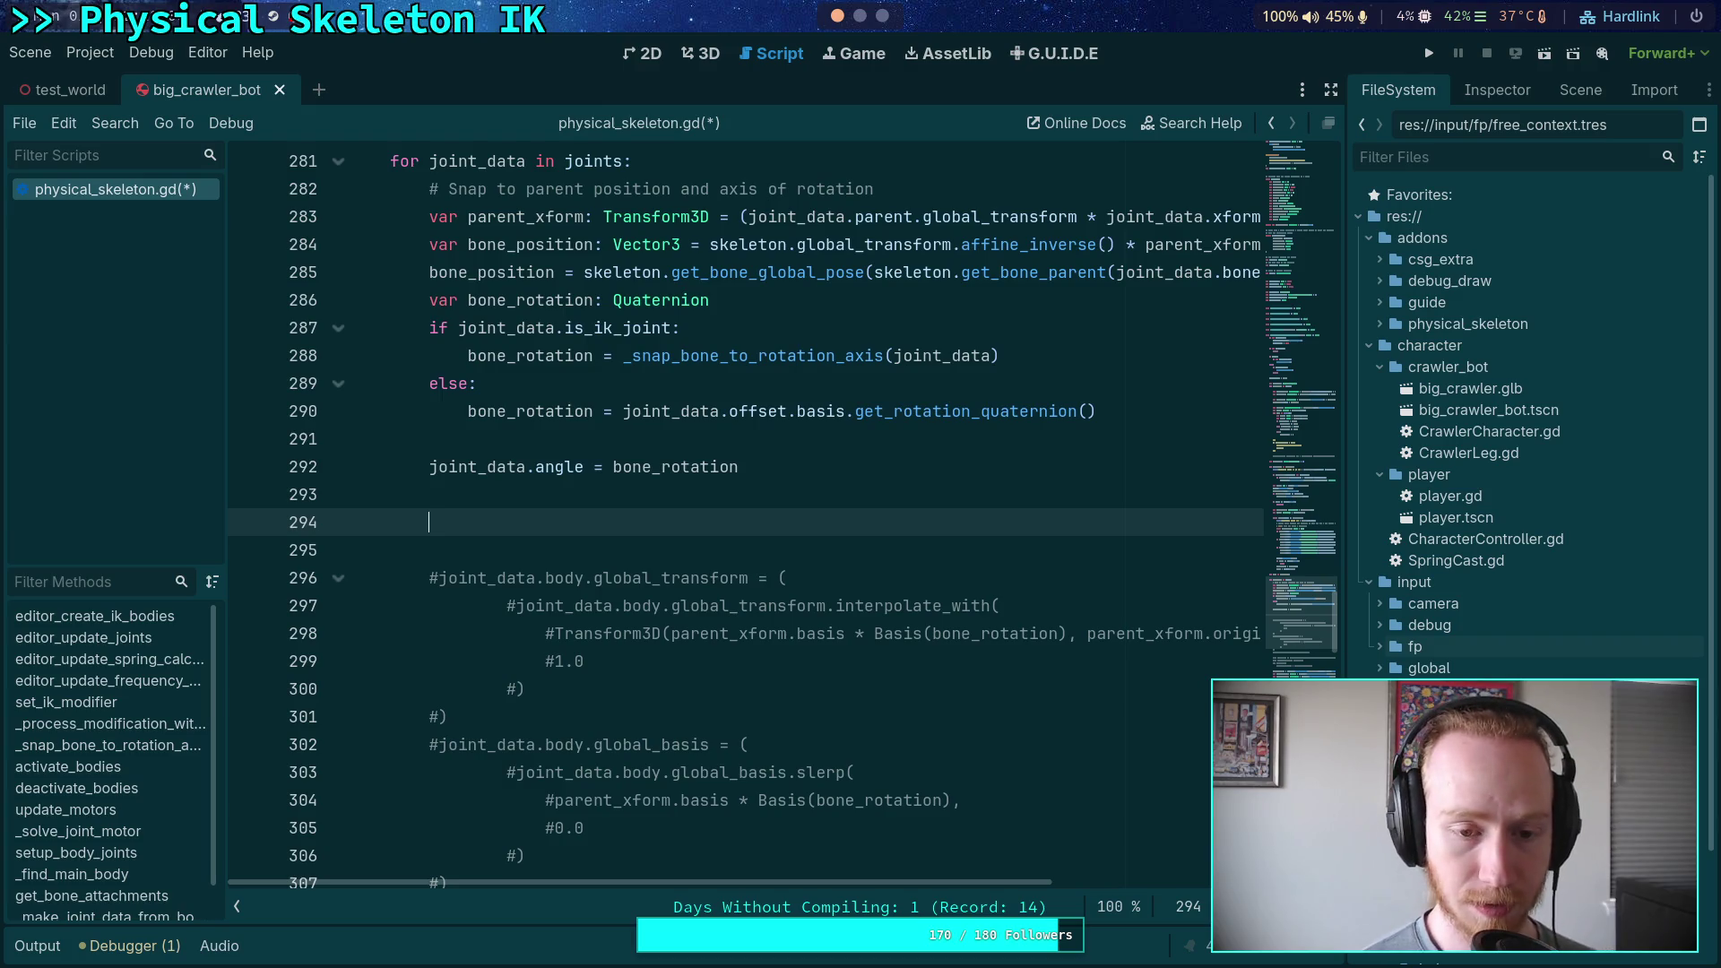
text(if )
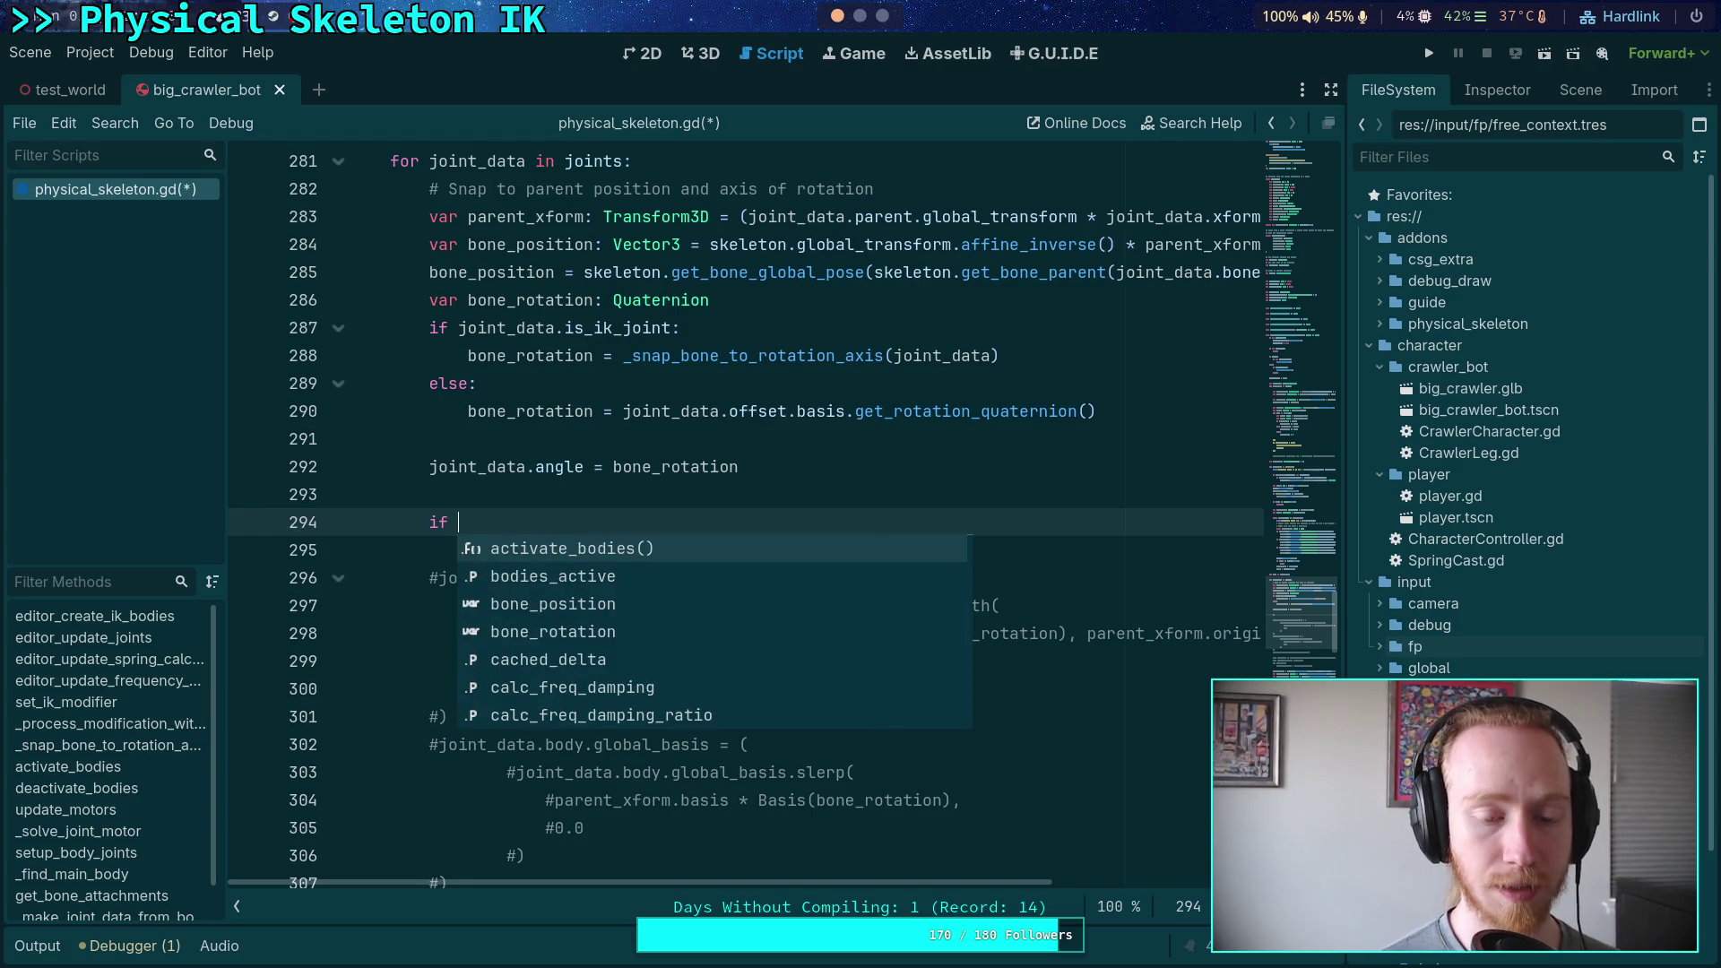
text(joint_d)
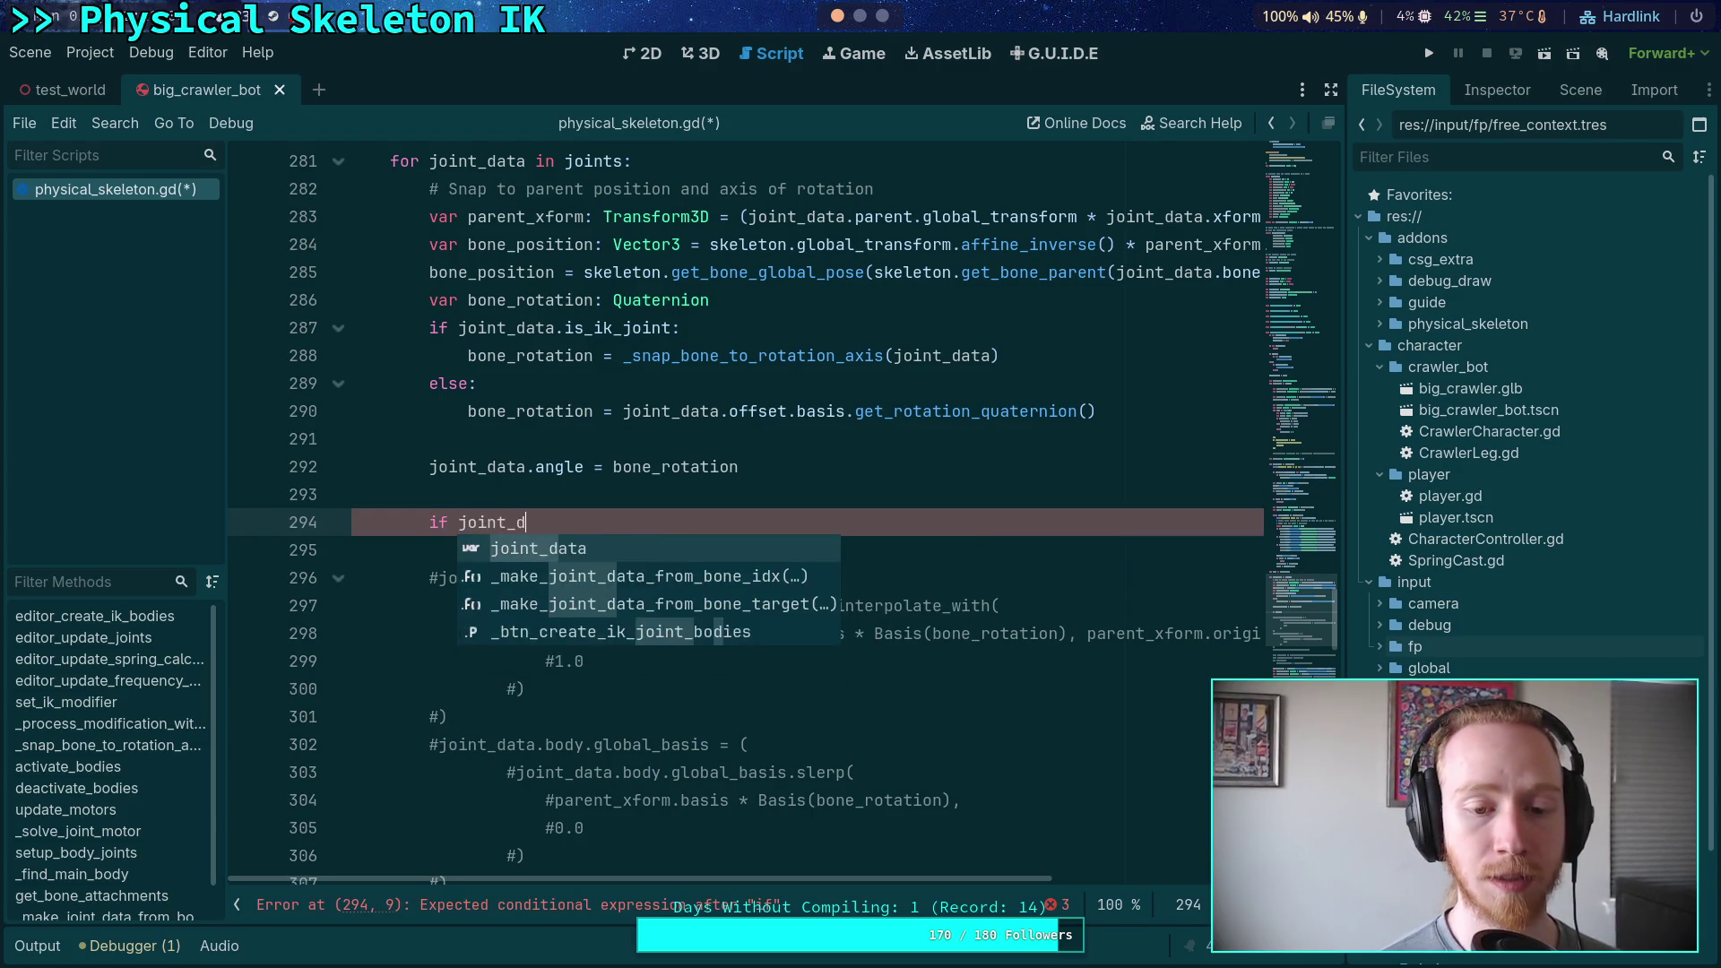
text(ata.h)
key(BackSpace)
text(ik)
key(Down)
key(Down)
key(Return)
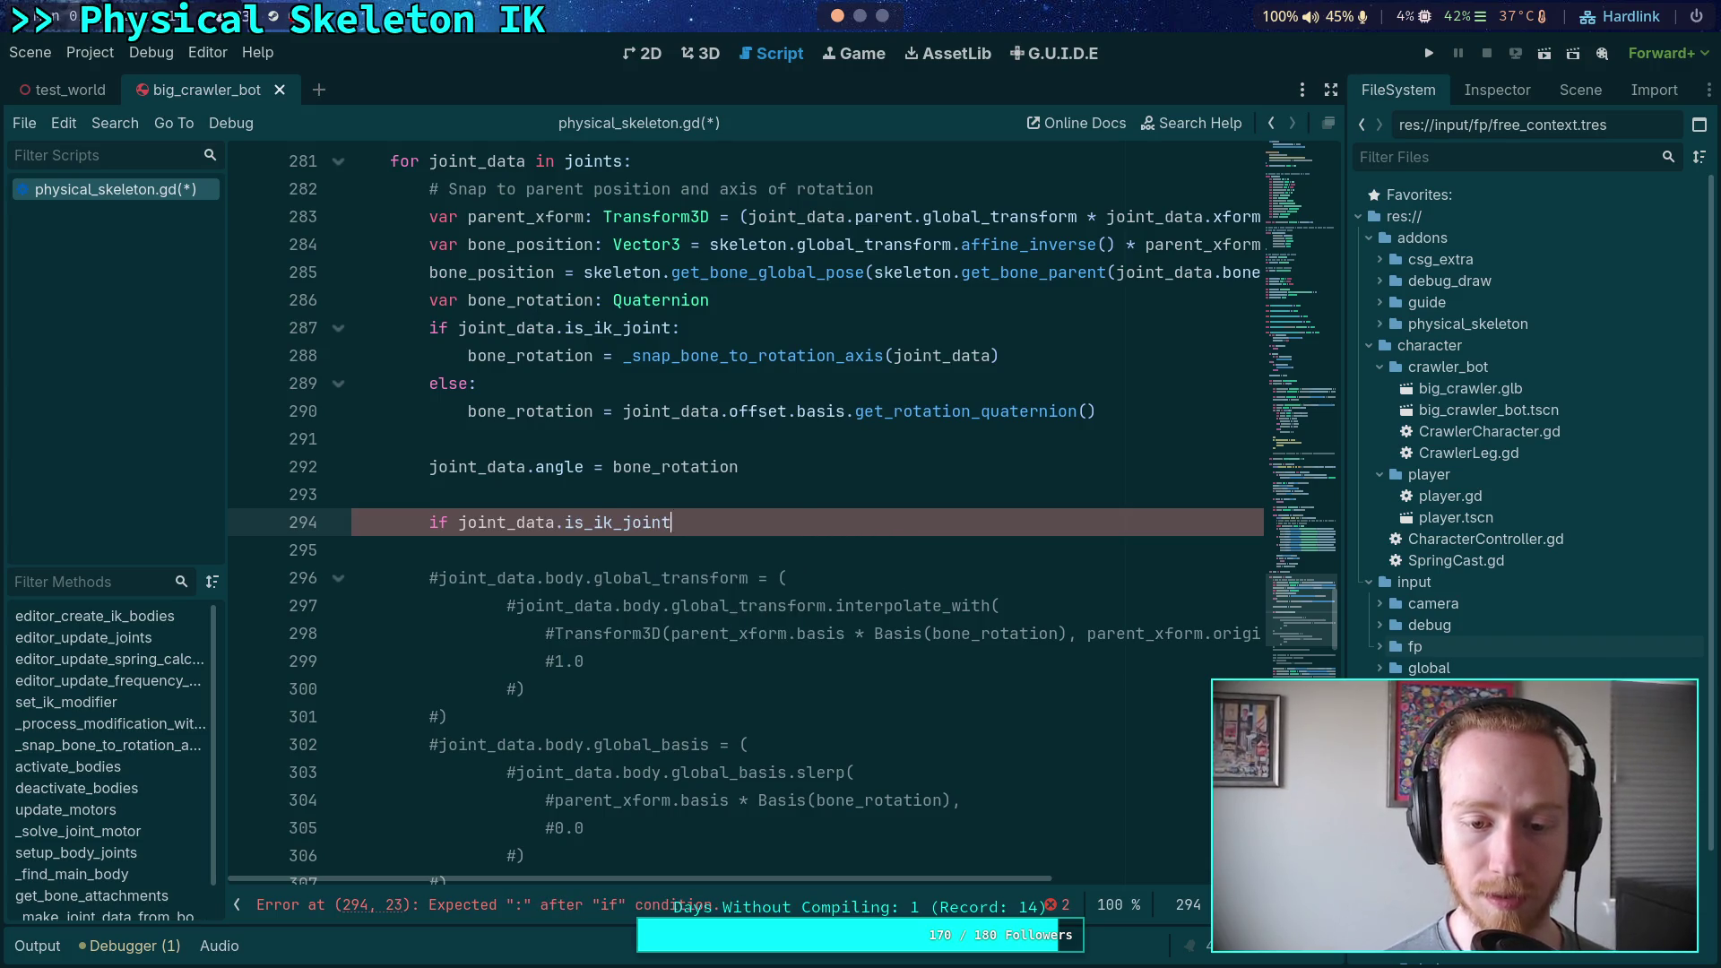
text(:)
key(BackSpace)
text(and )
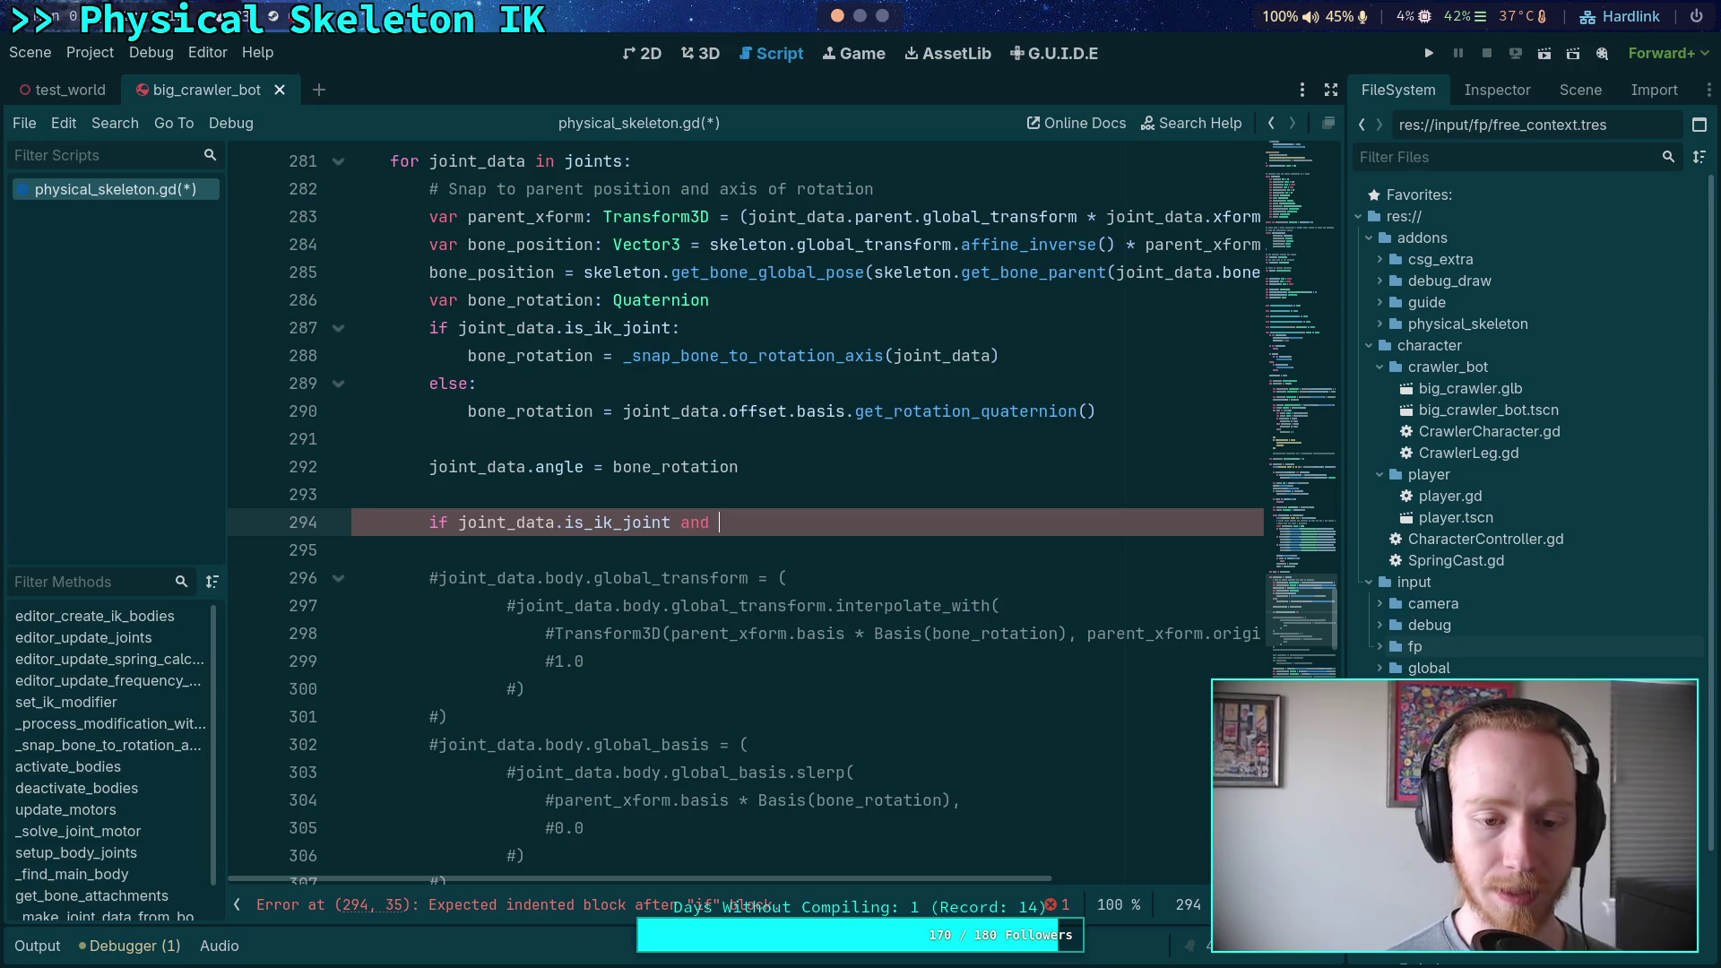
text(joint_data.)
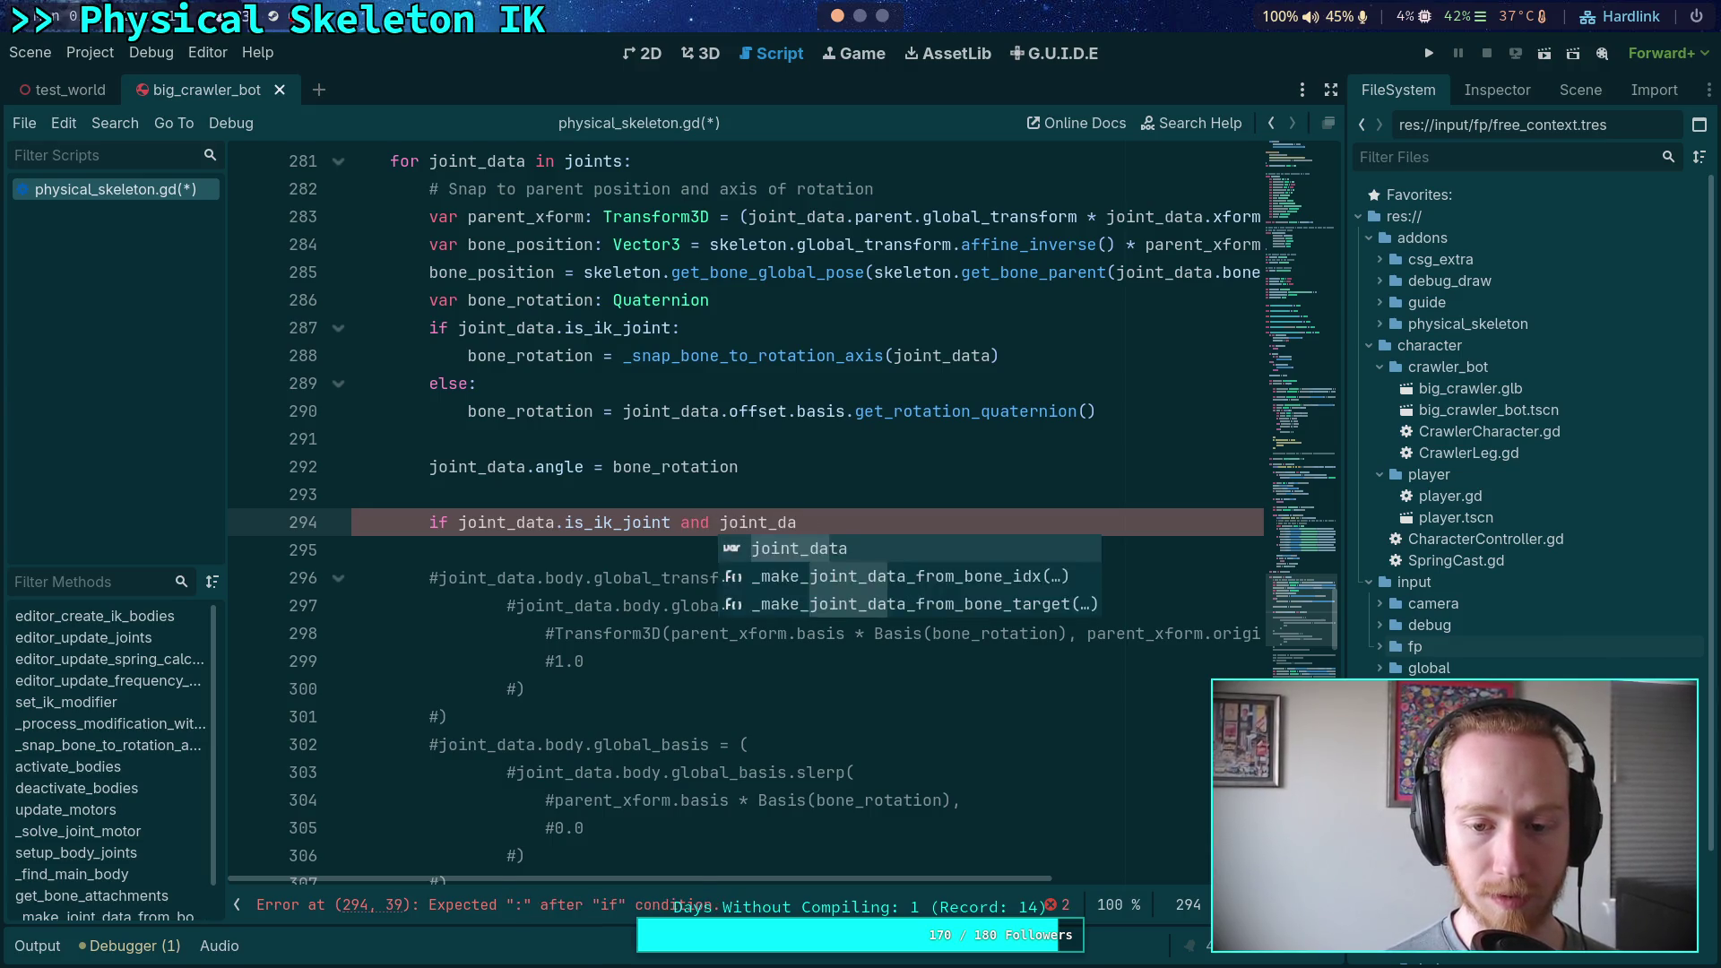
text(ik_joint_id)
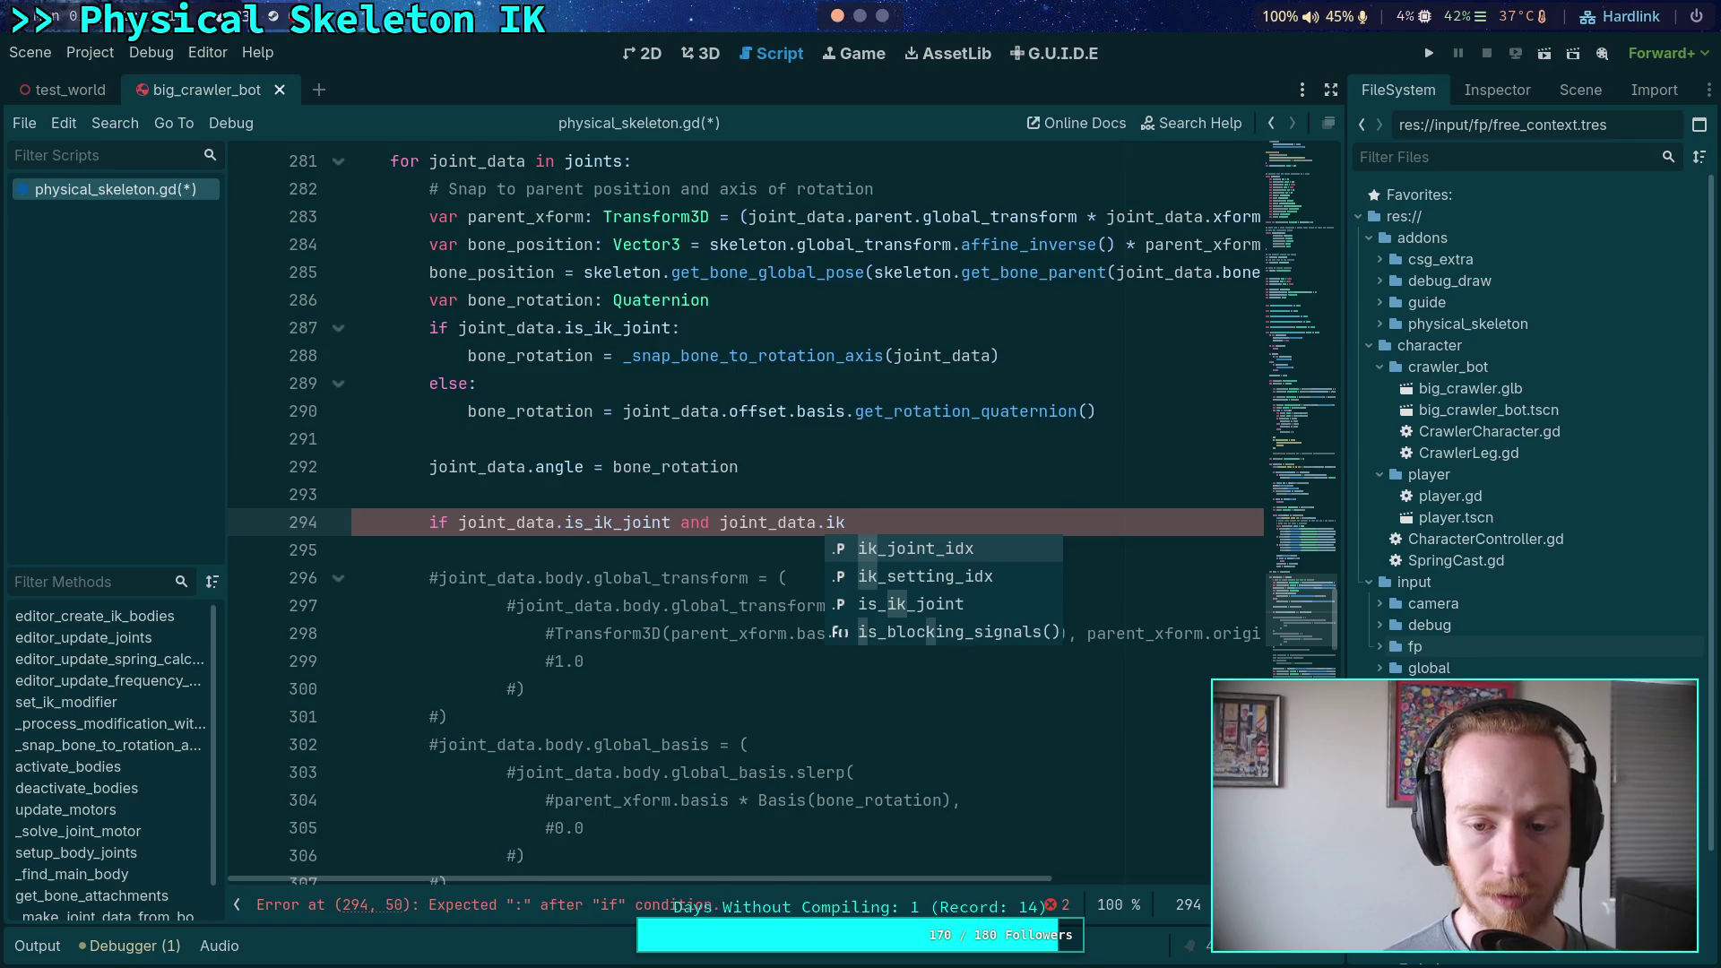
key(Return)
text(> 0:)
Start a 'var' line in the block, then delete the unfinished lines 293–295
key(Return)
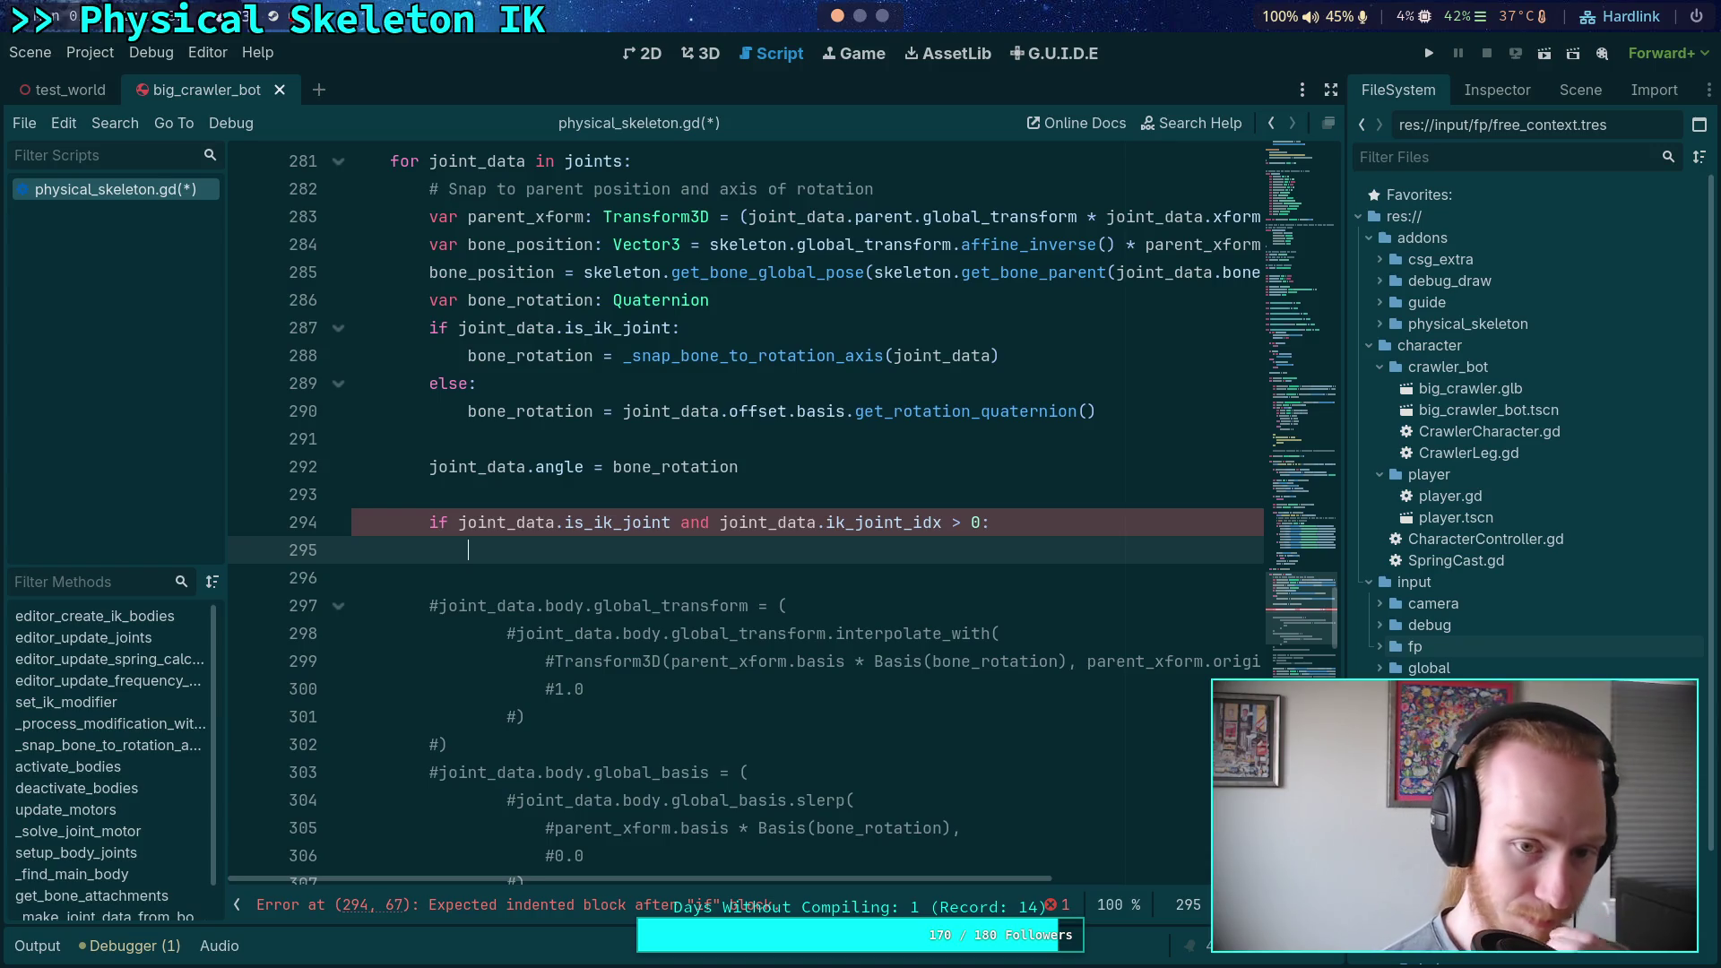
text(var)
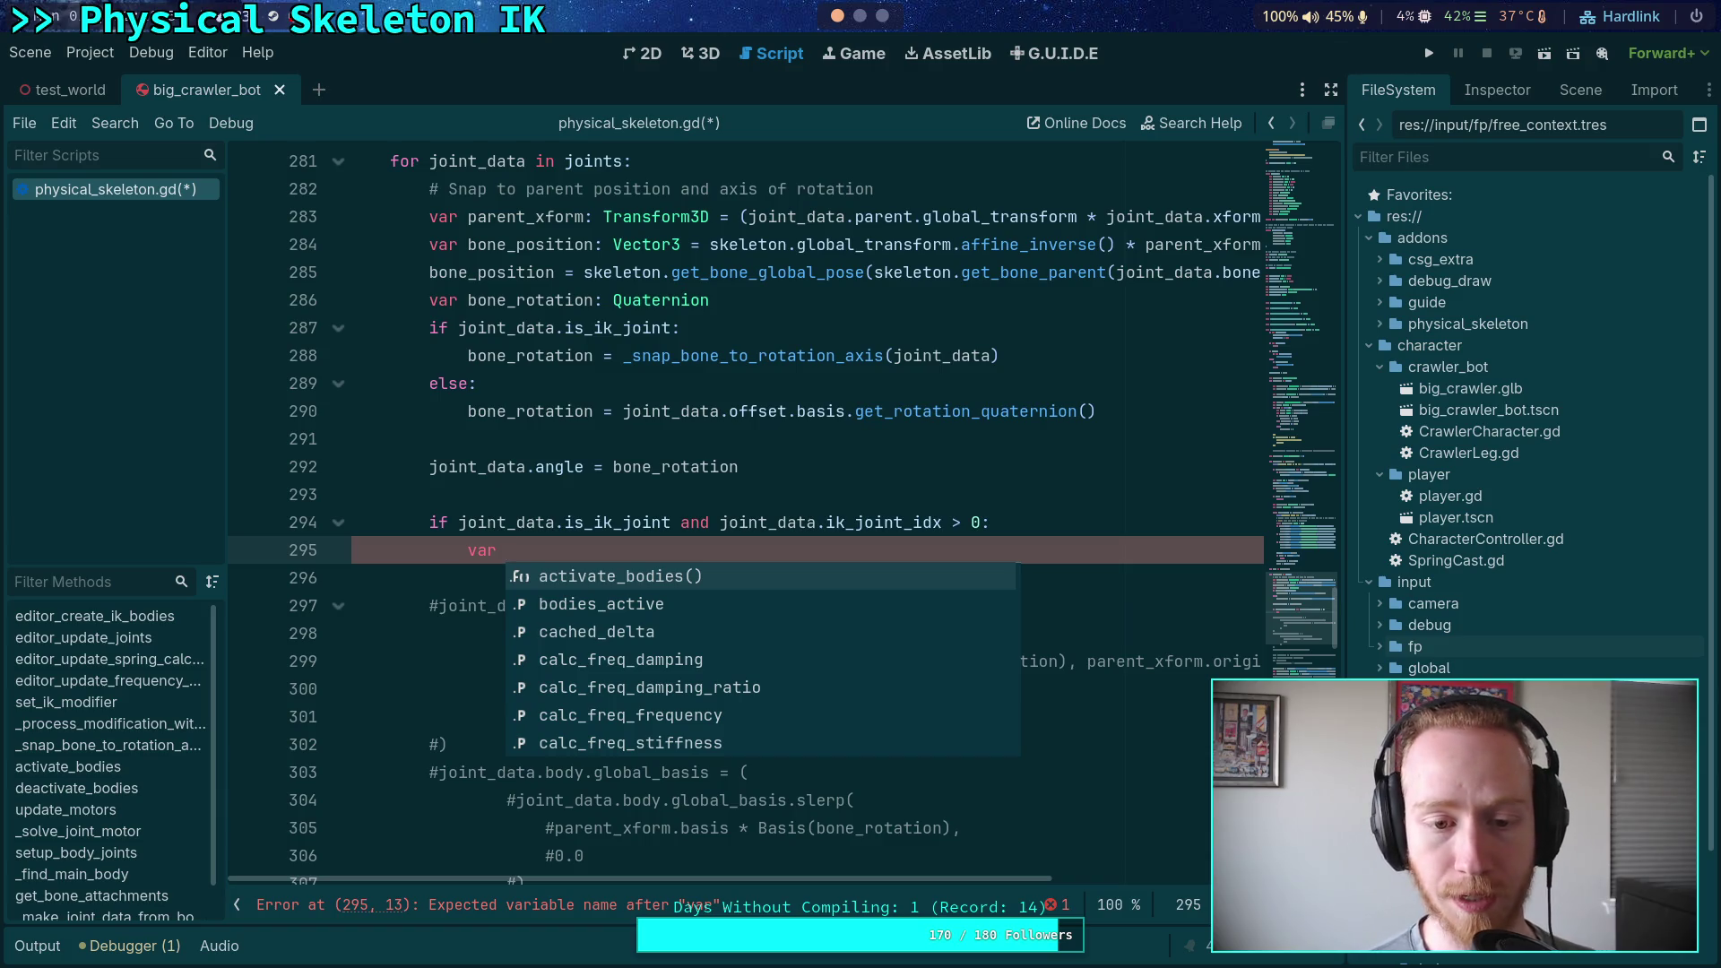
drag(574, 547, 592, 498)
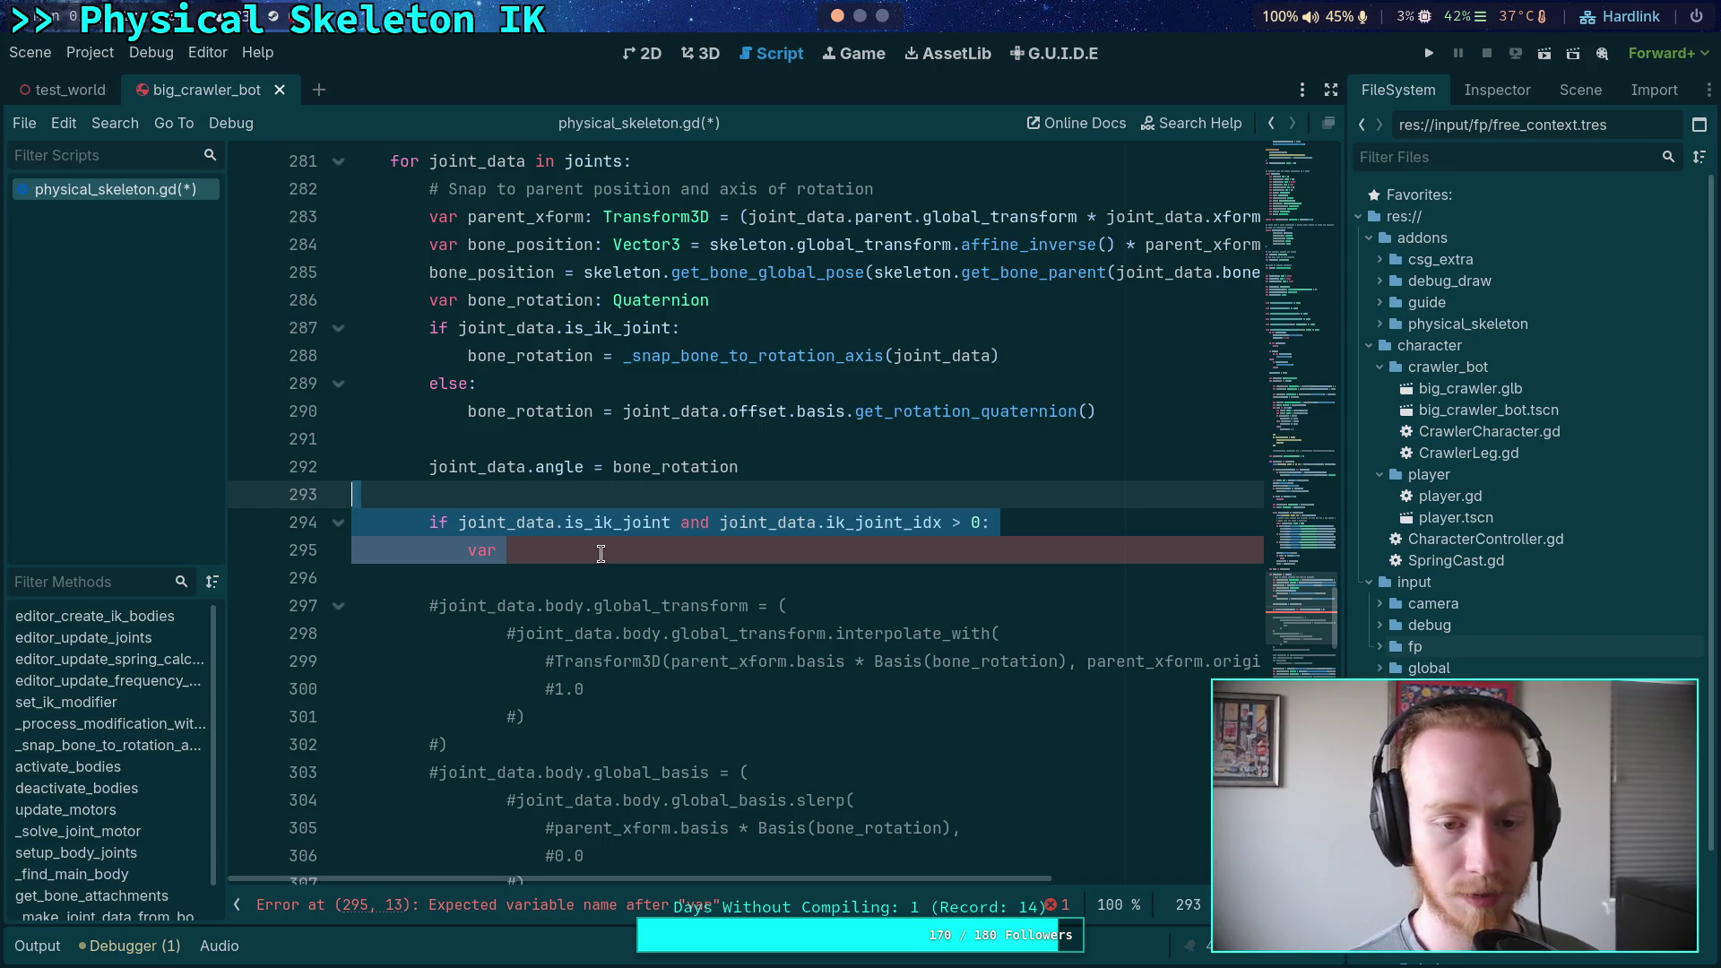
key(BackSpace)
Add an early 'return' after the bodies_active check in update_motors and save the script
scroll(573, 555, down, 20)
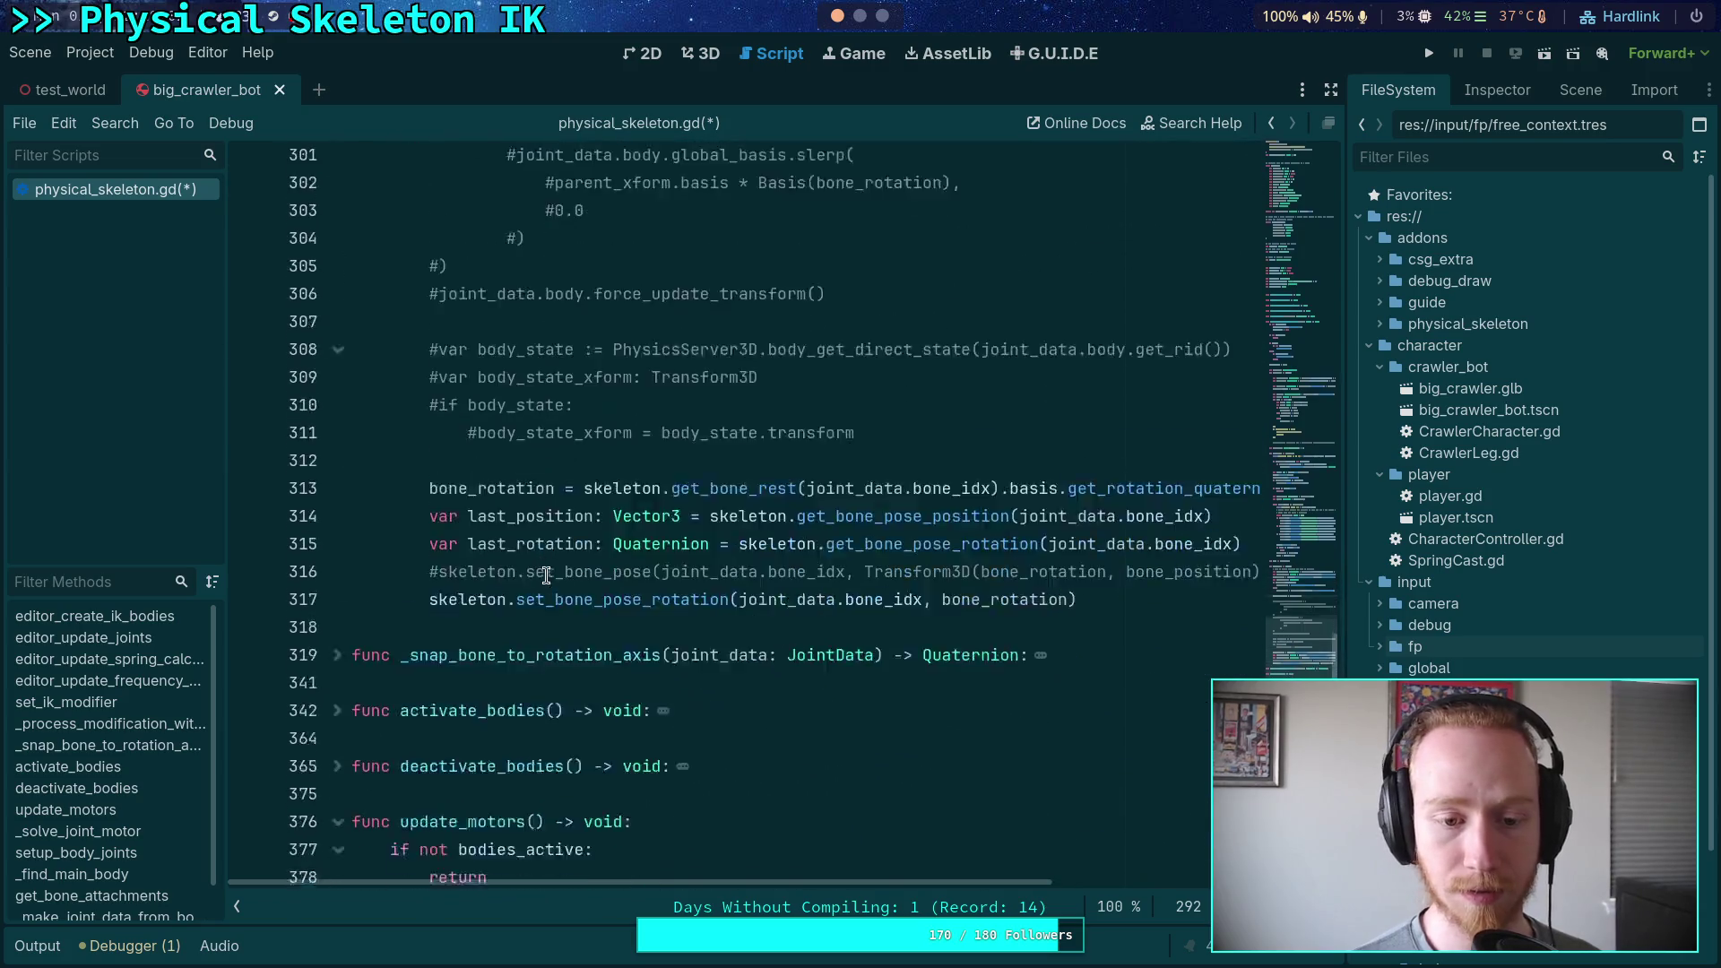
scroll(551, 569, down, 7)
scroll(556, 573, up, 3)
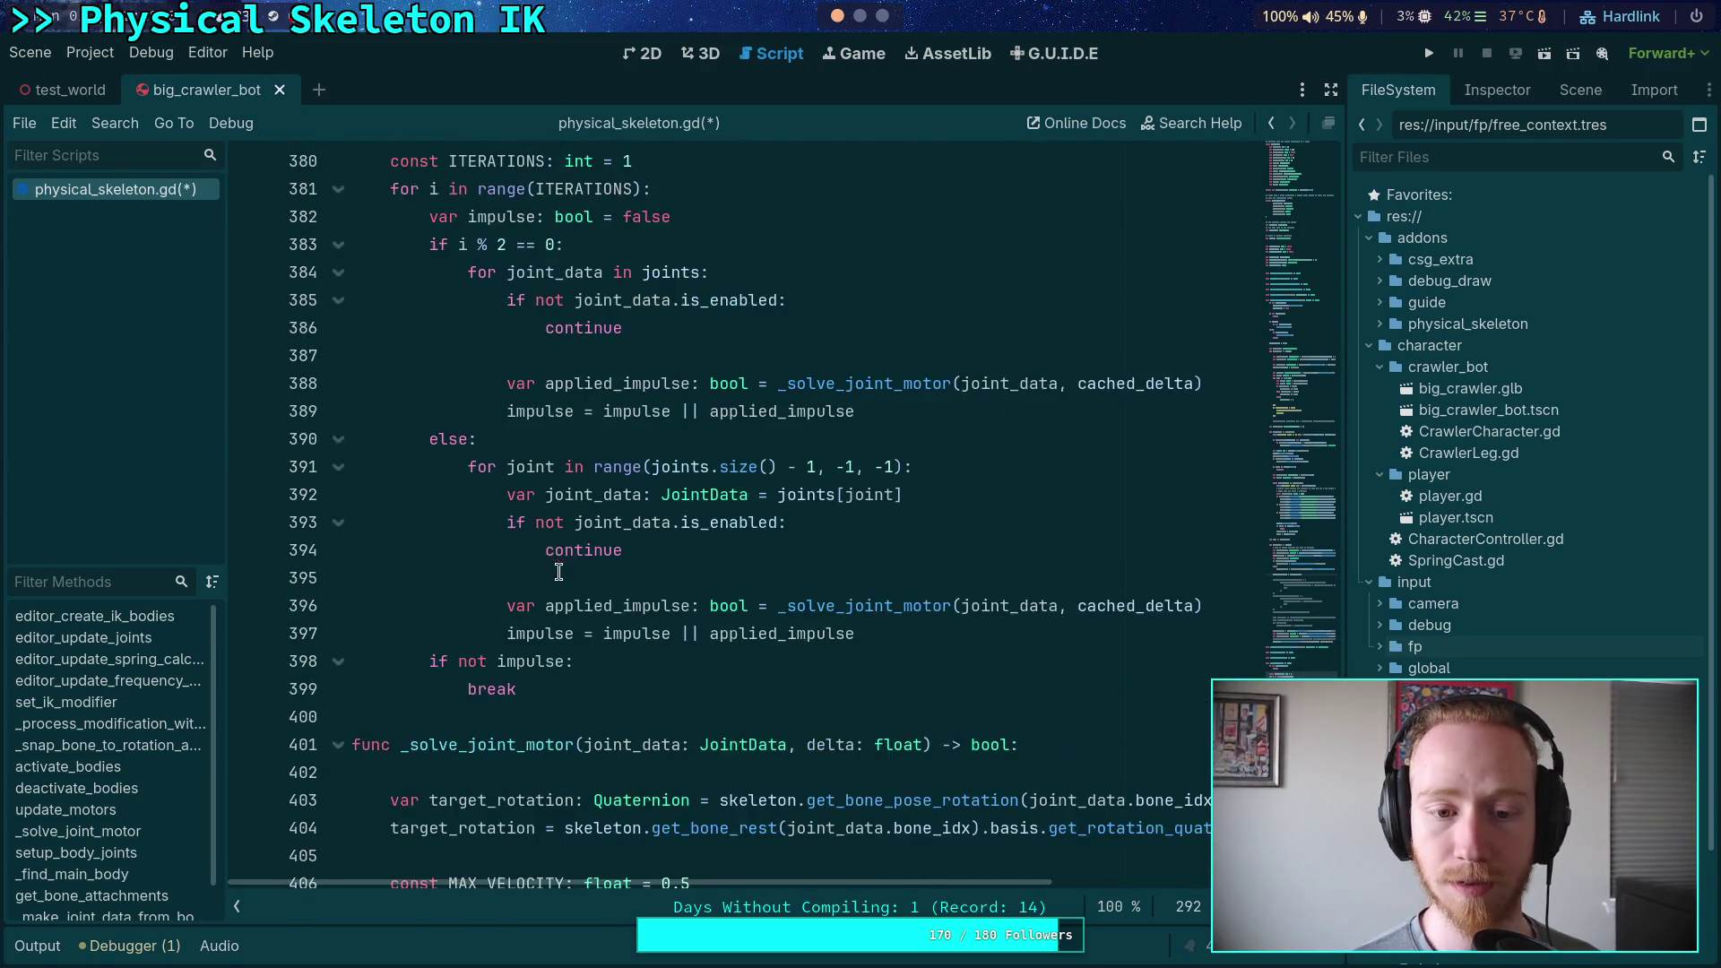
scroll(563, 583, down, 7)
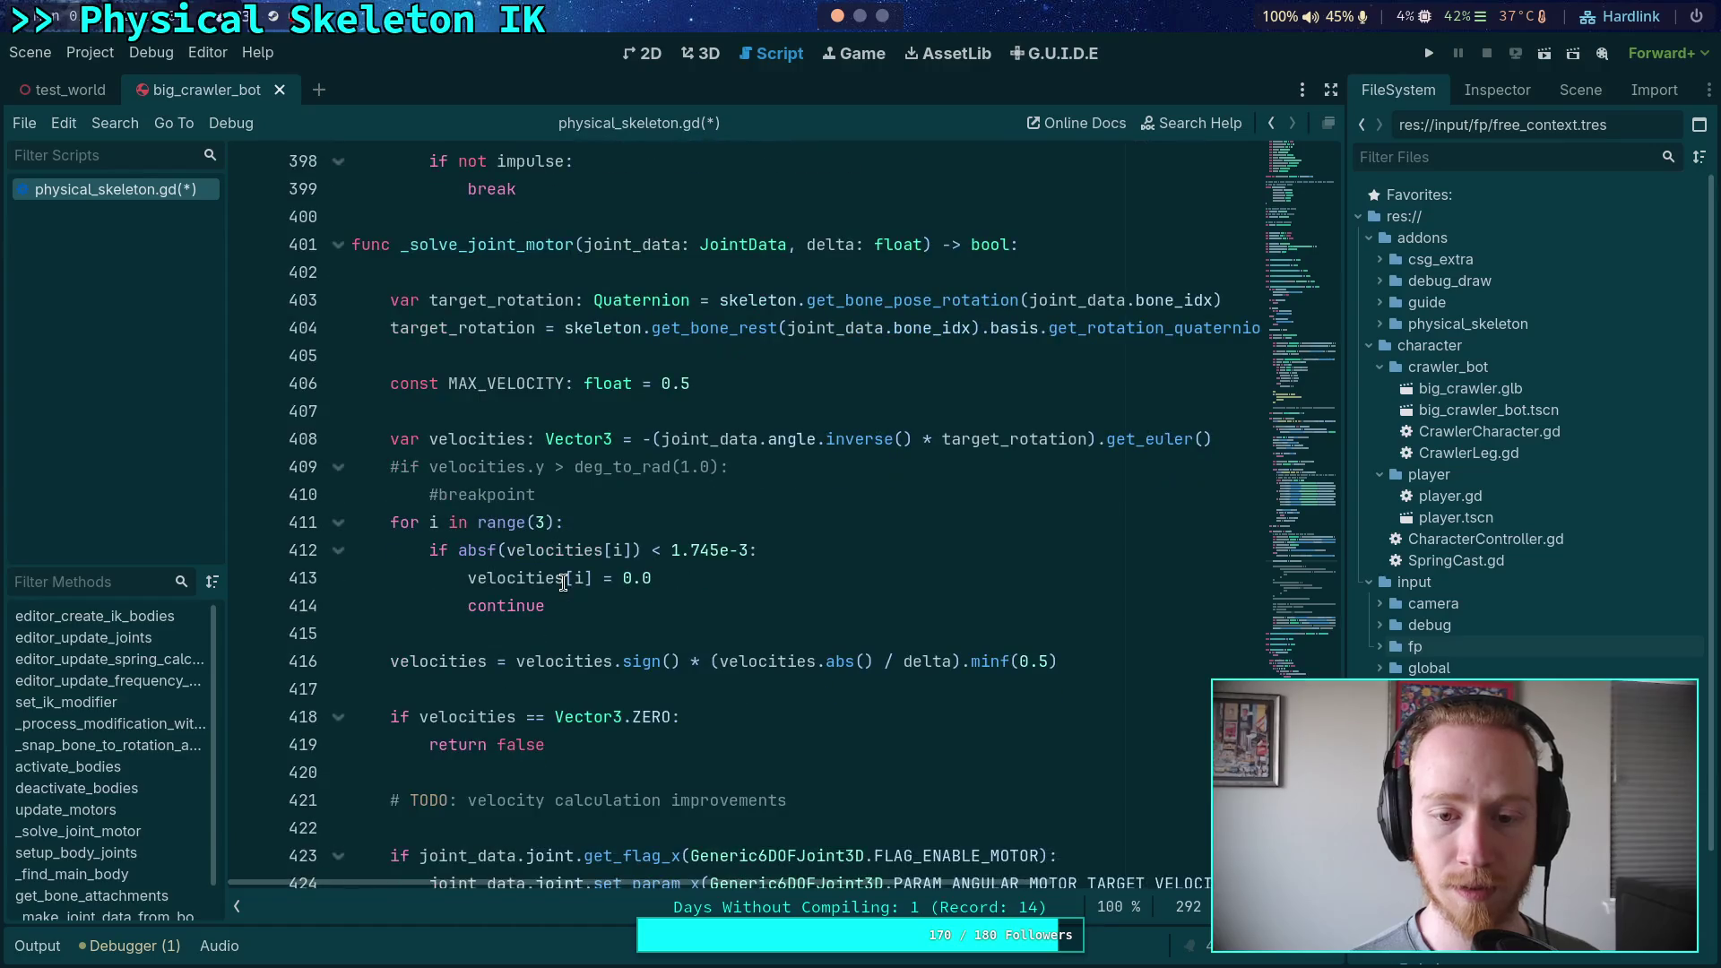
scroll(562, 583, up, 9)
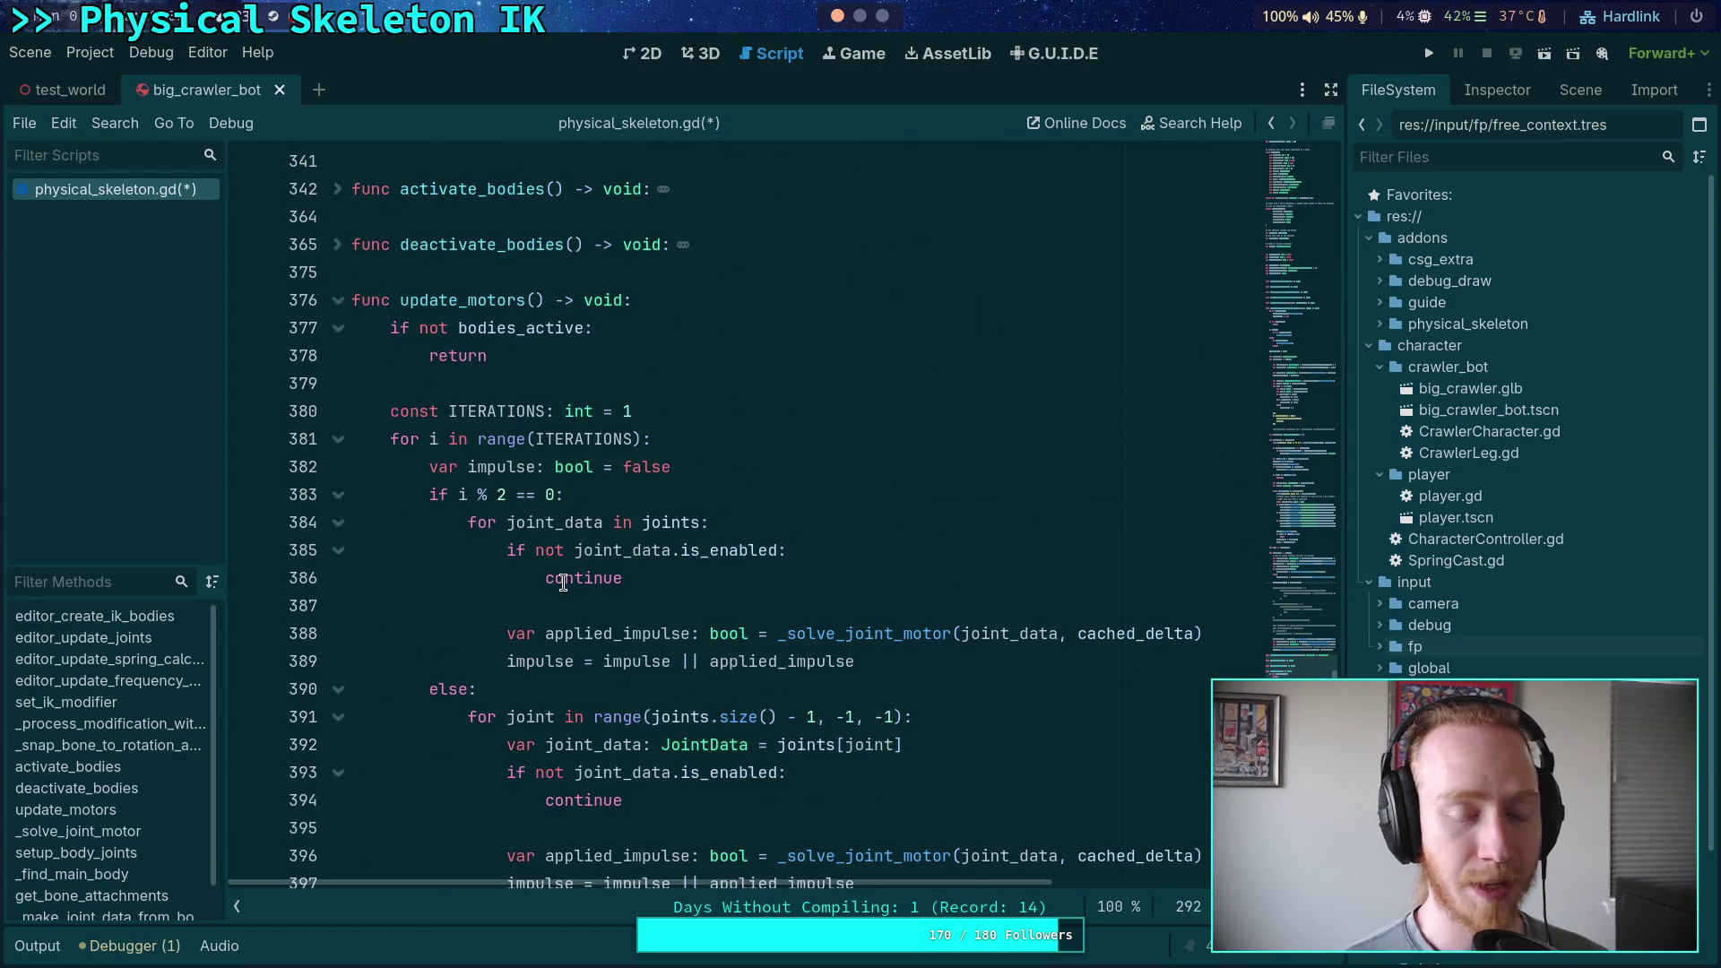
click(610, 385)
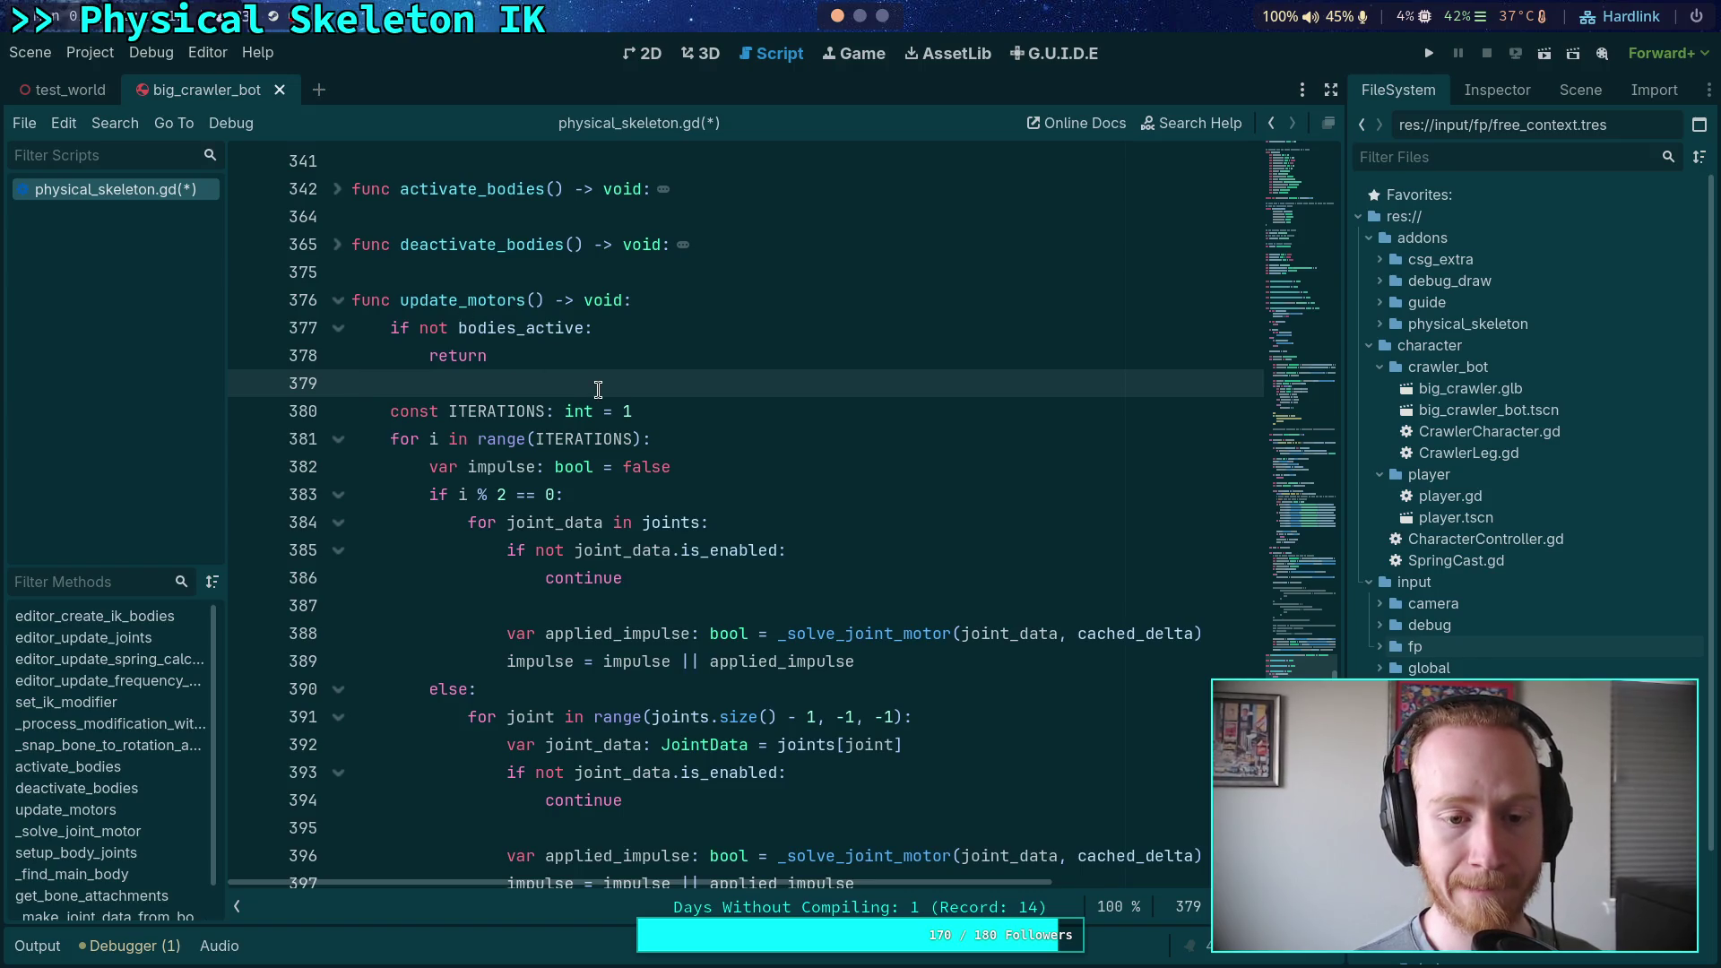
scroll(597, 389, down, 1)
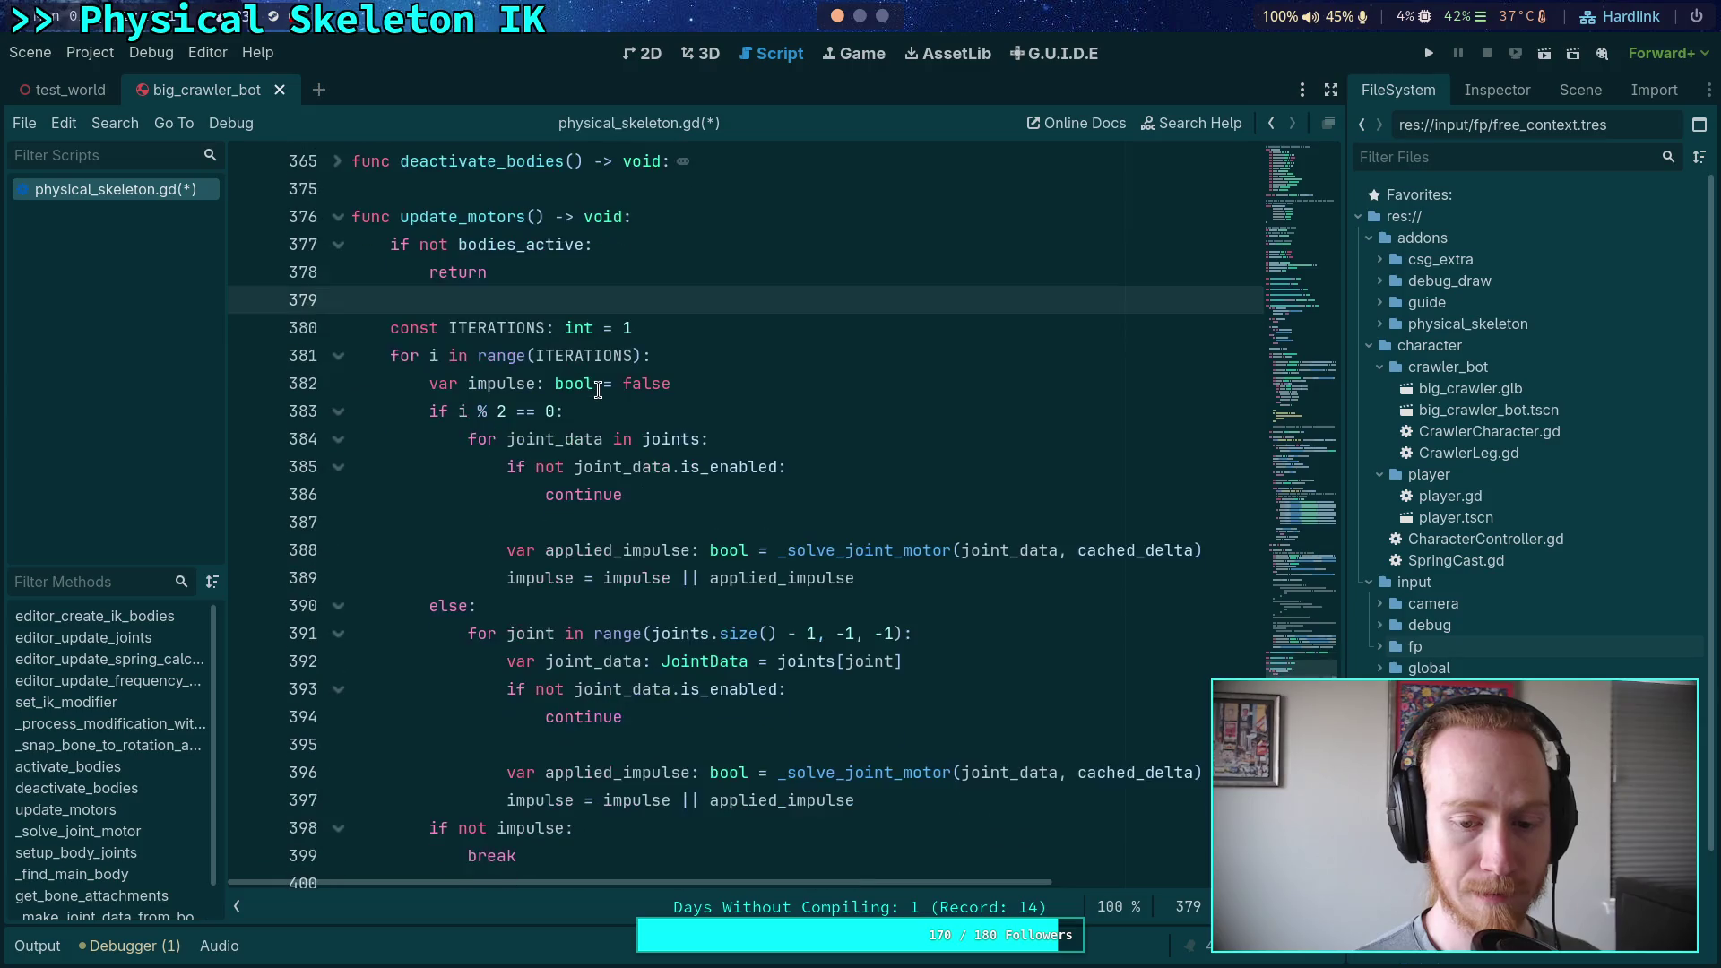
key(Return)
text(retur)
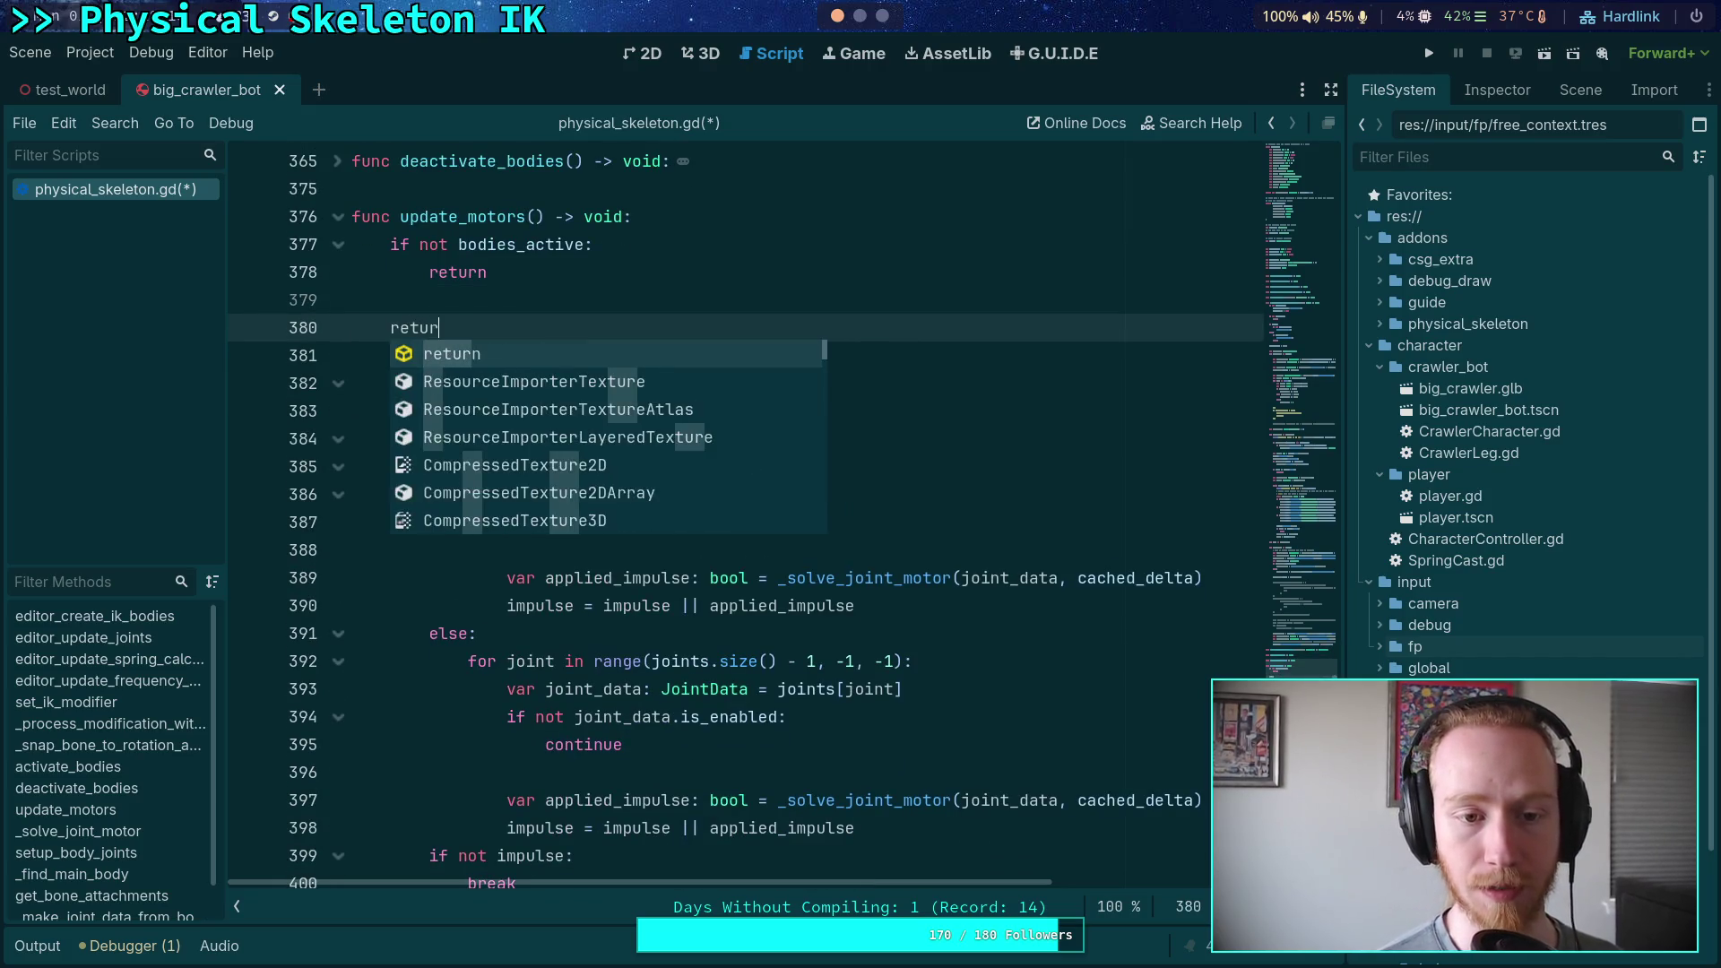
key(Return)
click(352, 300)
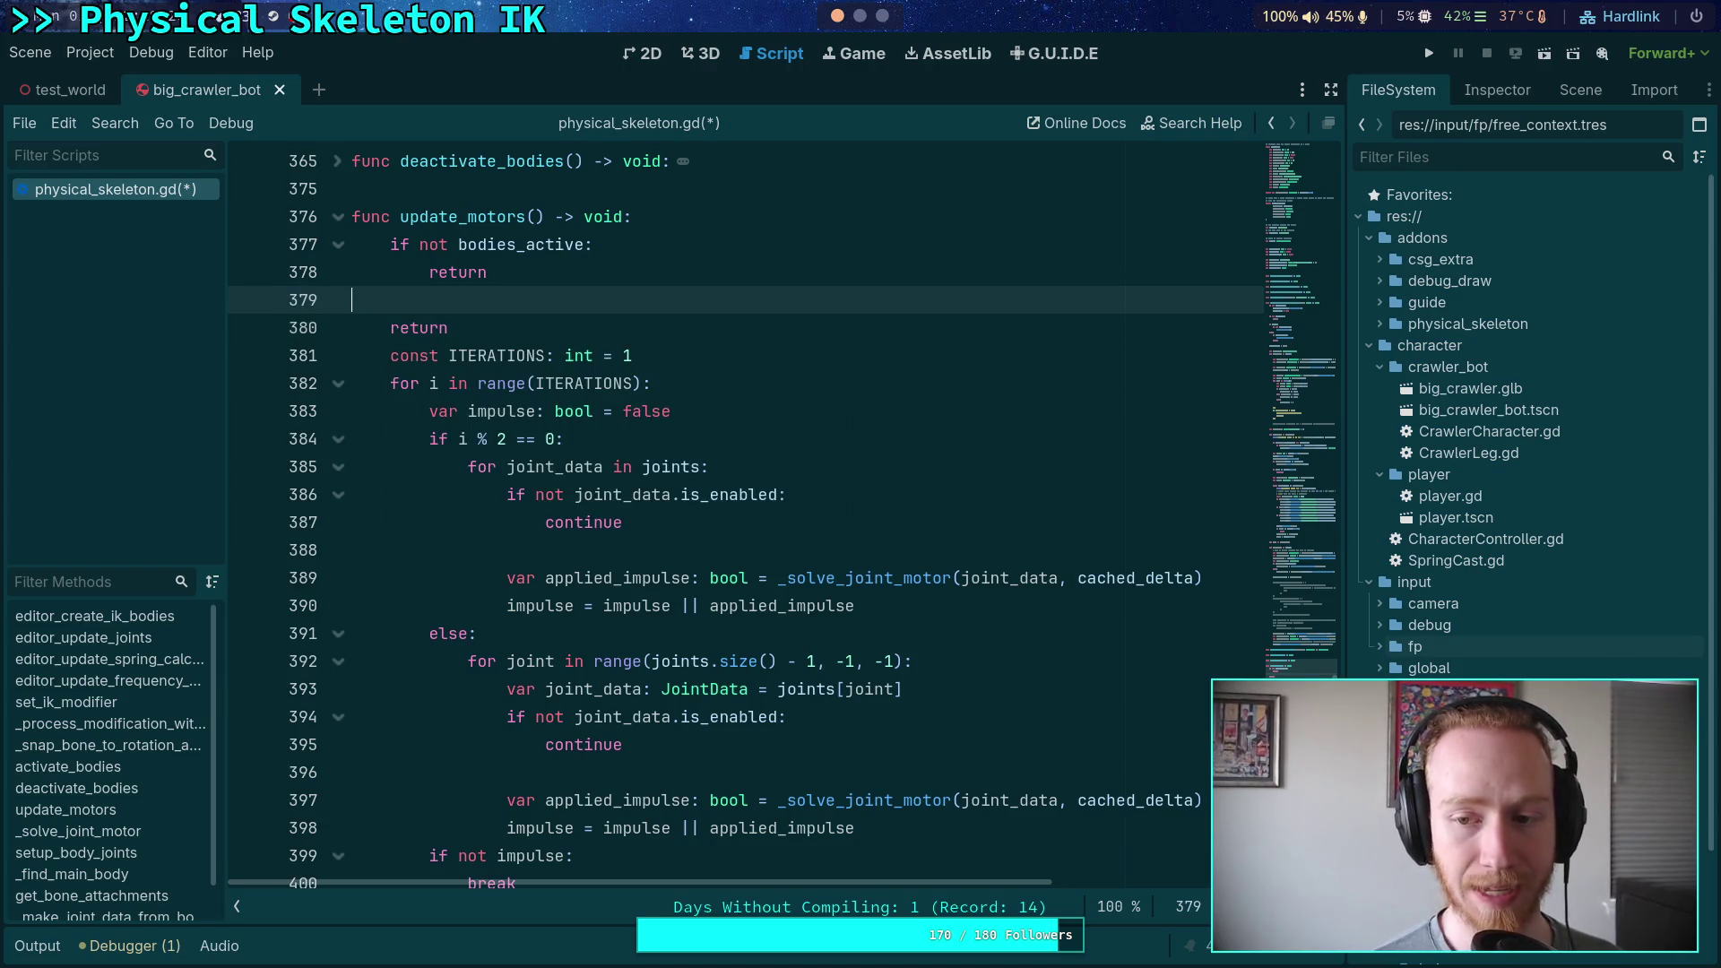
key(ctrl+s)
Add 'for joint_data in joints:' on an indented line above the early return
key(Return)
key(Return)
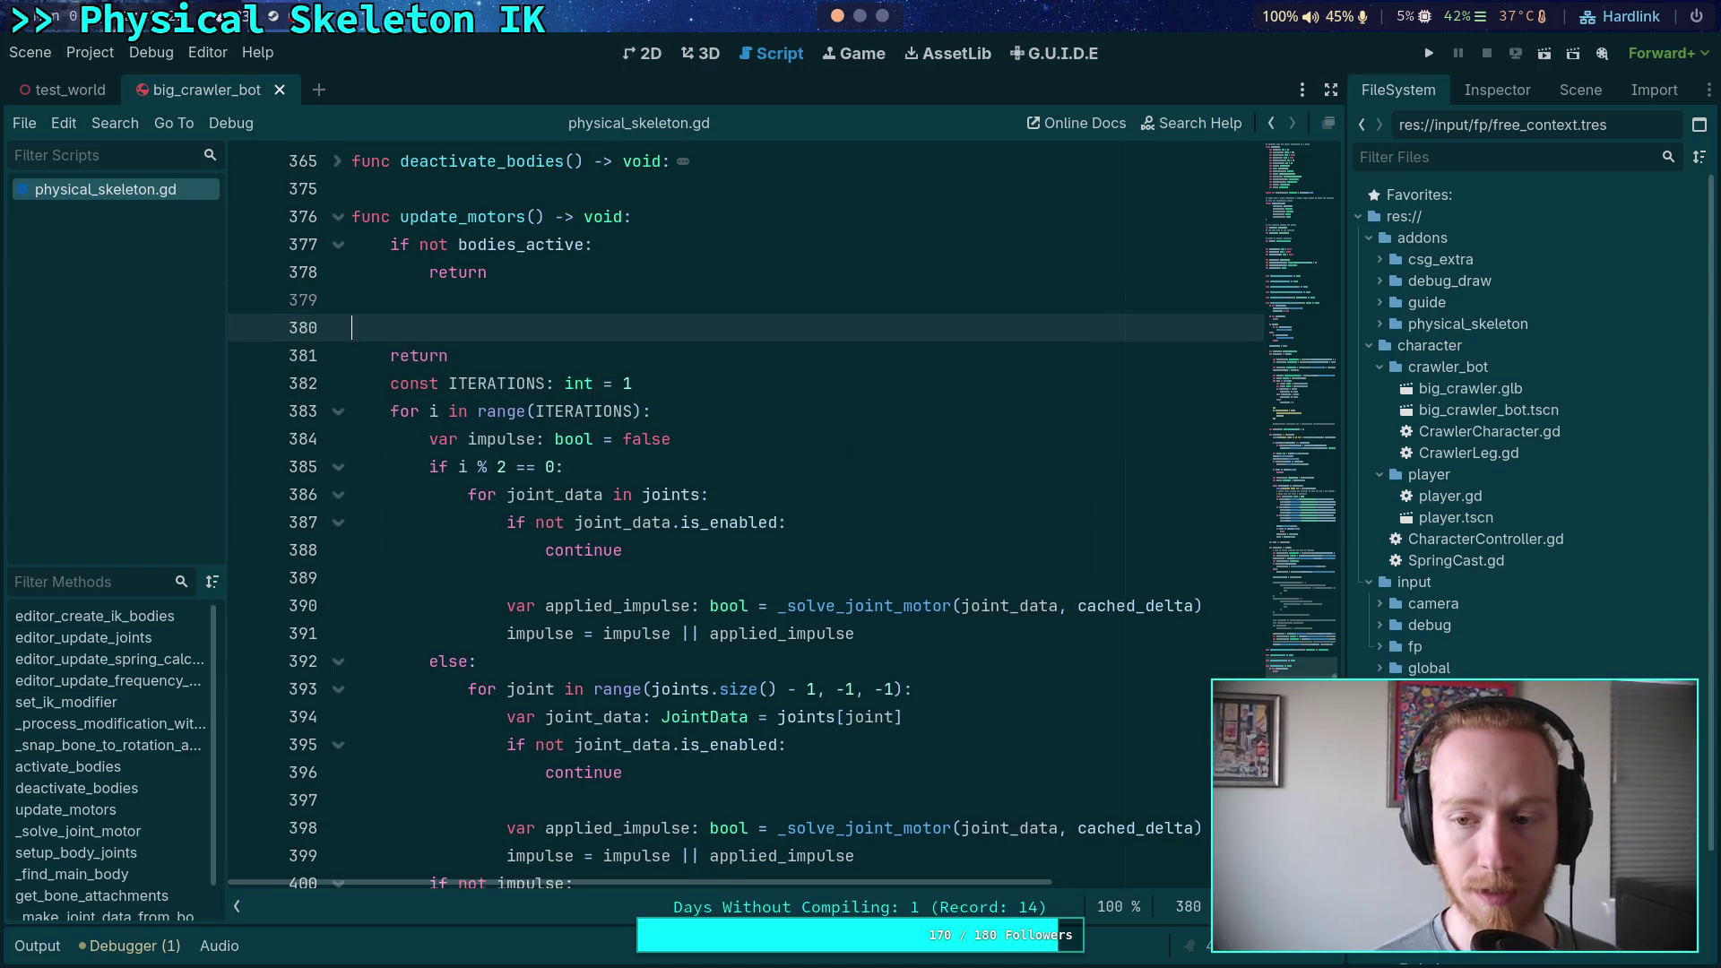
click(390, 327)
key(Tab)
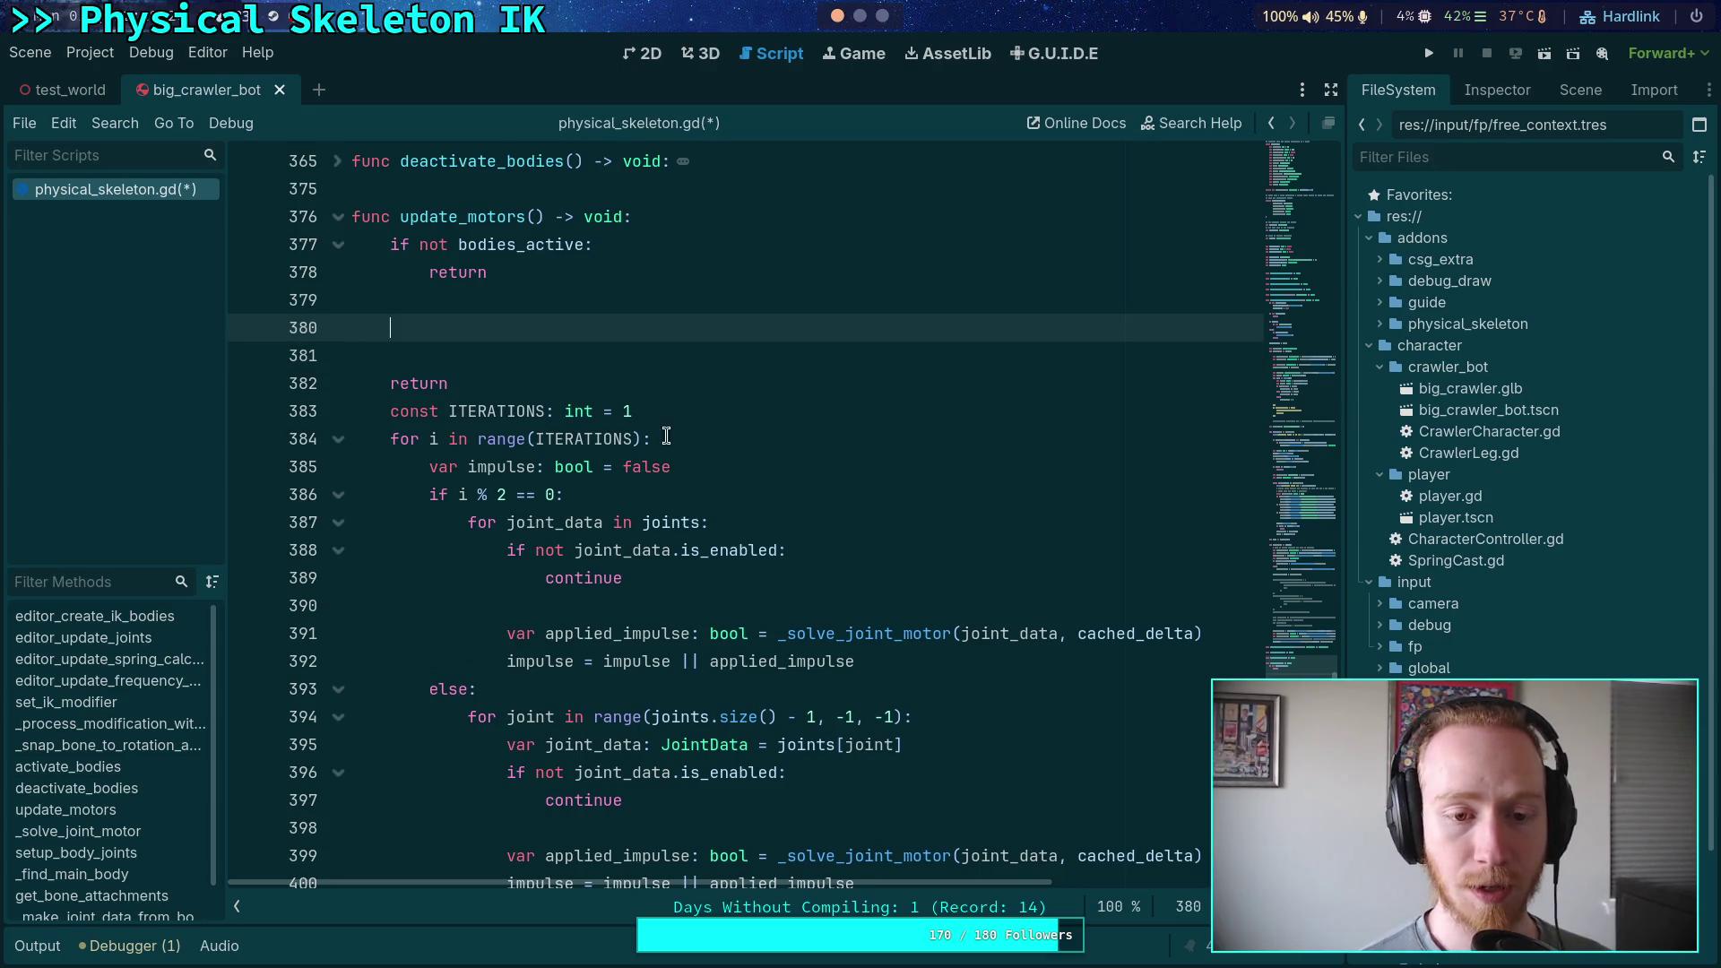
text(b)
key(BackSpace)
text(g)
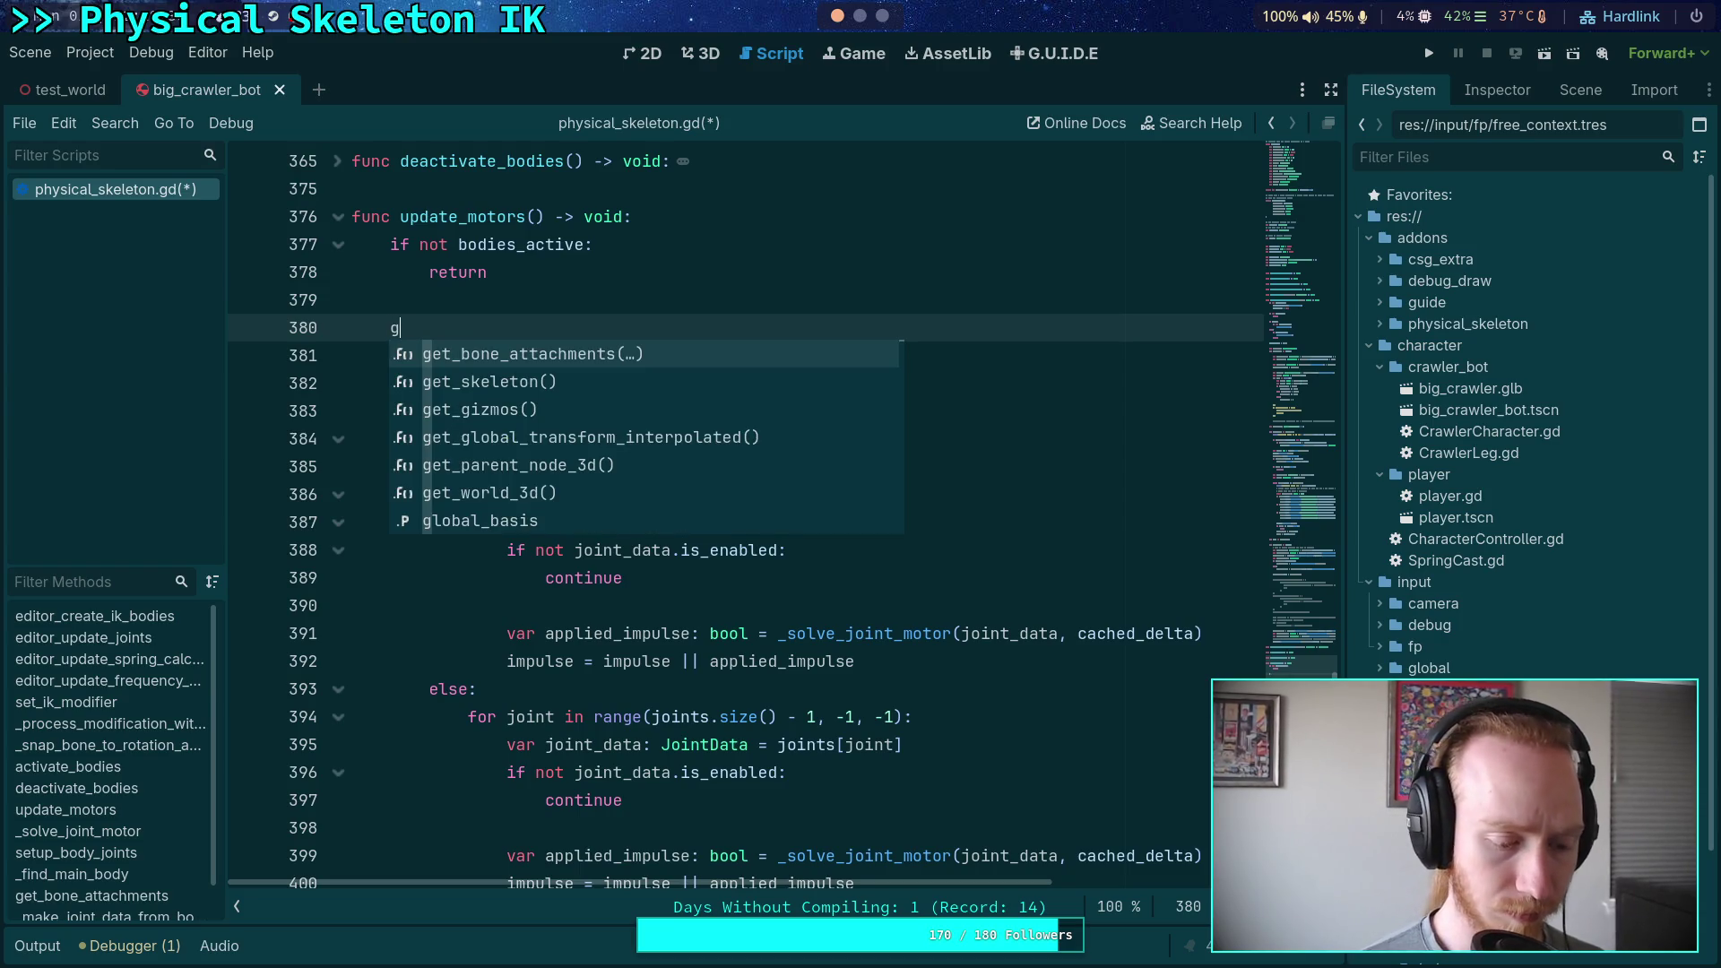
key(BackSpace)
text(for joint_data in joints:)
key(Return)
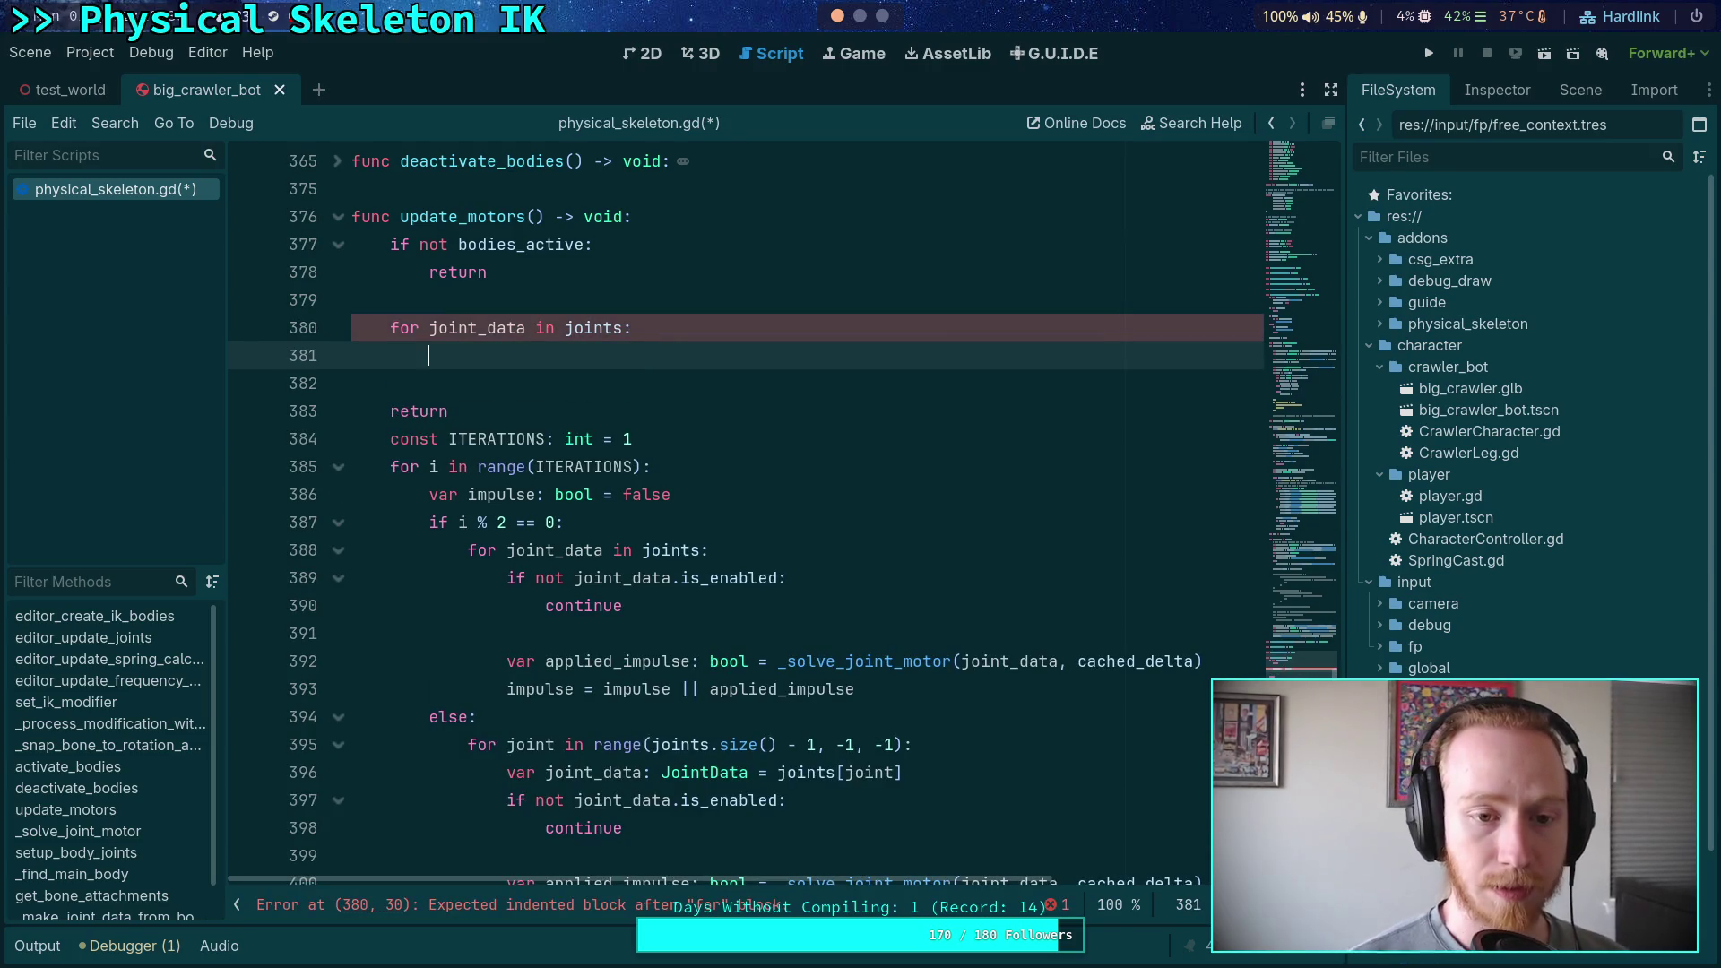
Write the condition 'if (not joint_data.is_ik_joint) or joint_data.ik_joint_idx == 0:' on line 381
text(if joint_data.is)
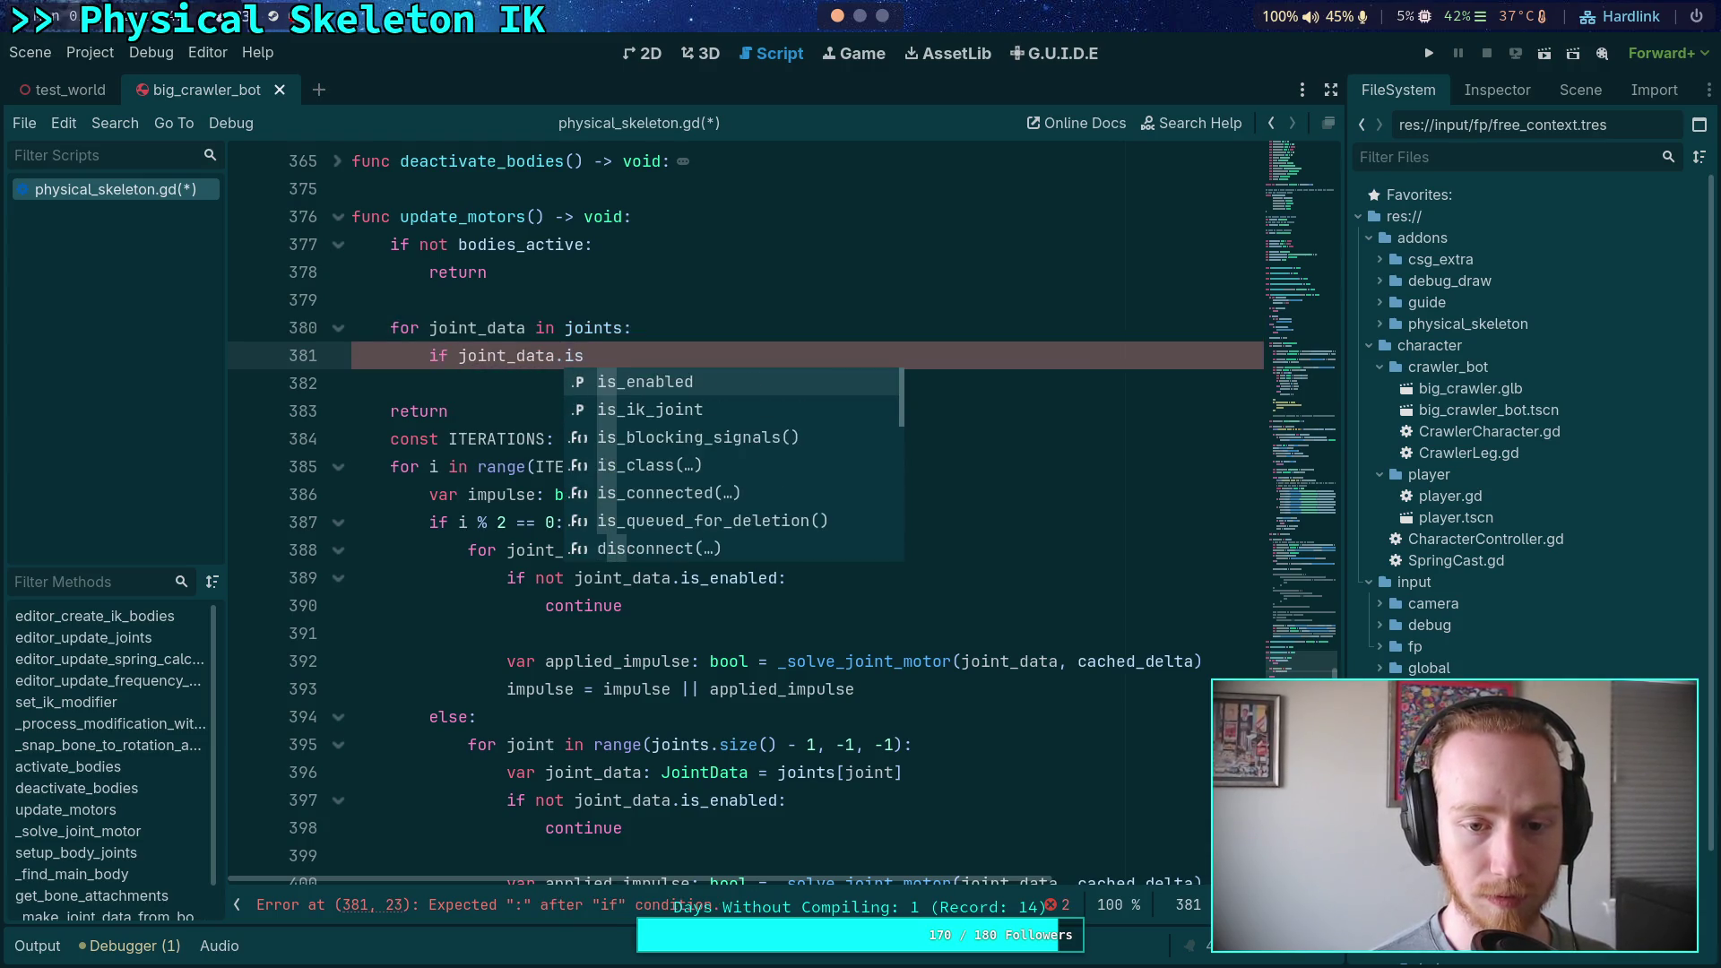
key(Down)
key(Return)
text((not)
key(Right)
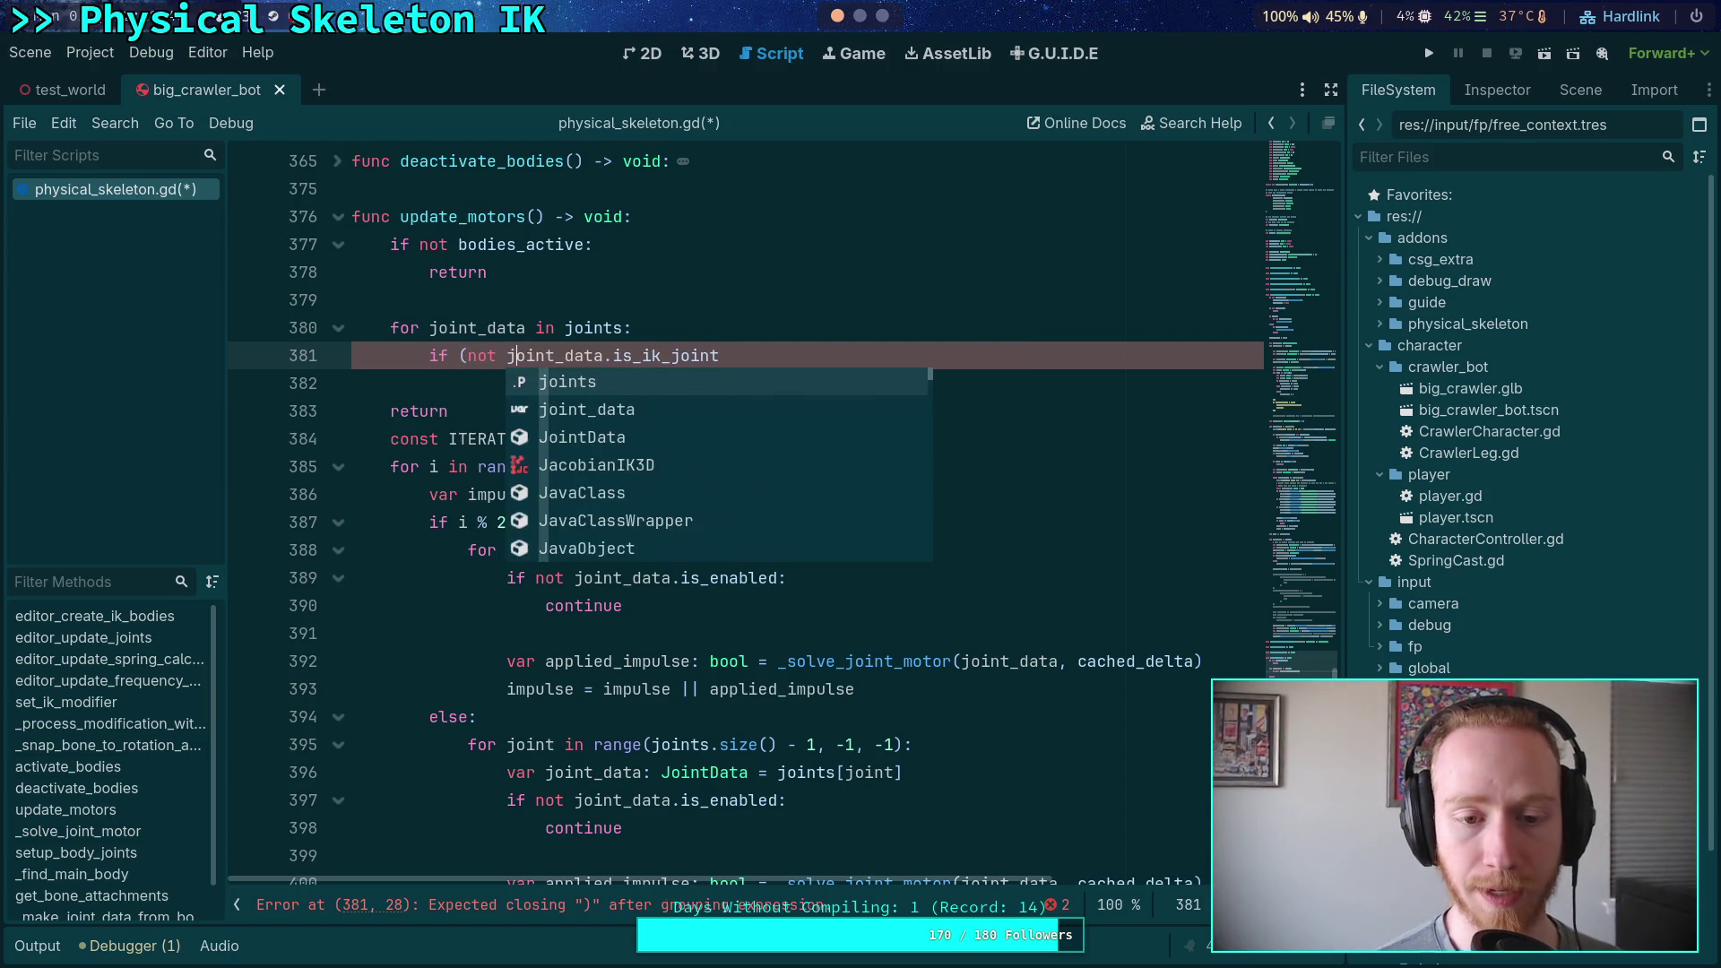
key(Right)
key(Right)
key(Right)
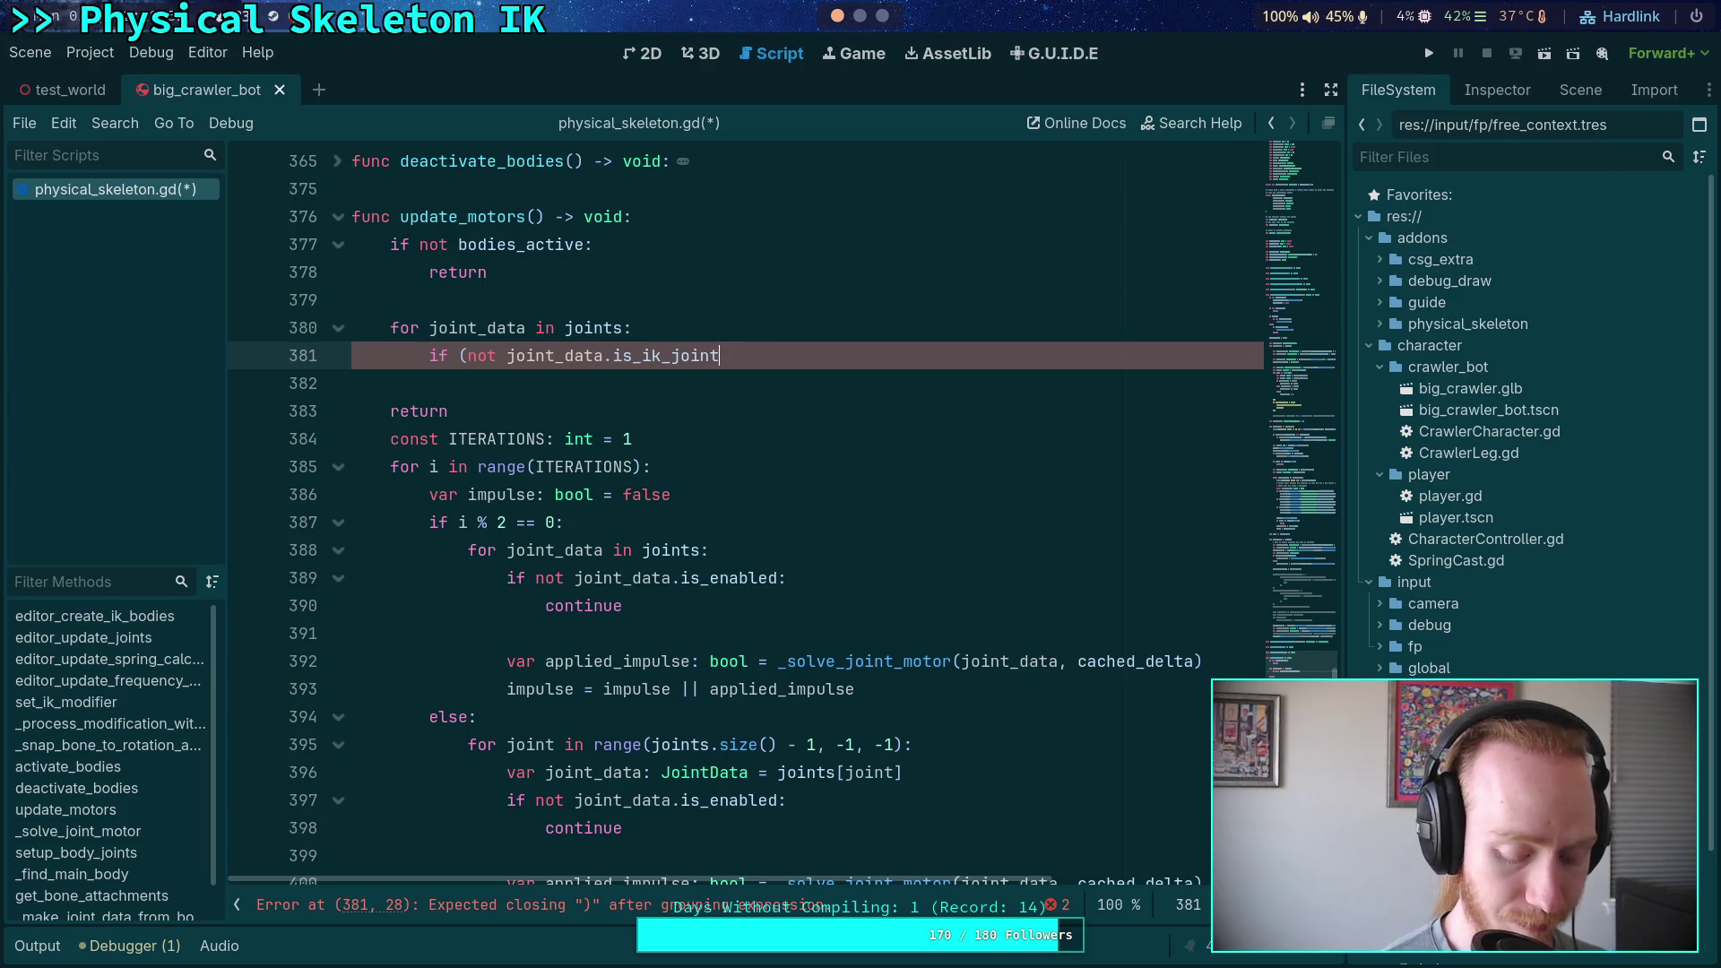
text() )
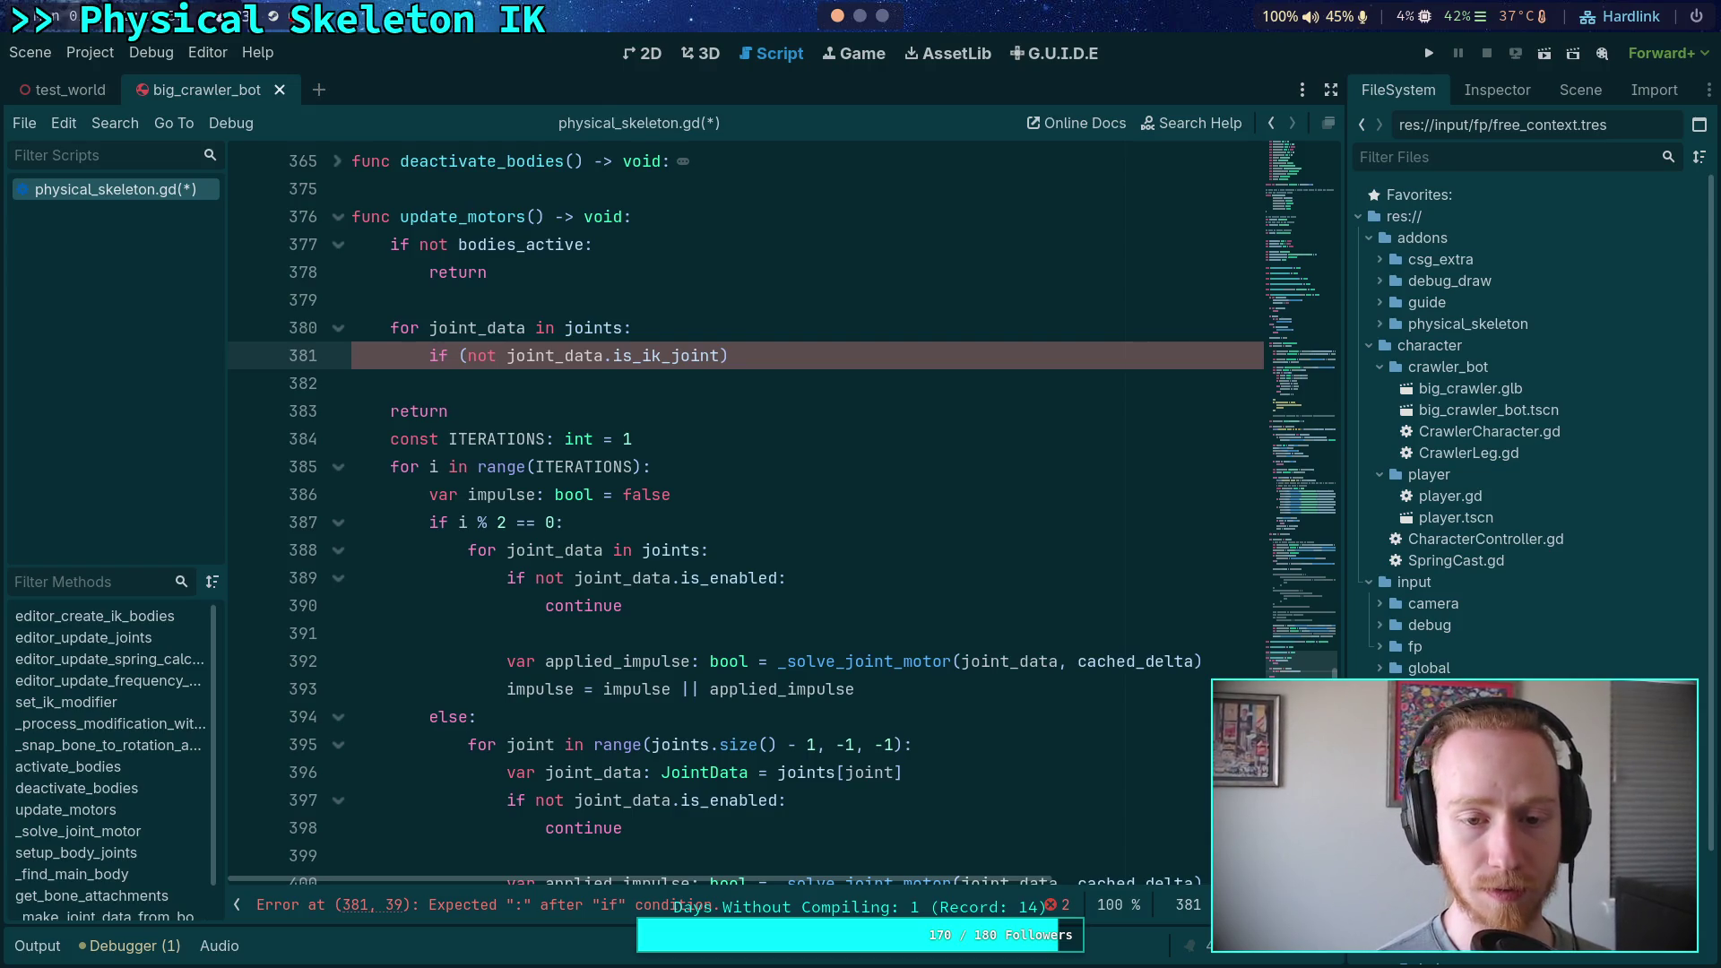
text(or )
text((joint_)
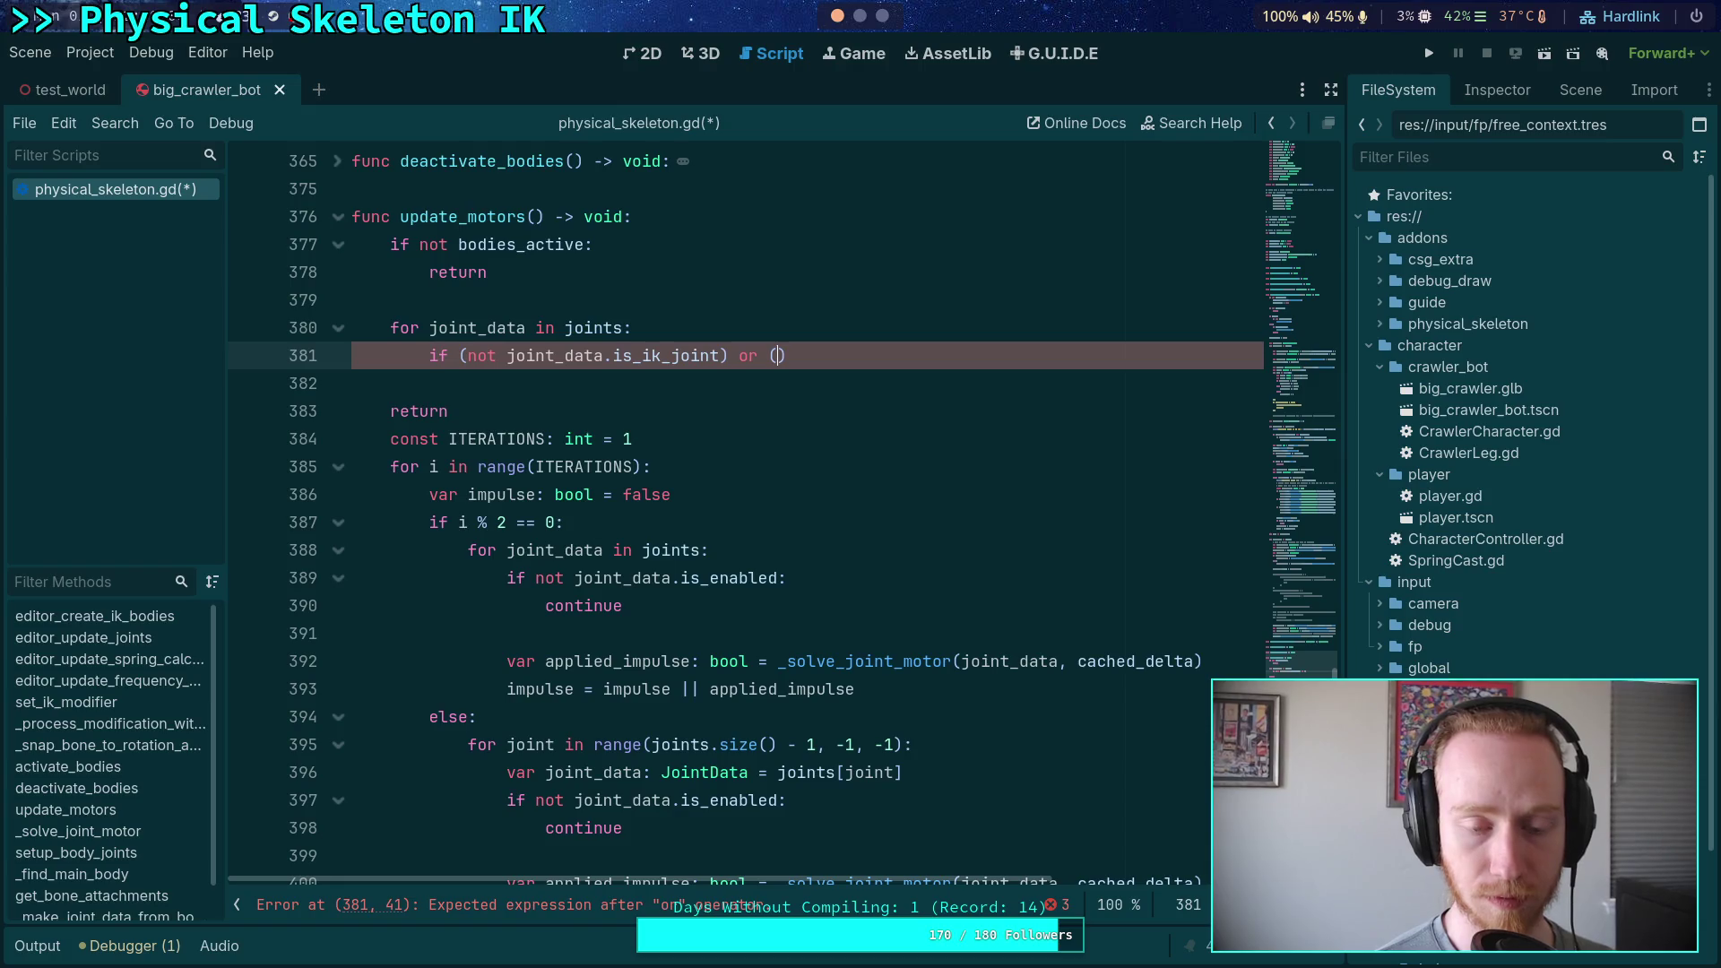
text(data.)
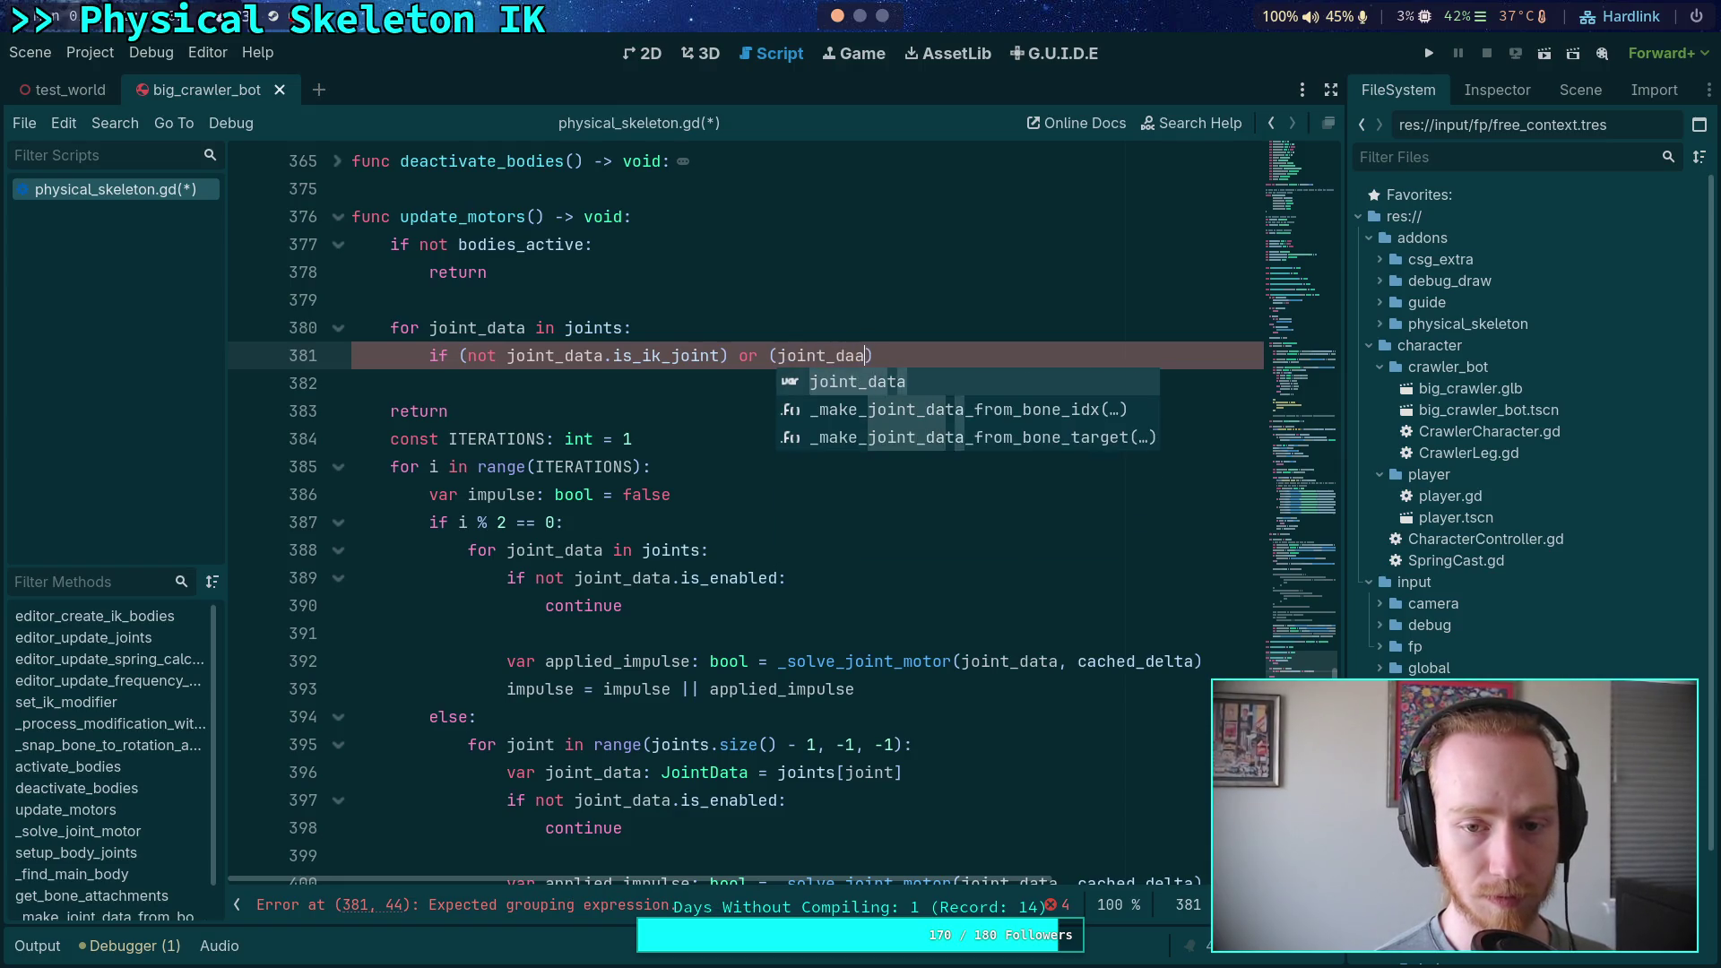
text(ik)
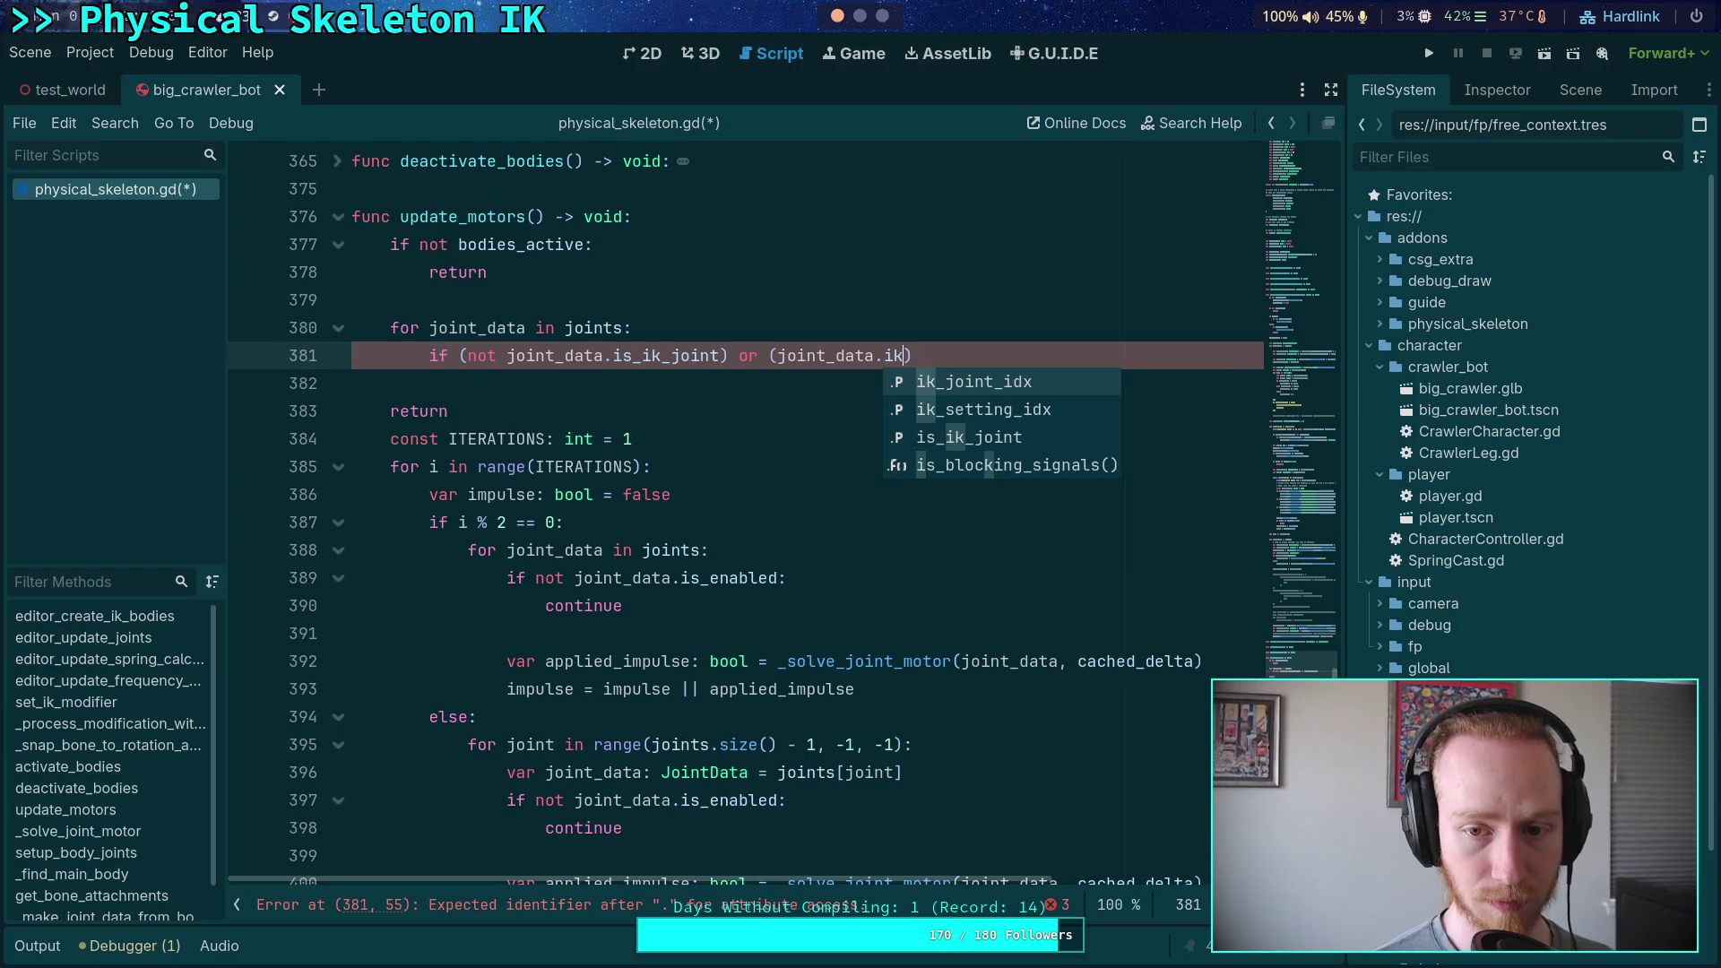
key(Return)
text(== 0)
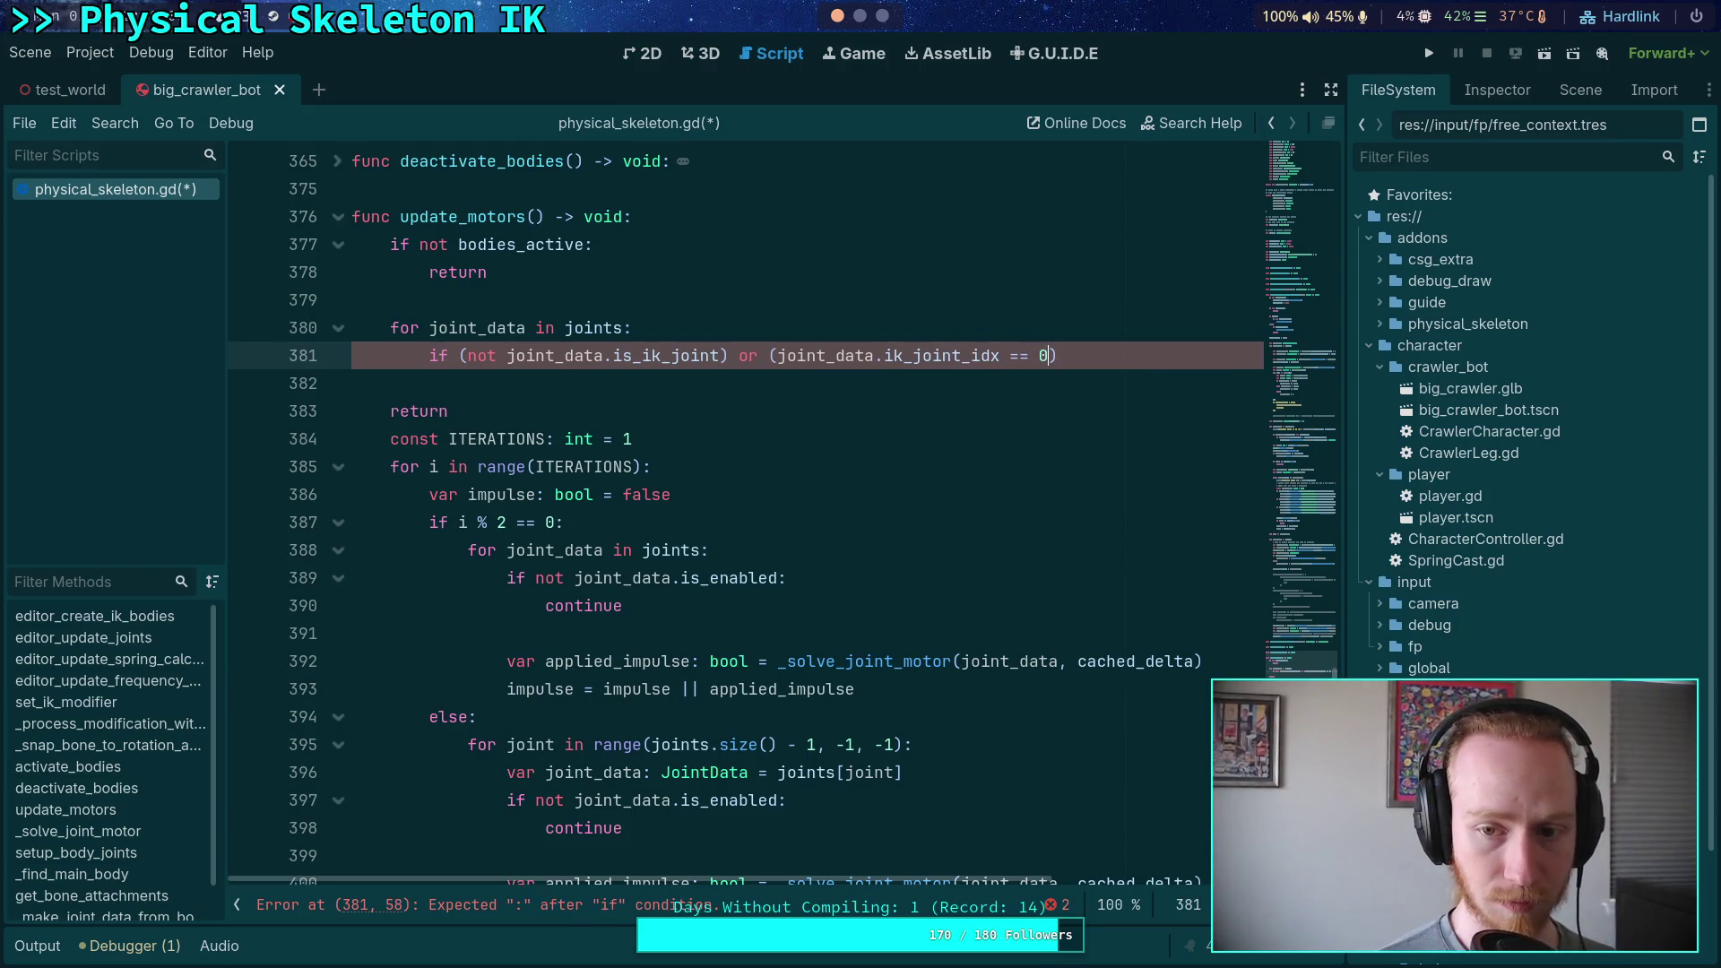
click(775, 356)
key(BackSpace)
key(End)
key(BackSpace)
text(:)
key(Return)
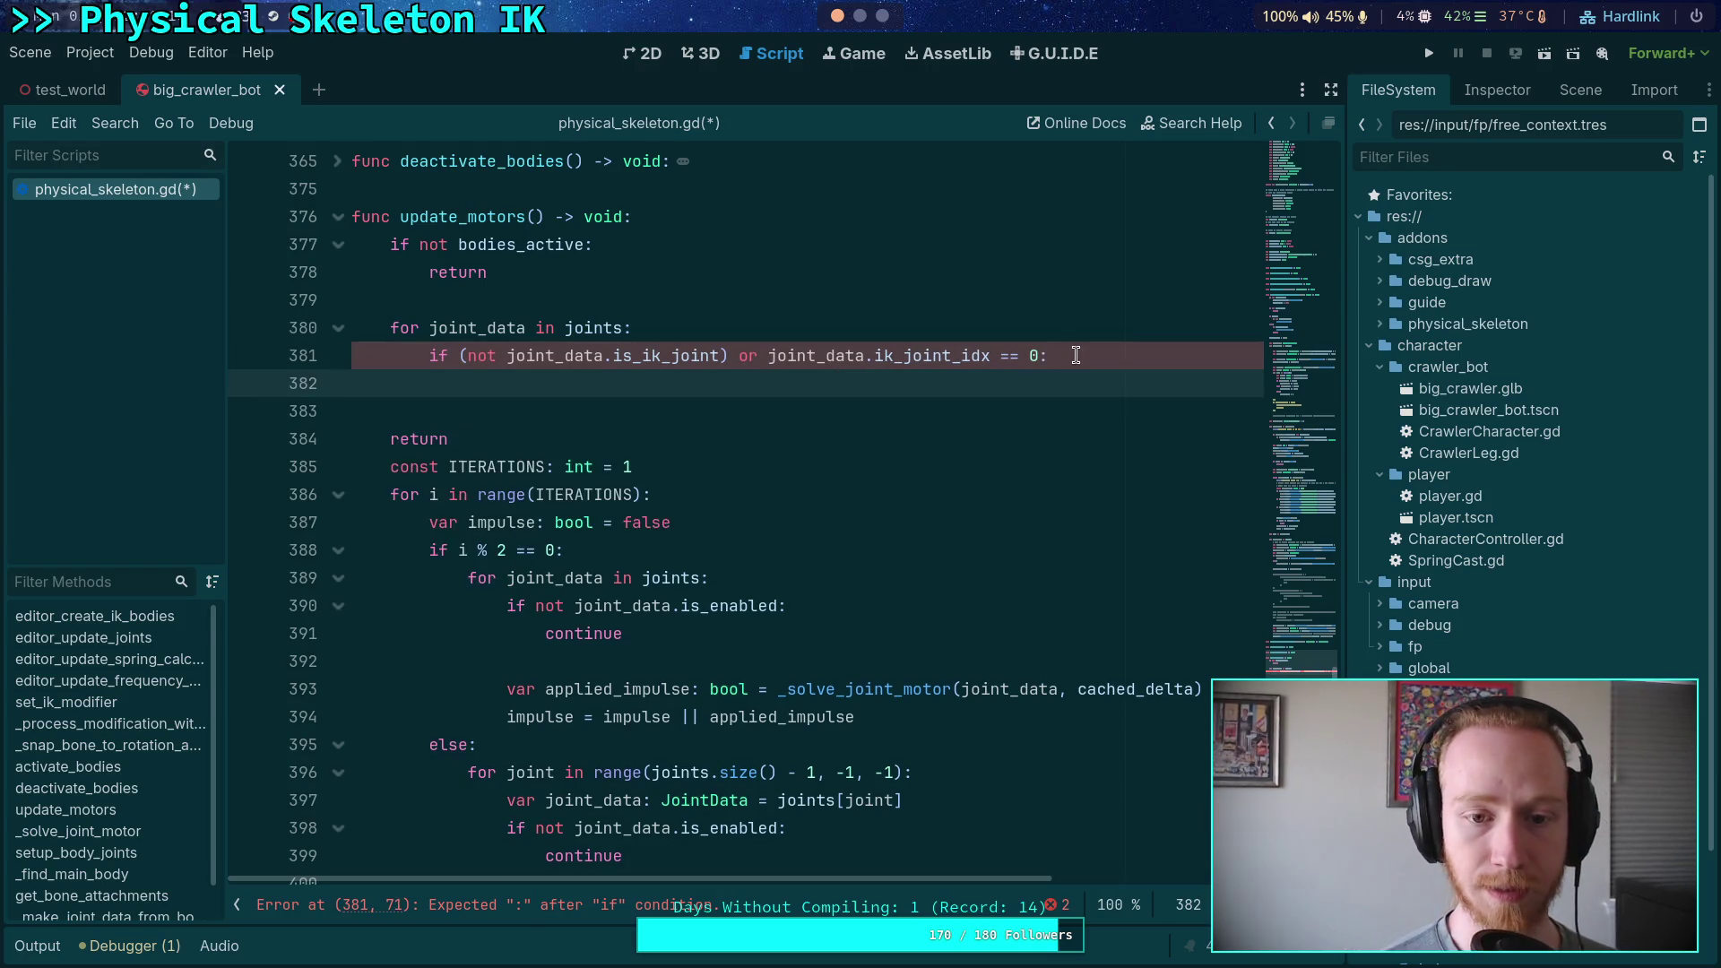
Put 'continue' in the body of the skip condition
click(458, 359)
click(609, 381)
text(continue)
key(Return)
key(Return)
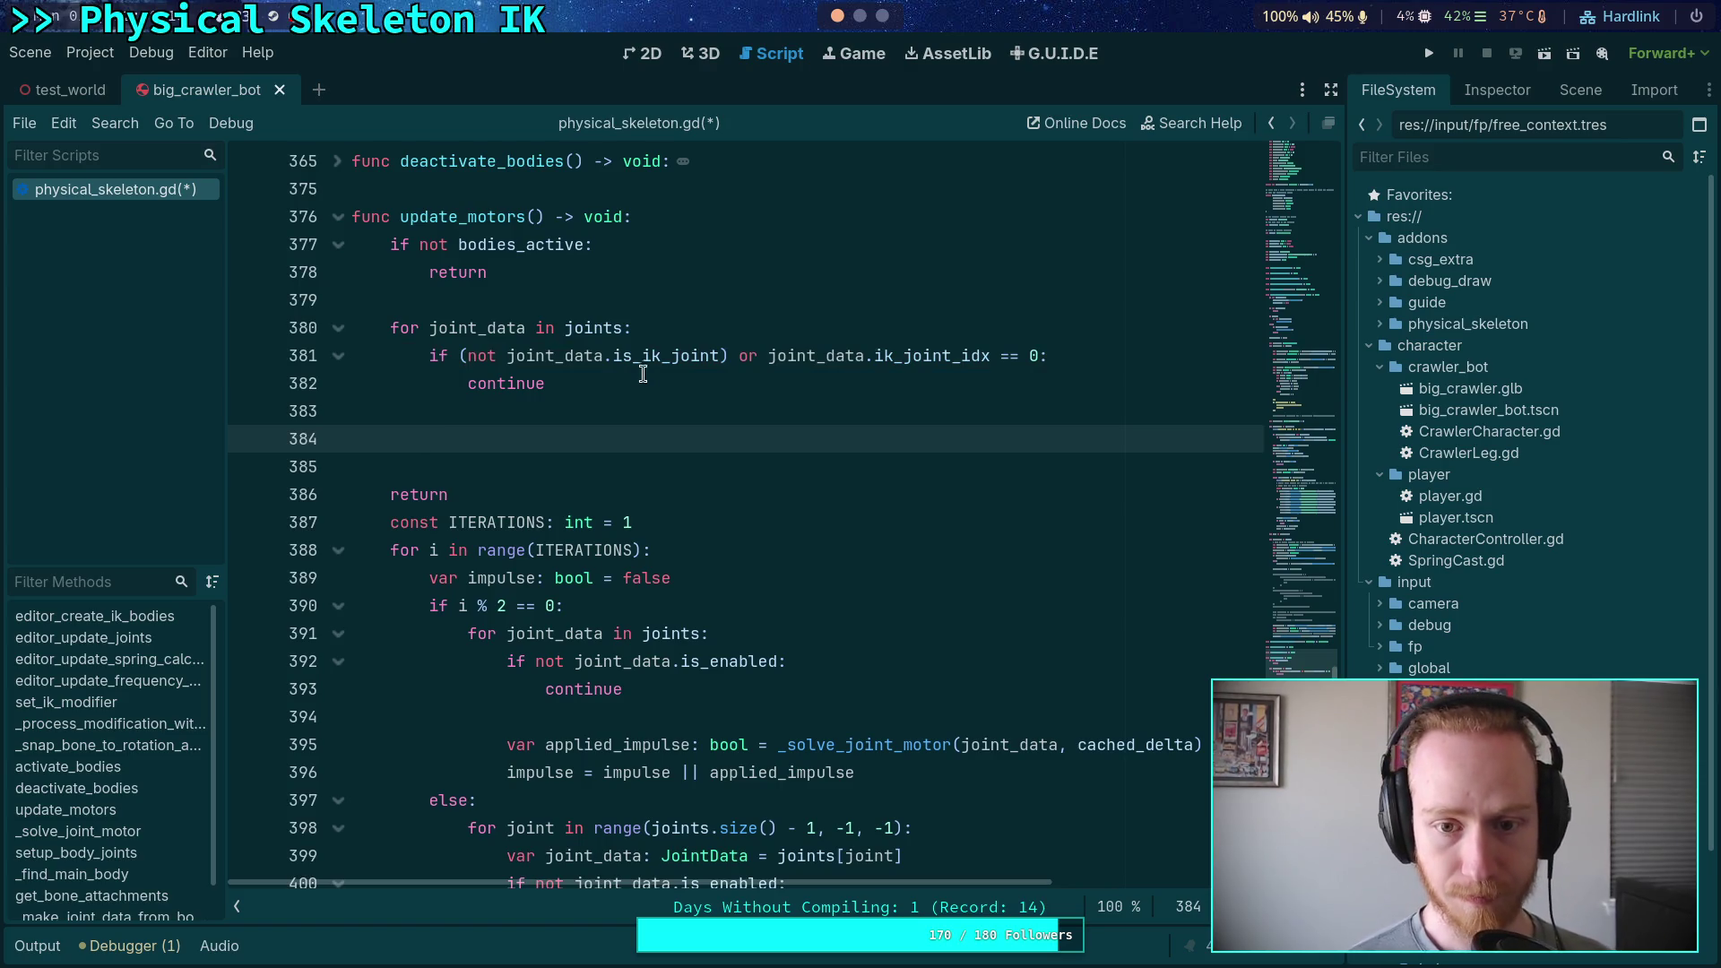
Change the check to 'ik_joint_idx < 1' and remove the is_ik_joint part
click(1016, 355)
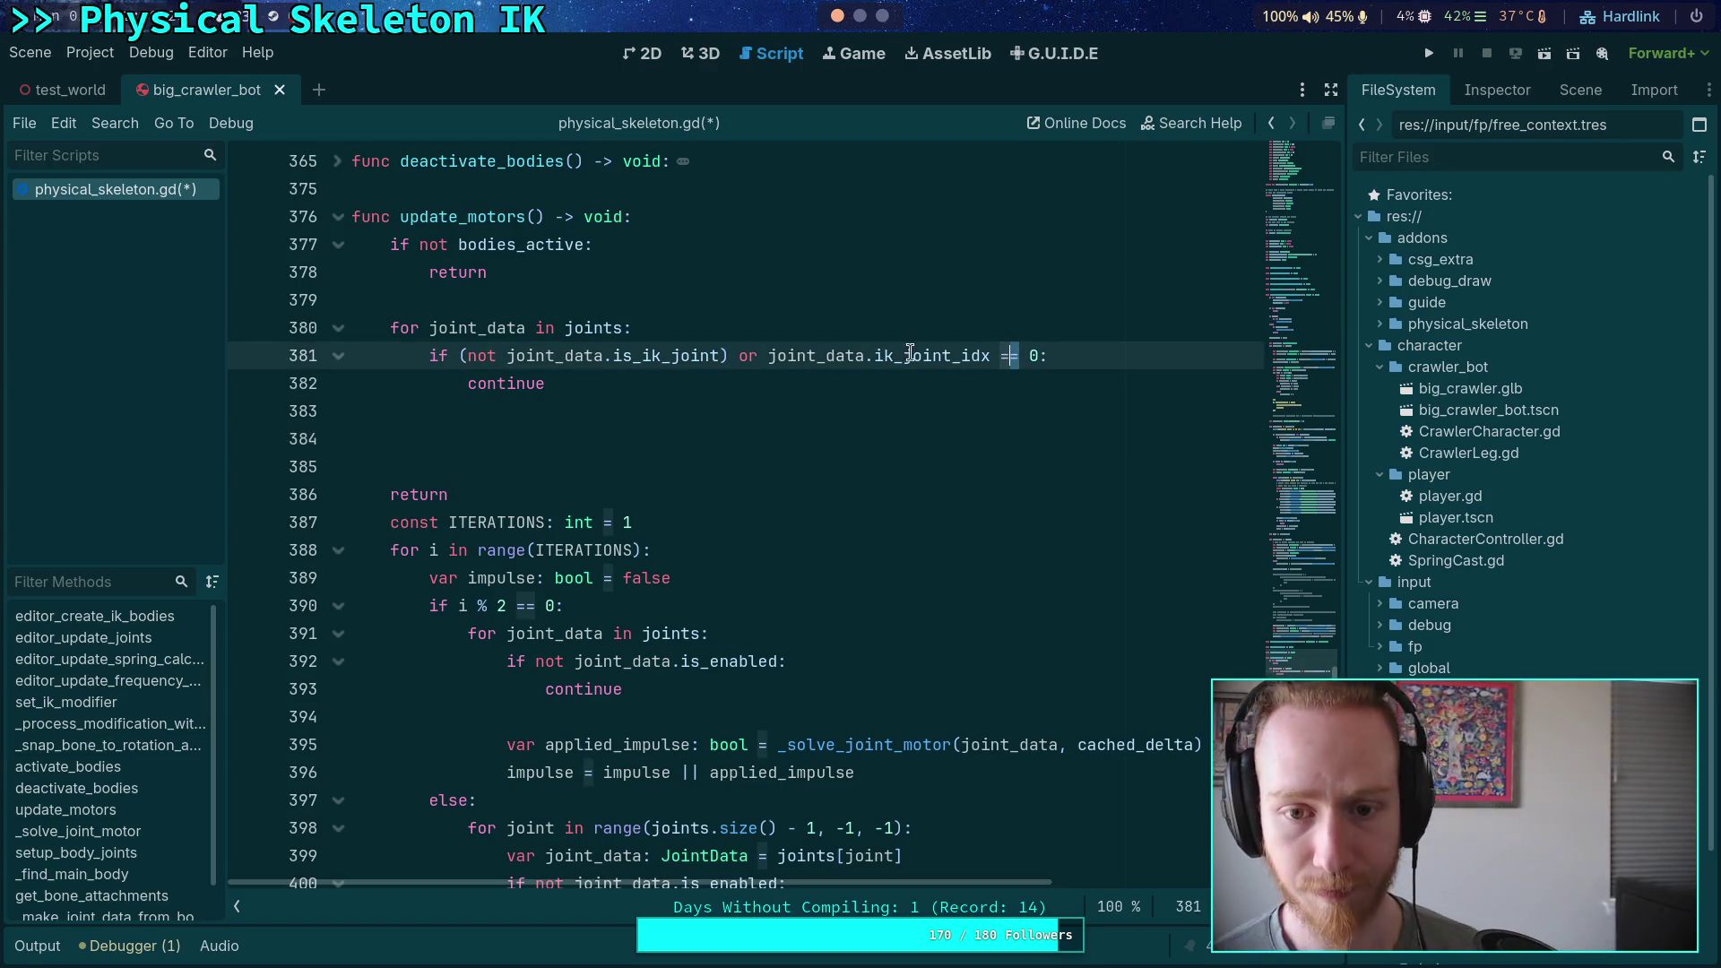
mouse_move(802, 356)
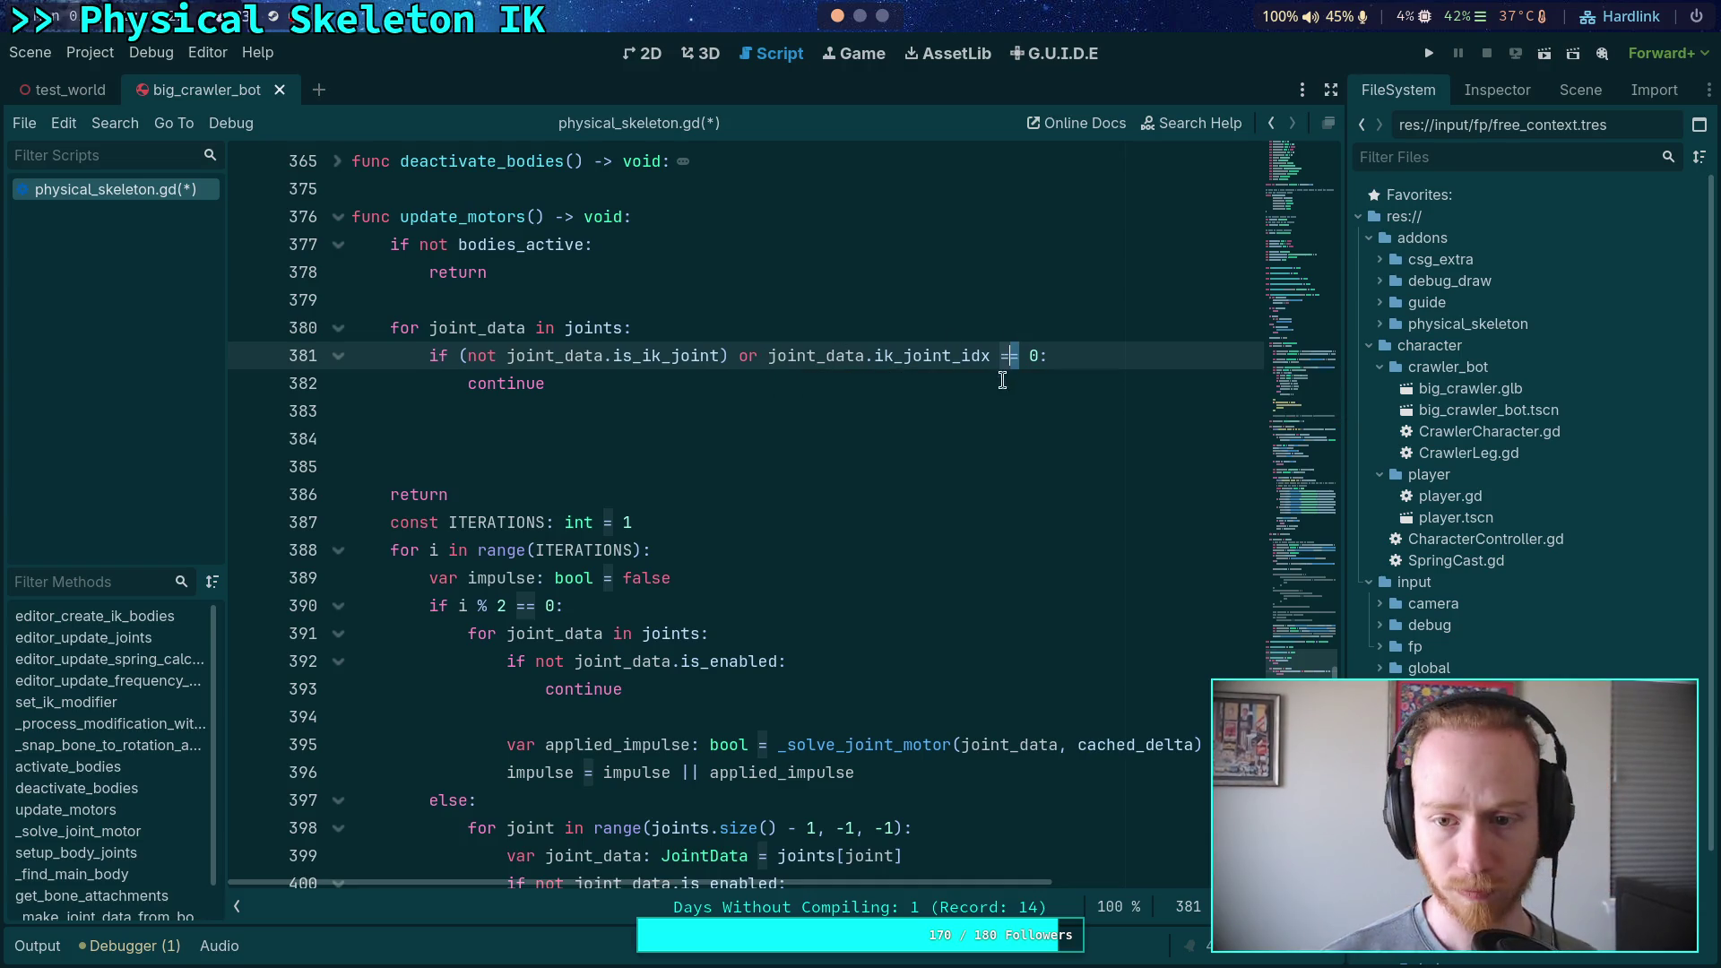
text(<)
key(Right)
key(Delete)
text(1)
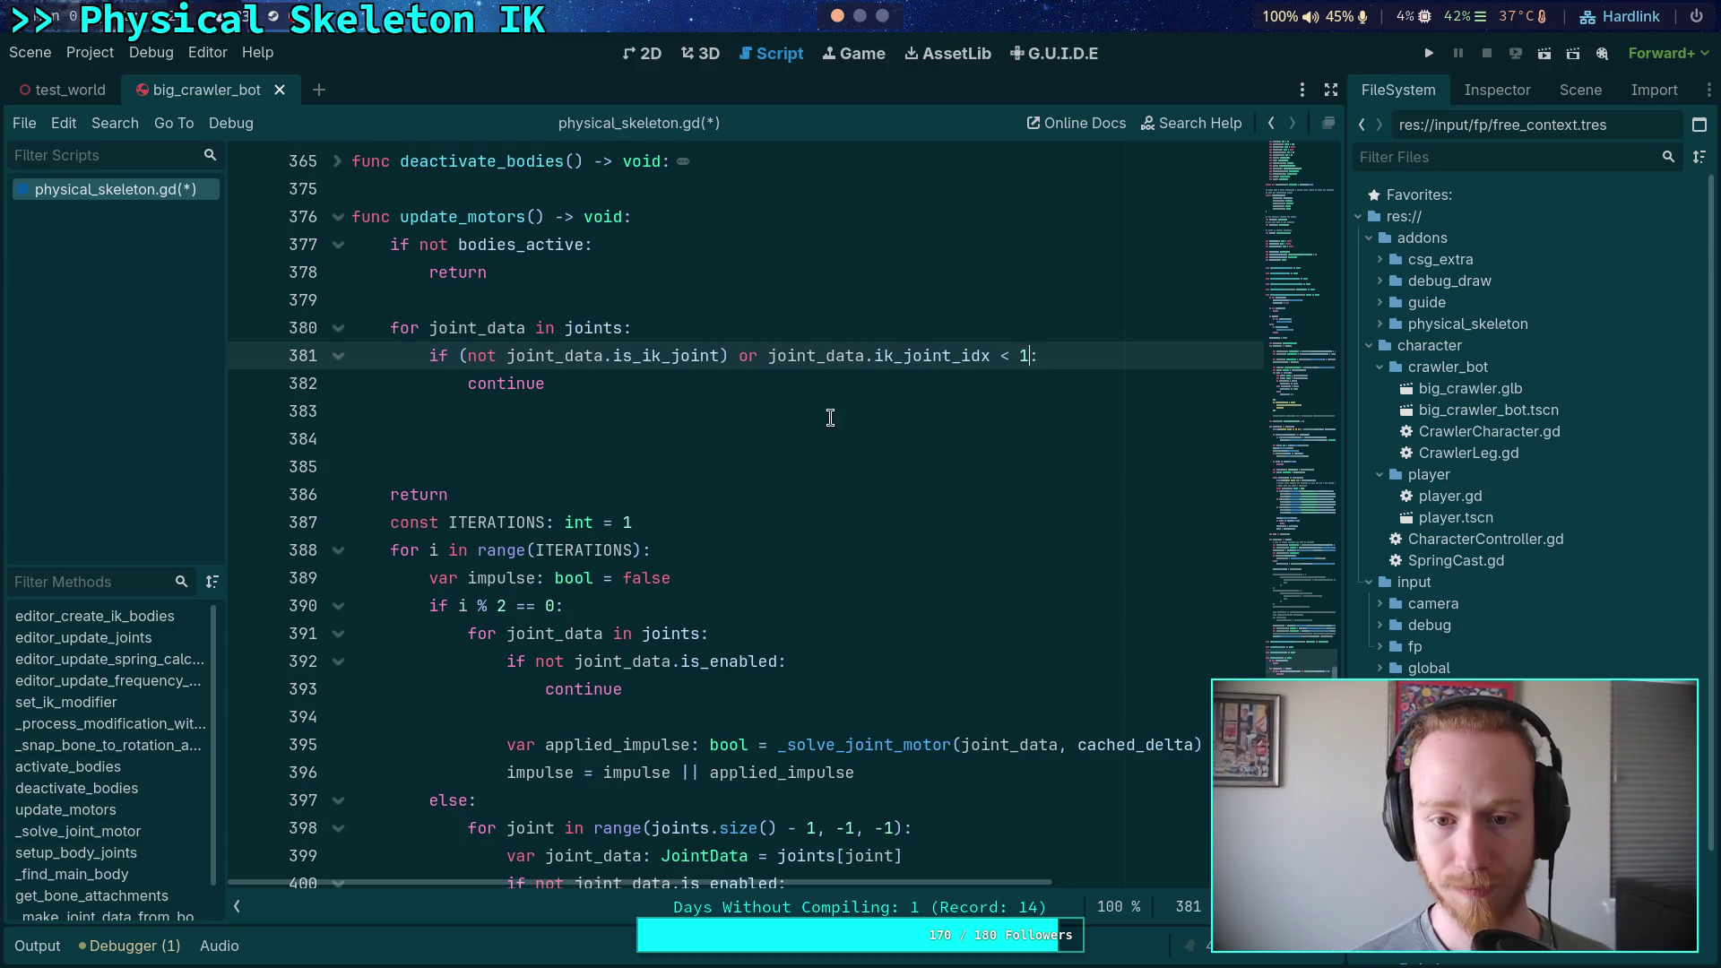
drag(768, 355, 460, 363)
key(BackSpace)
click(704, 439)
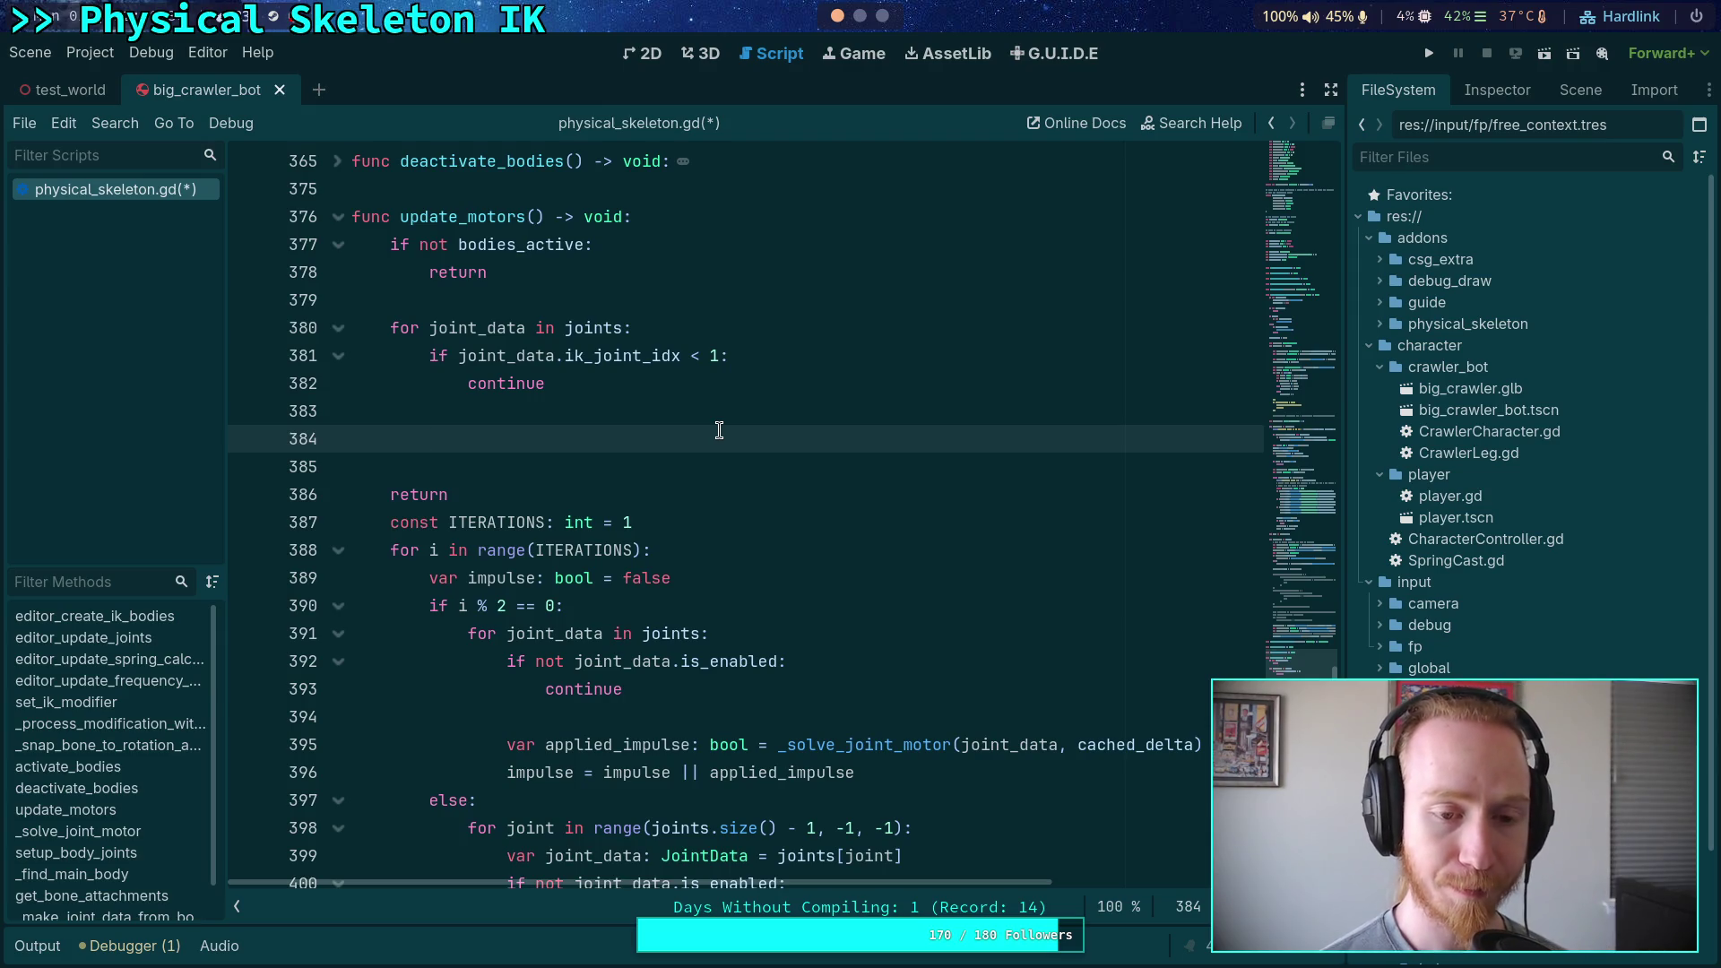
Add a blank line below the skip check, then switch to the Neovim workspace
key(Return)
key(Up)
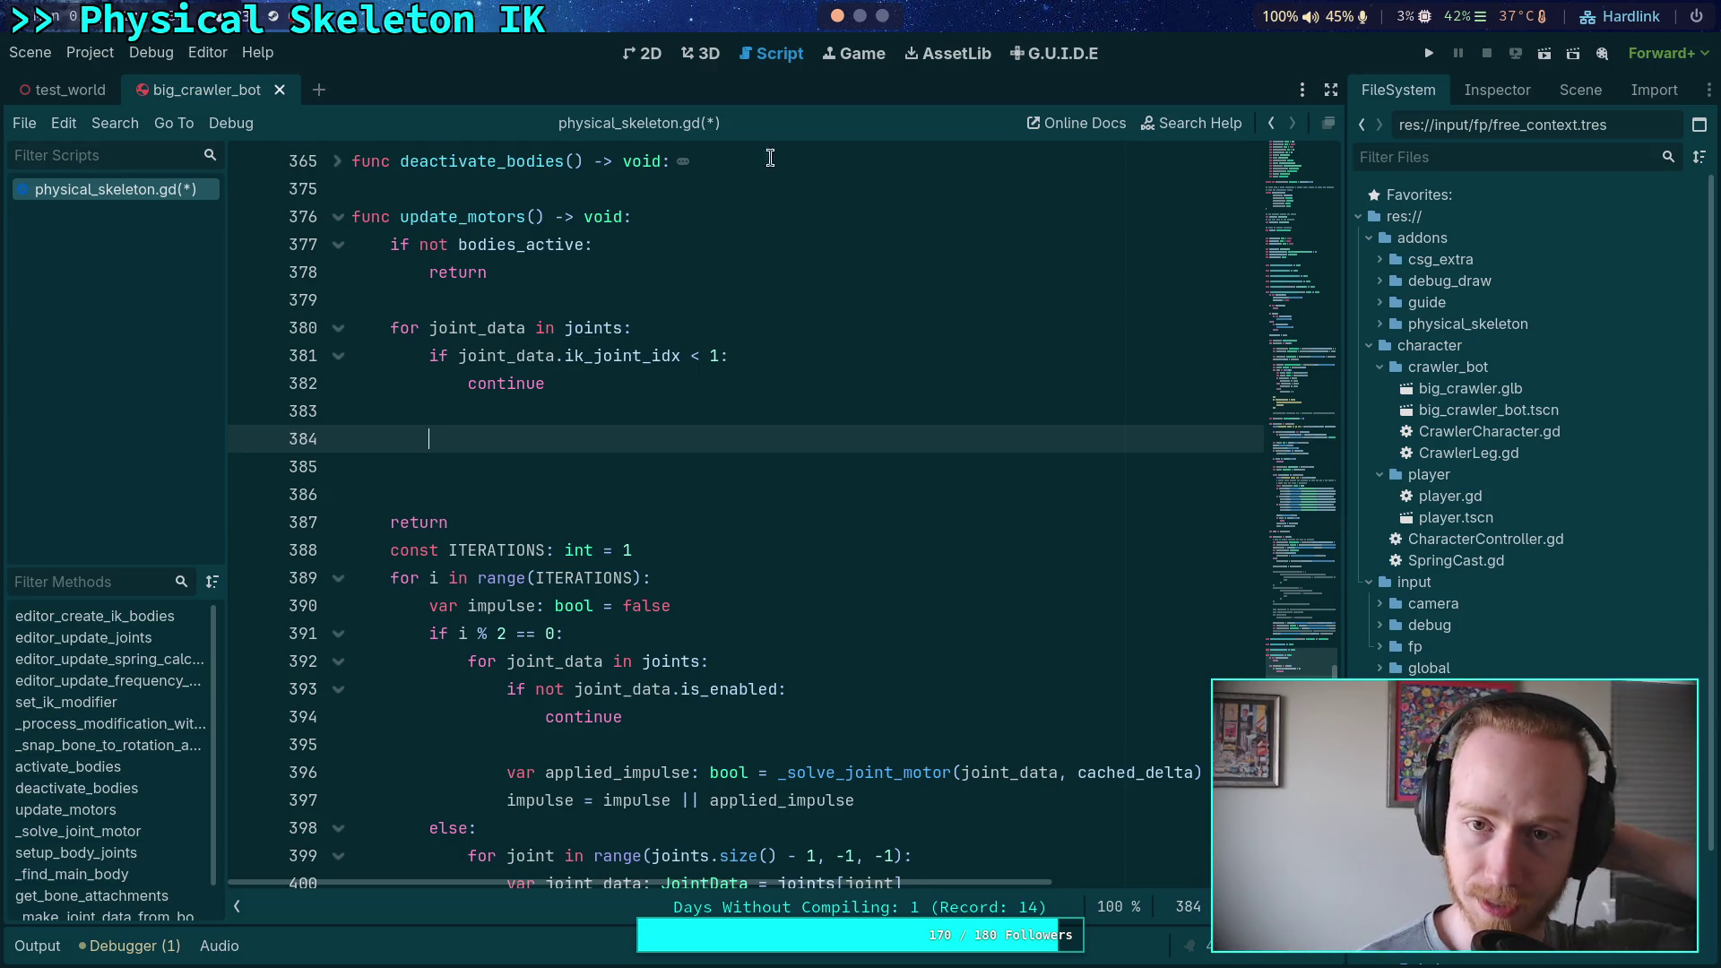
key(super+1)
click(830, 41)
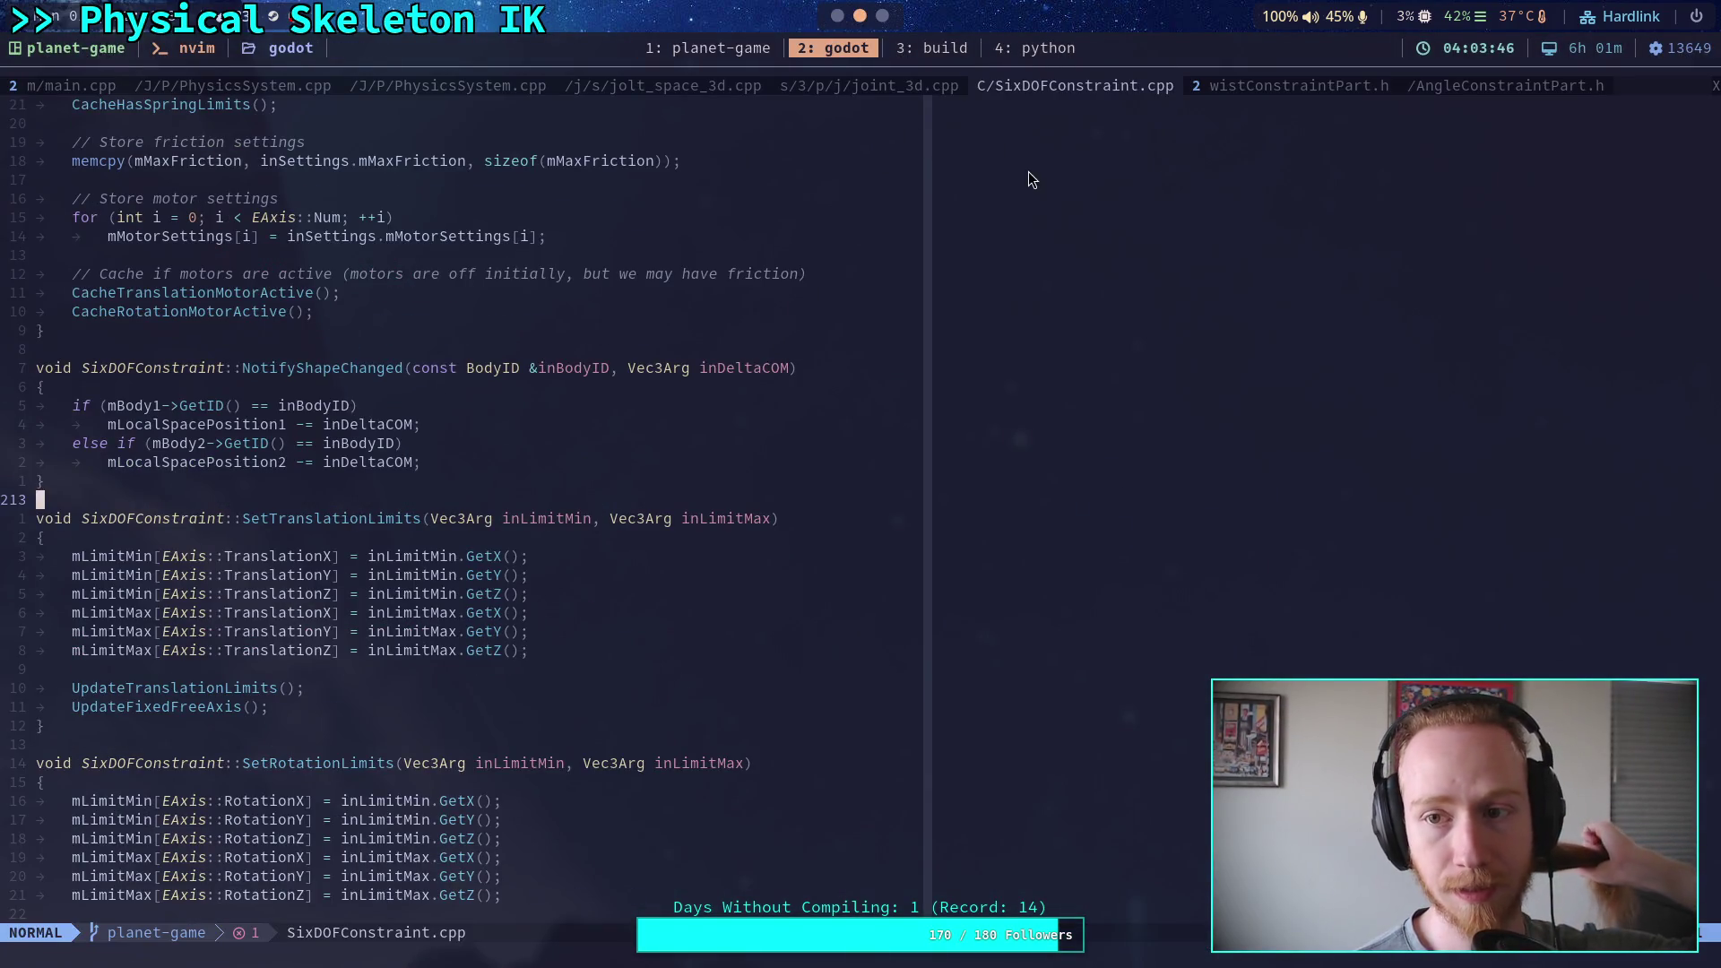
In AngleConstraintPart.h, highlight mTotalLambda and the WarmStart function body
click(1492, 86)
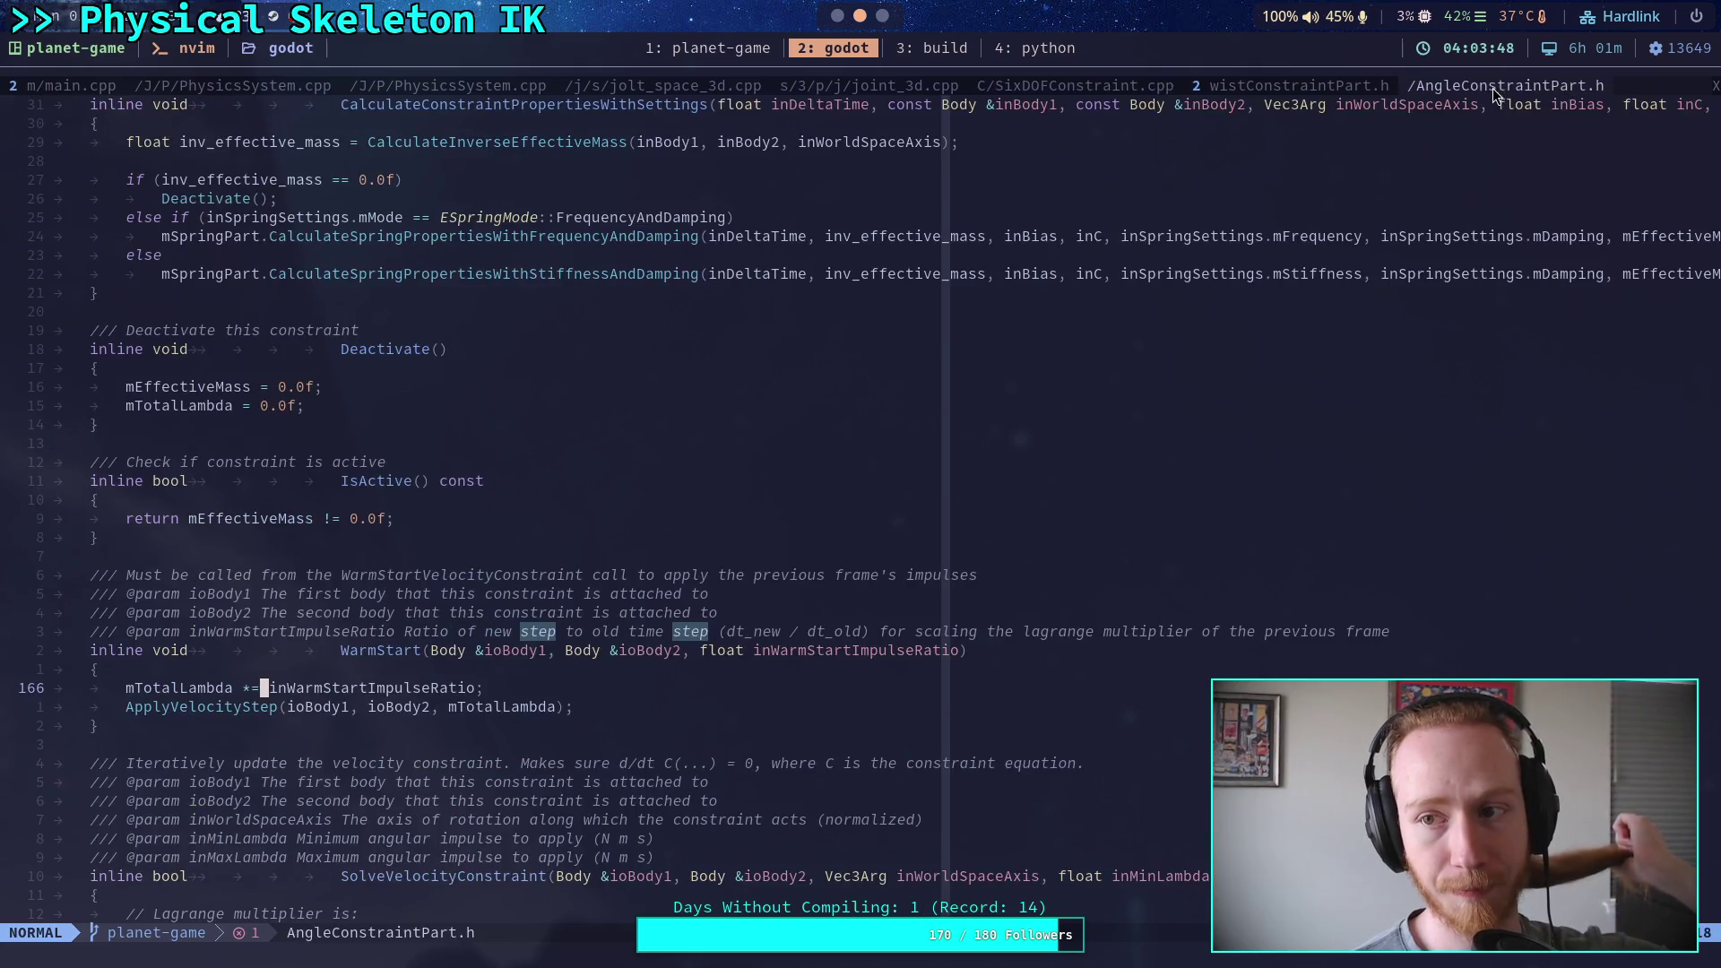
scroll(1088, 375, down, 4)
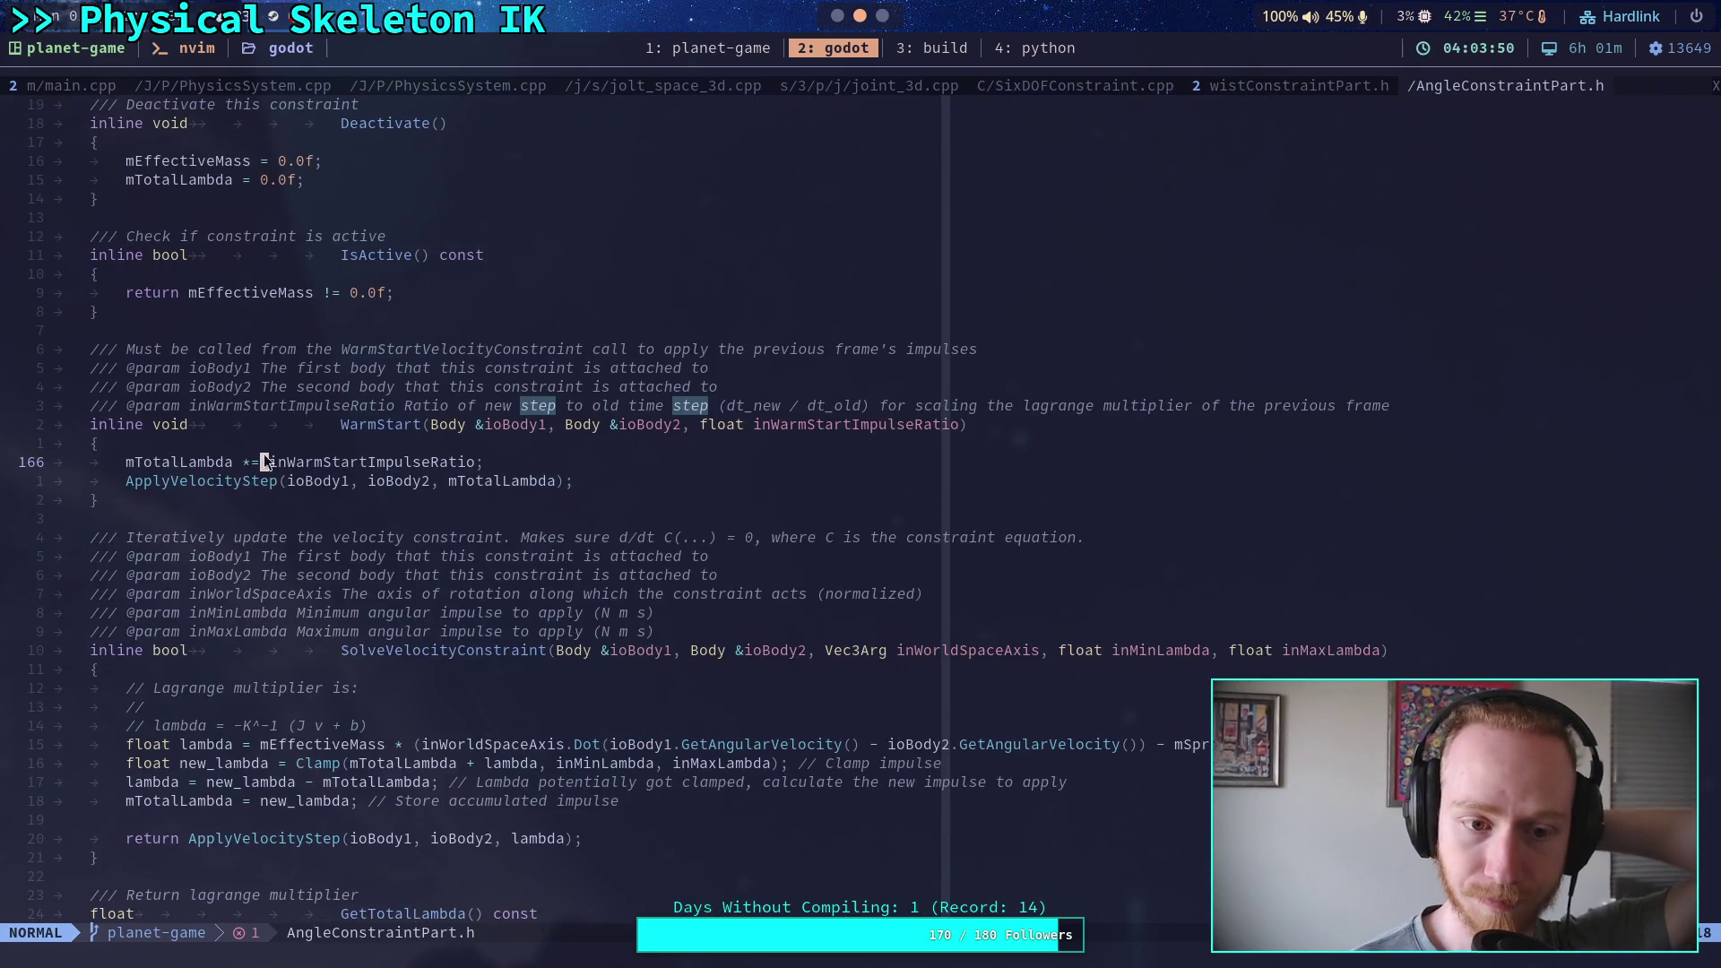
double_click(209, 464)
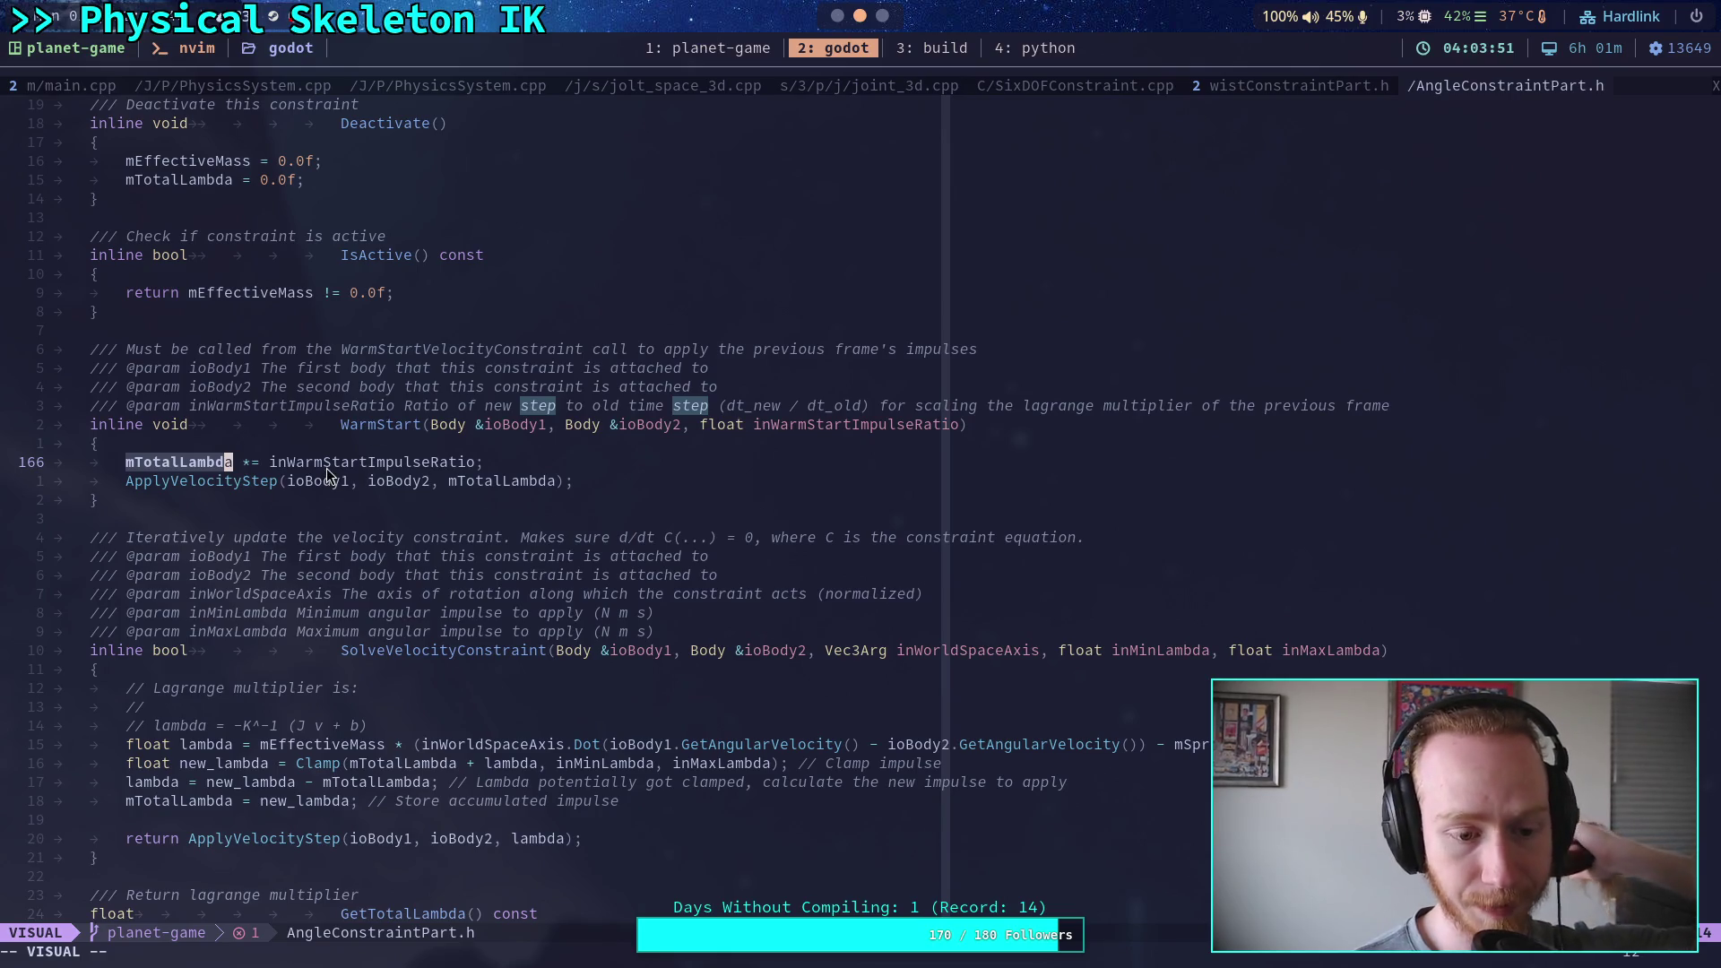
double_click(200, 744)
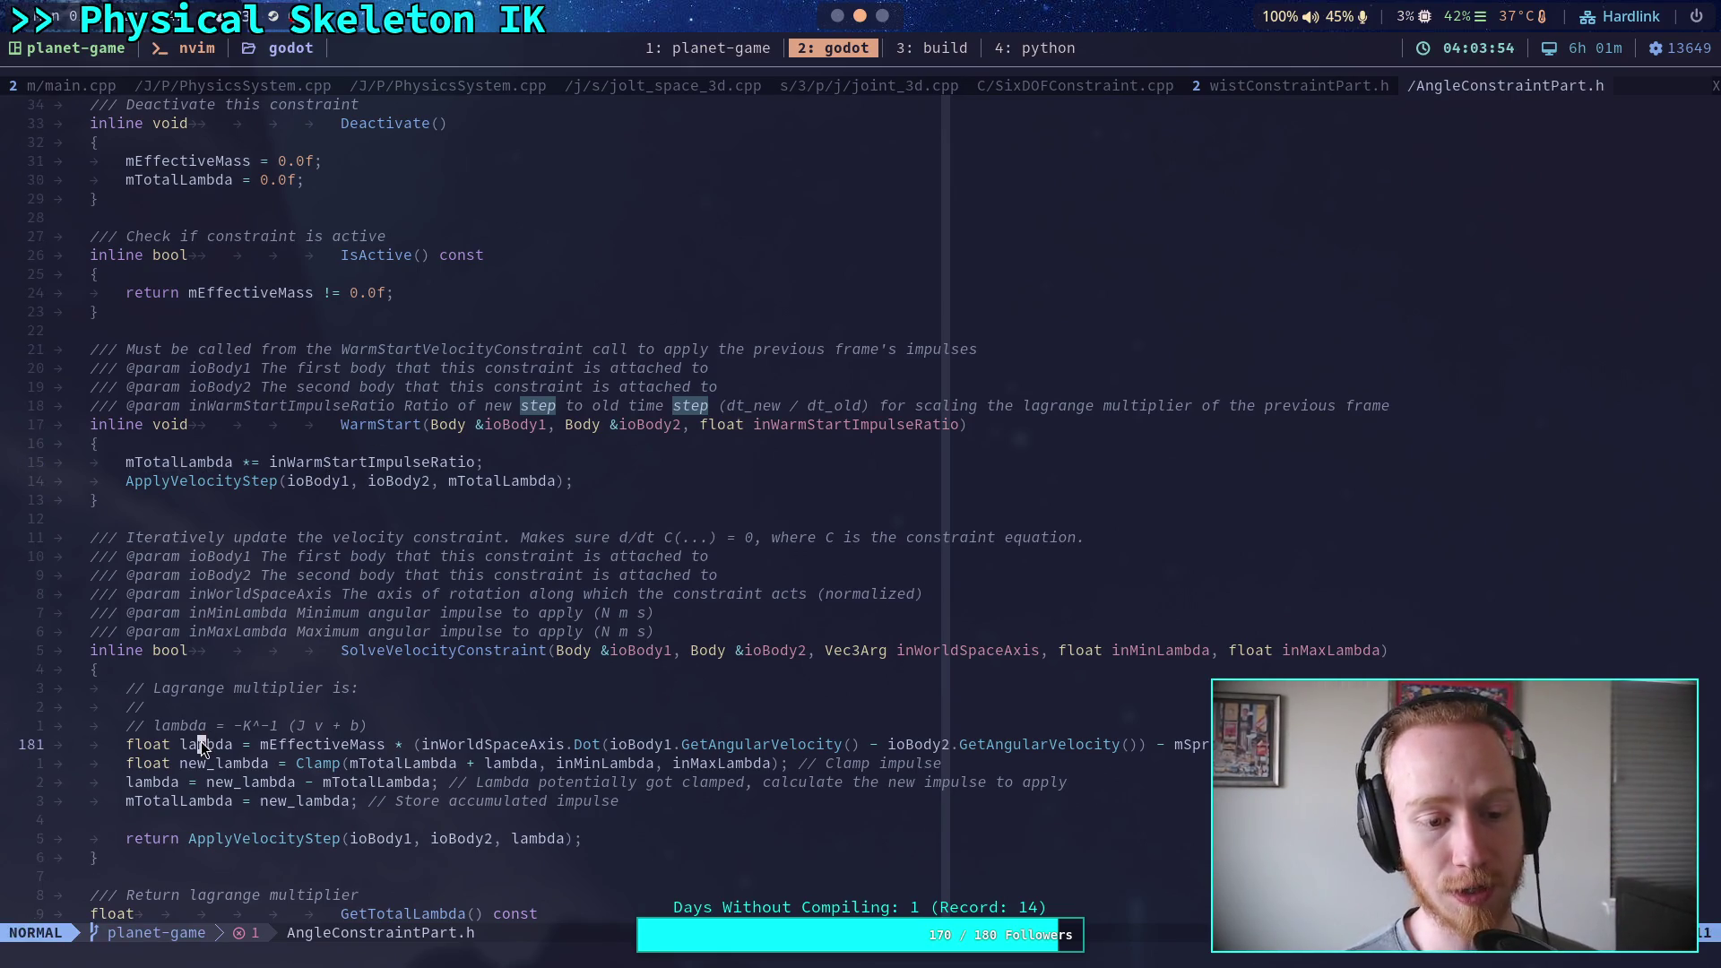
double_click(182, 466)
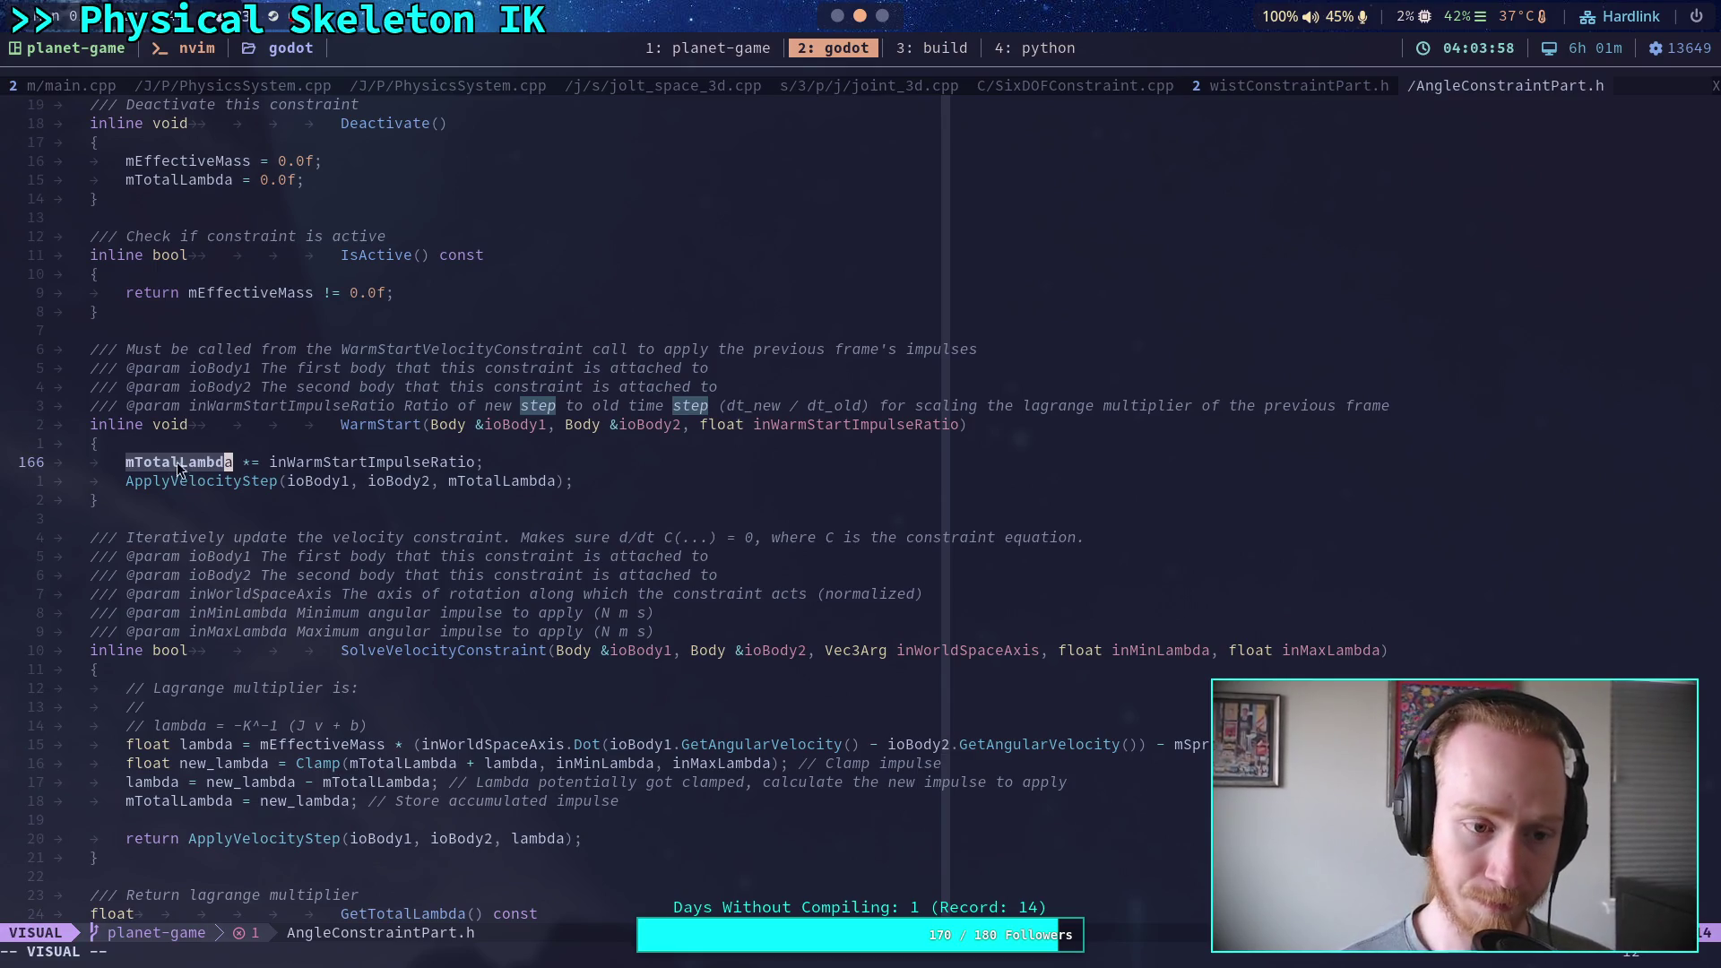
mouse_move(307, 424)
mouse_down()
mouse_move(526, 499)
mouse_move(557, 480)
mouse_up()
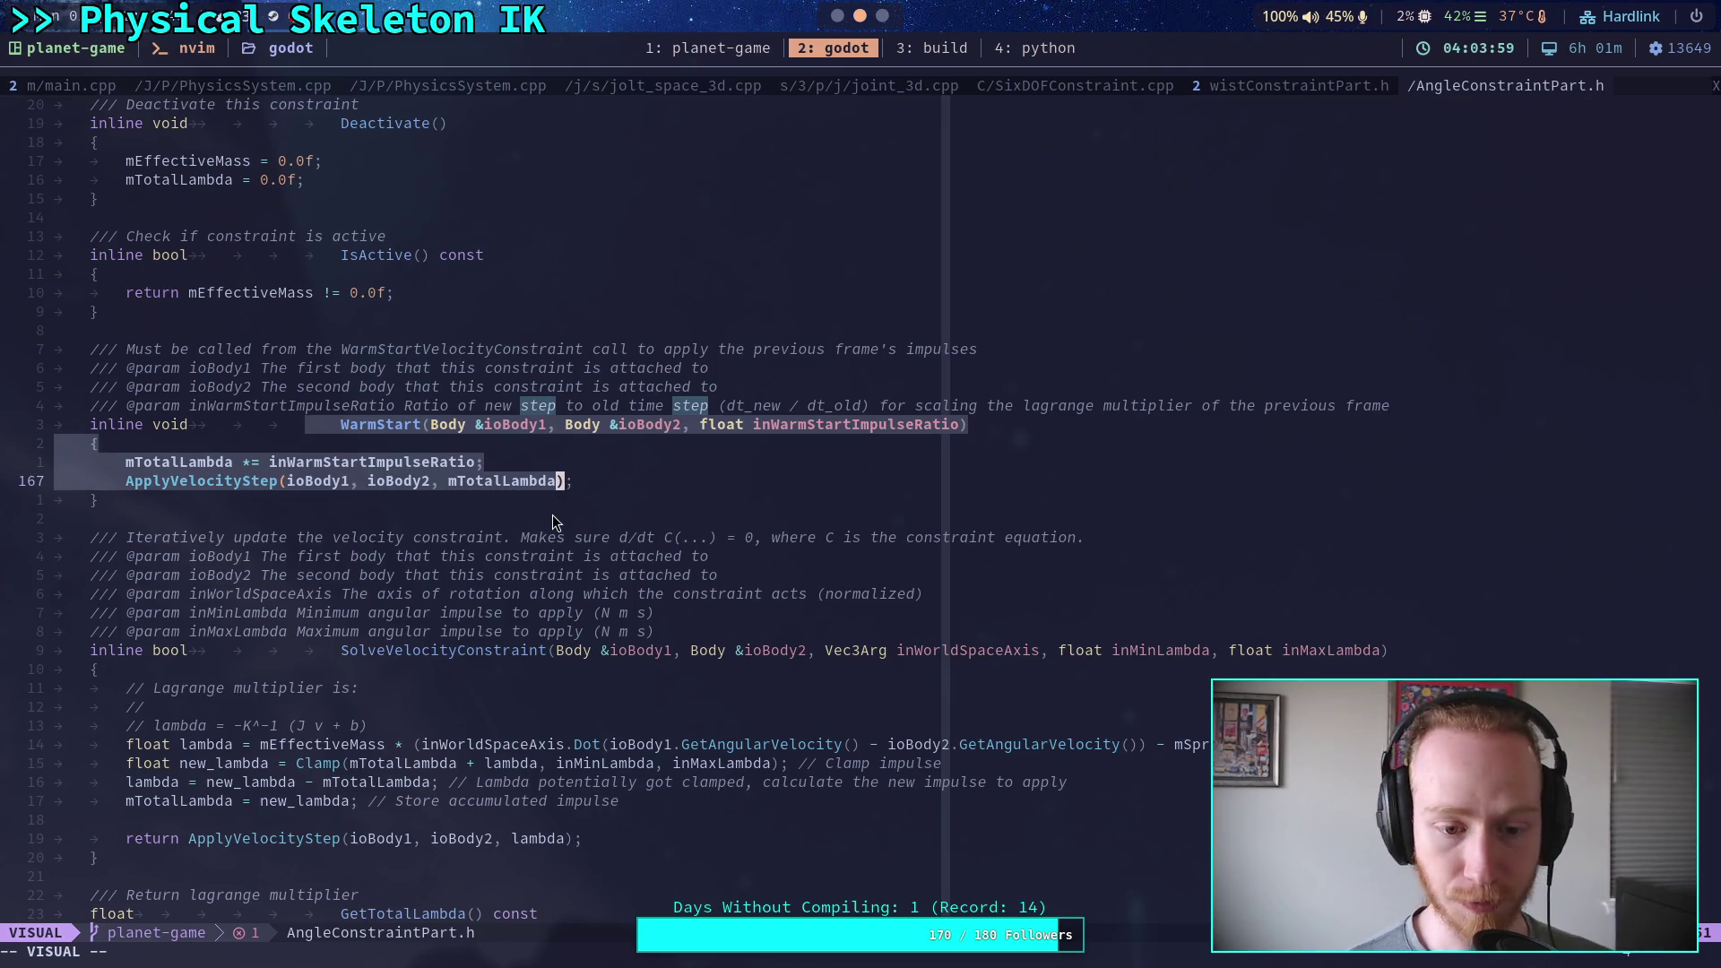
scroll(537, 523, down, 1)
mouse_move(344, 575)
mouse_down()
mouse_move(432, 673)
mouse_move(446, 806)
mouse_up()
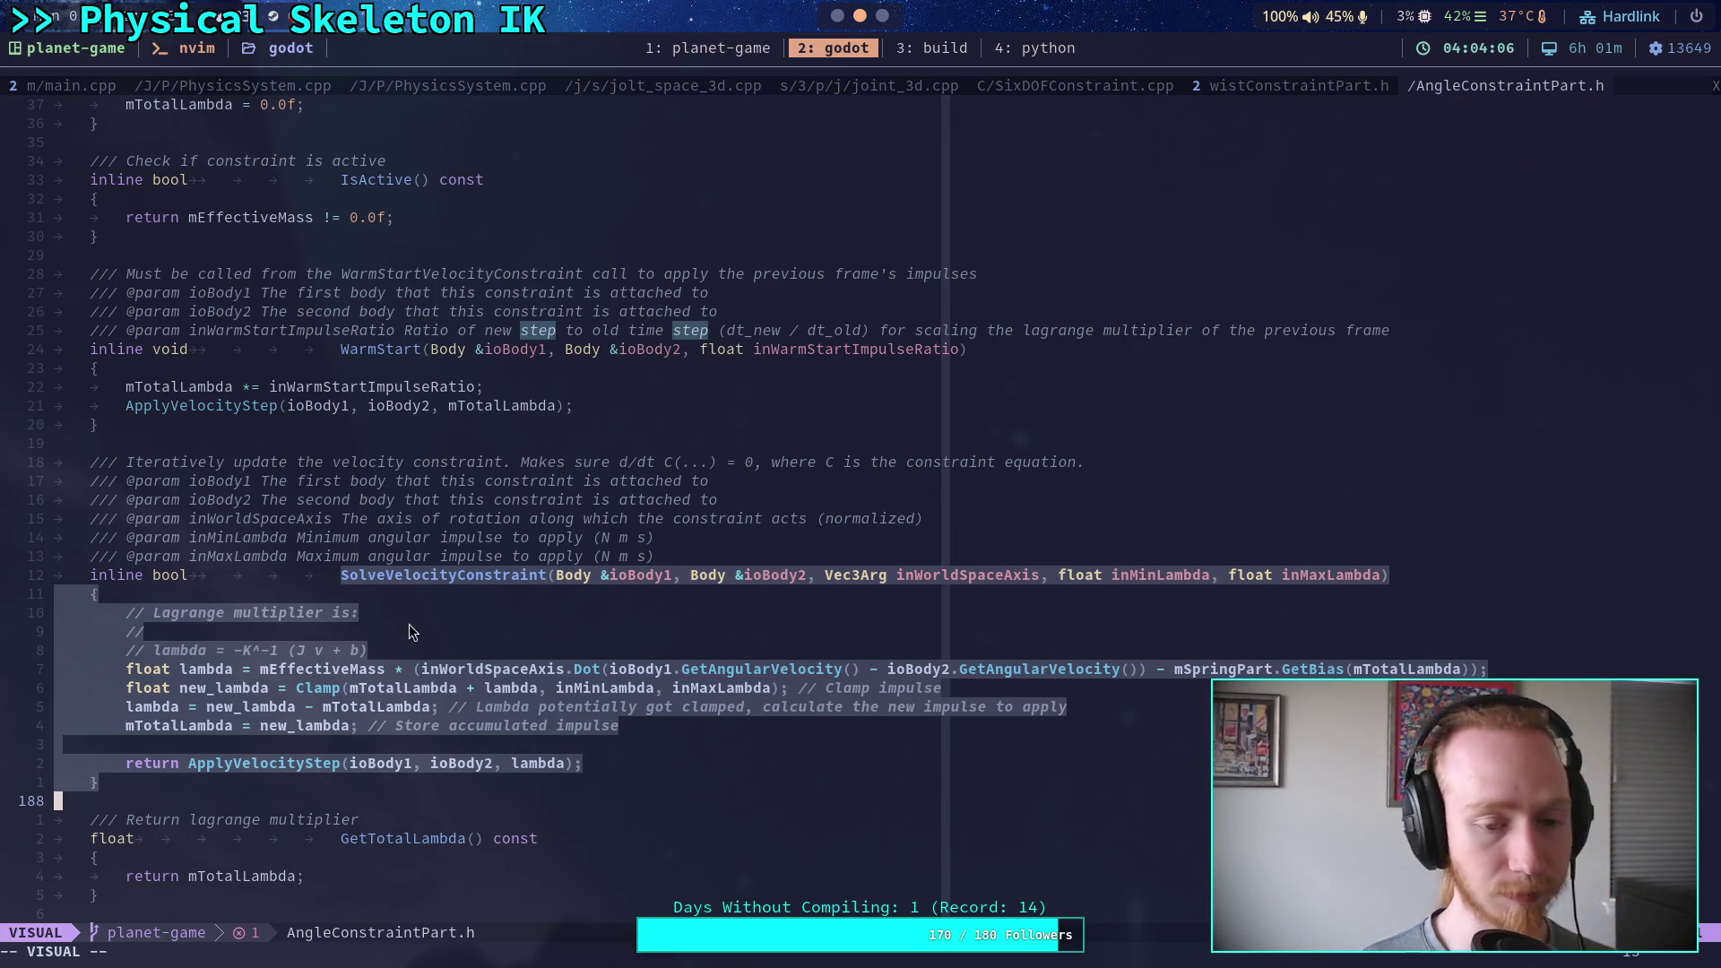
Examine lambda and the ApplyVelocityStep calls in SolveVelocityConstraint, then return to Godot
click(408, 575)
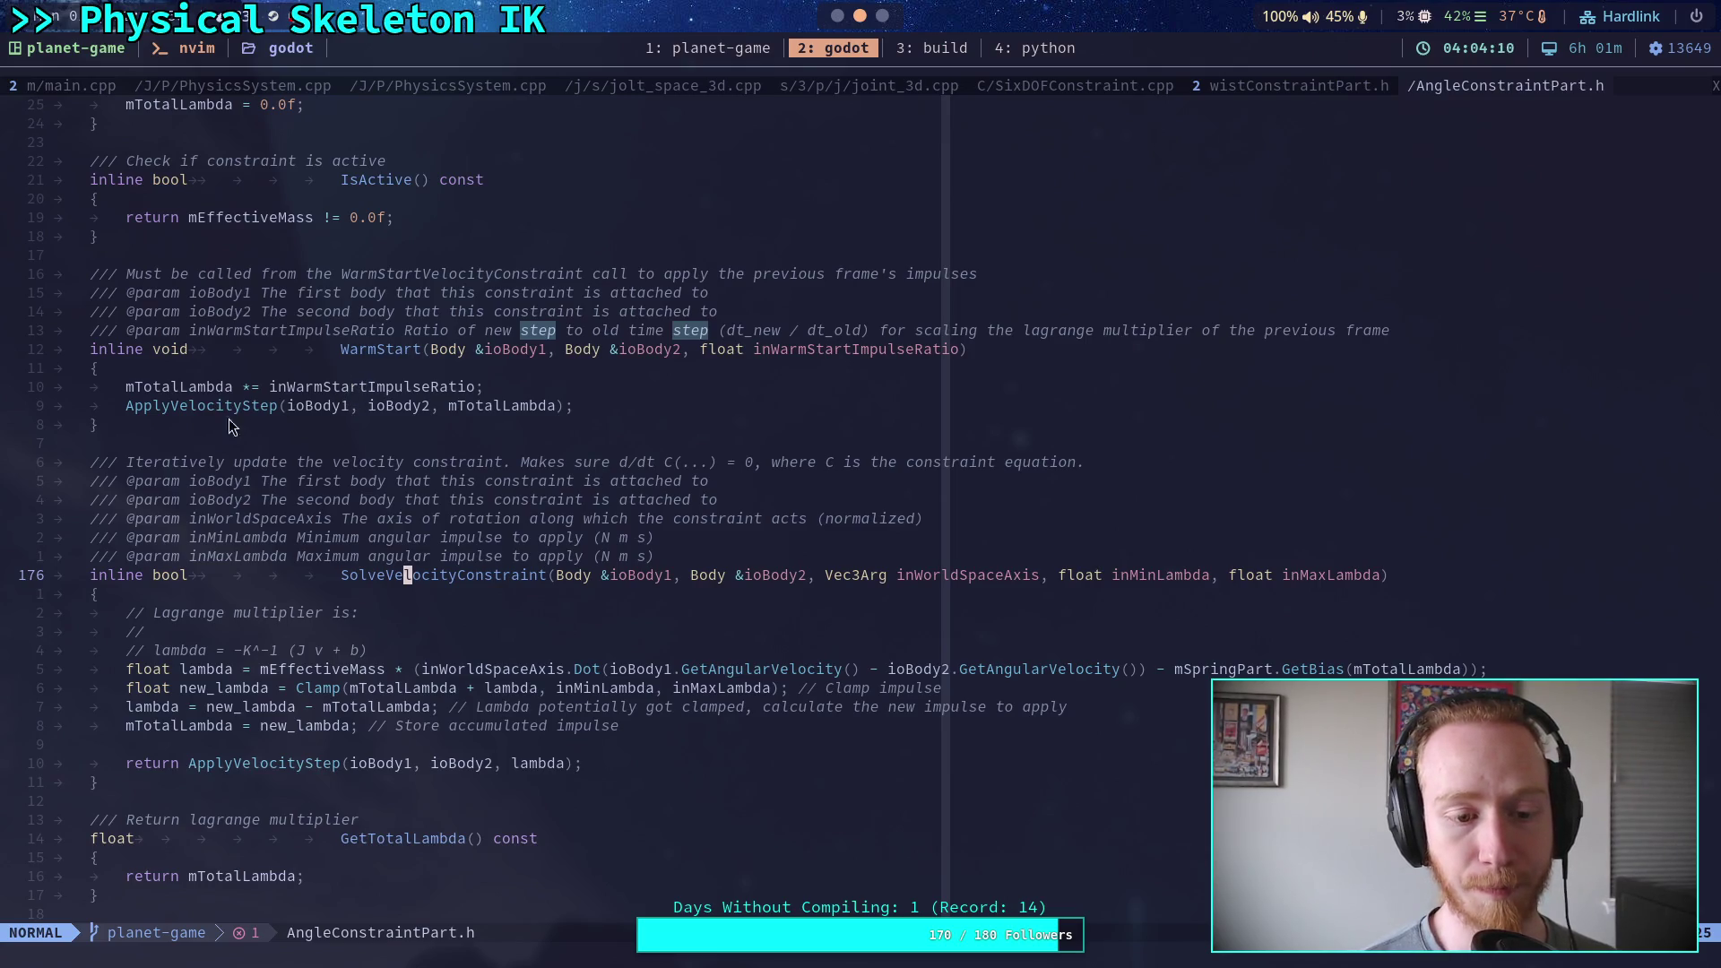
drag(126, 725, 231, 729)
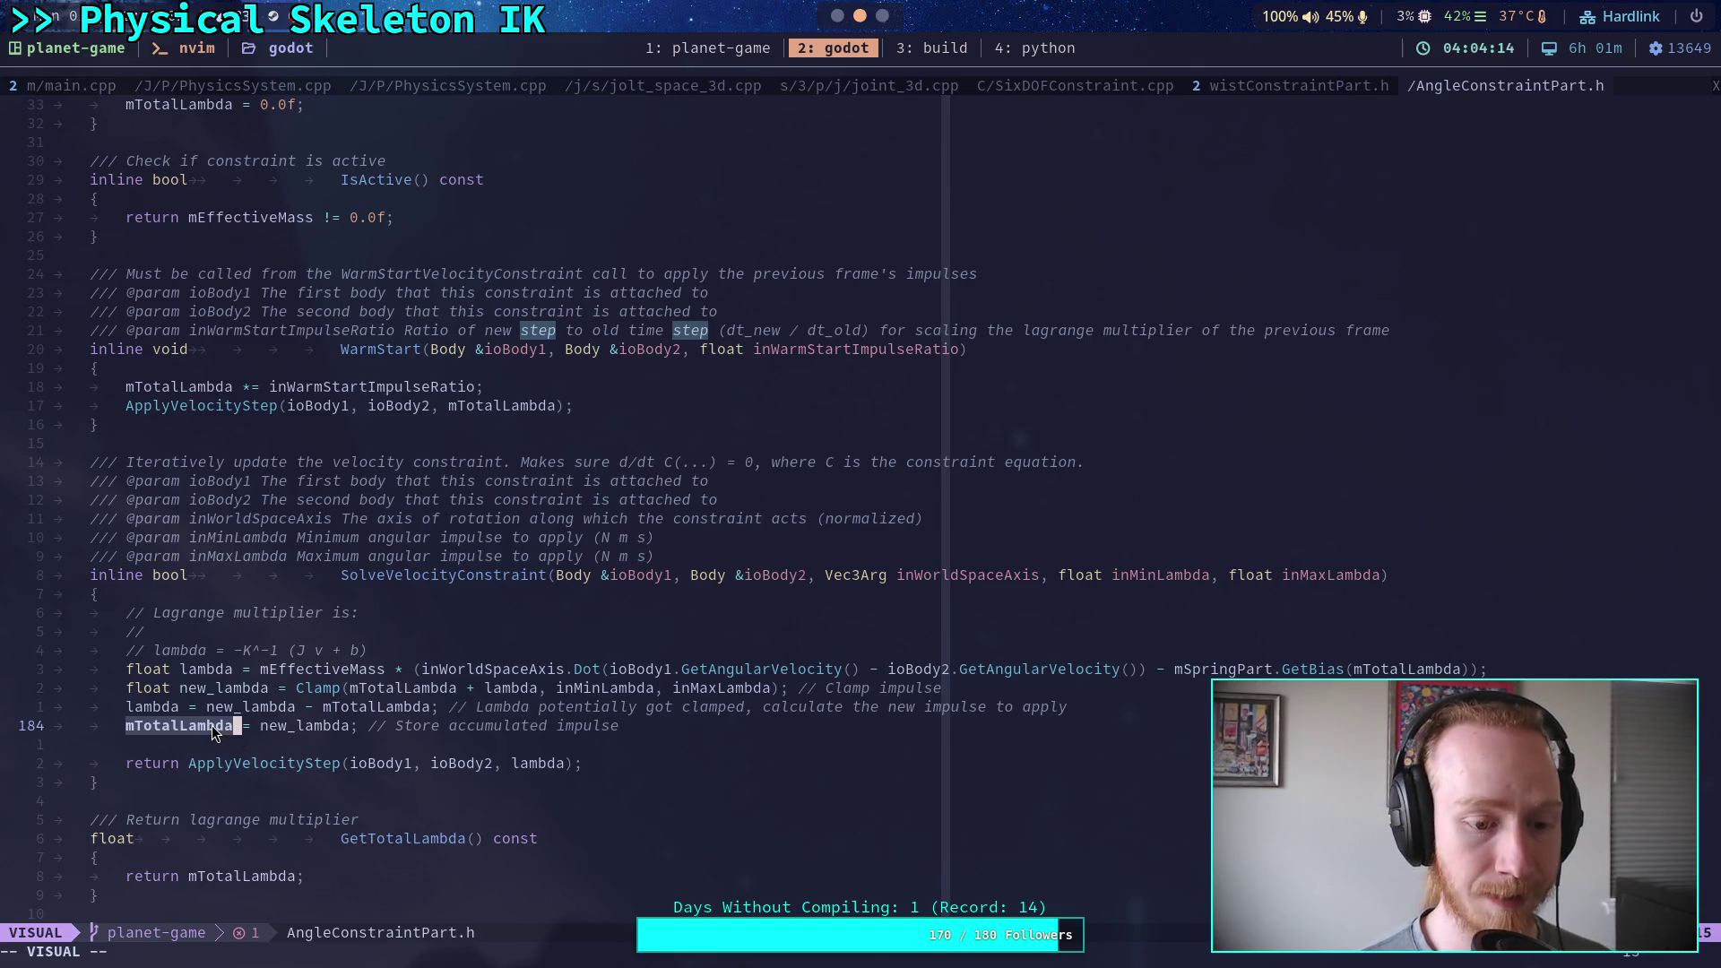
drag(343, 762, 570, 771)
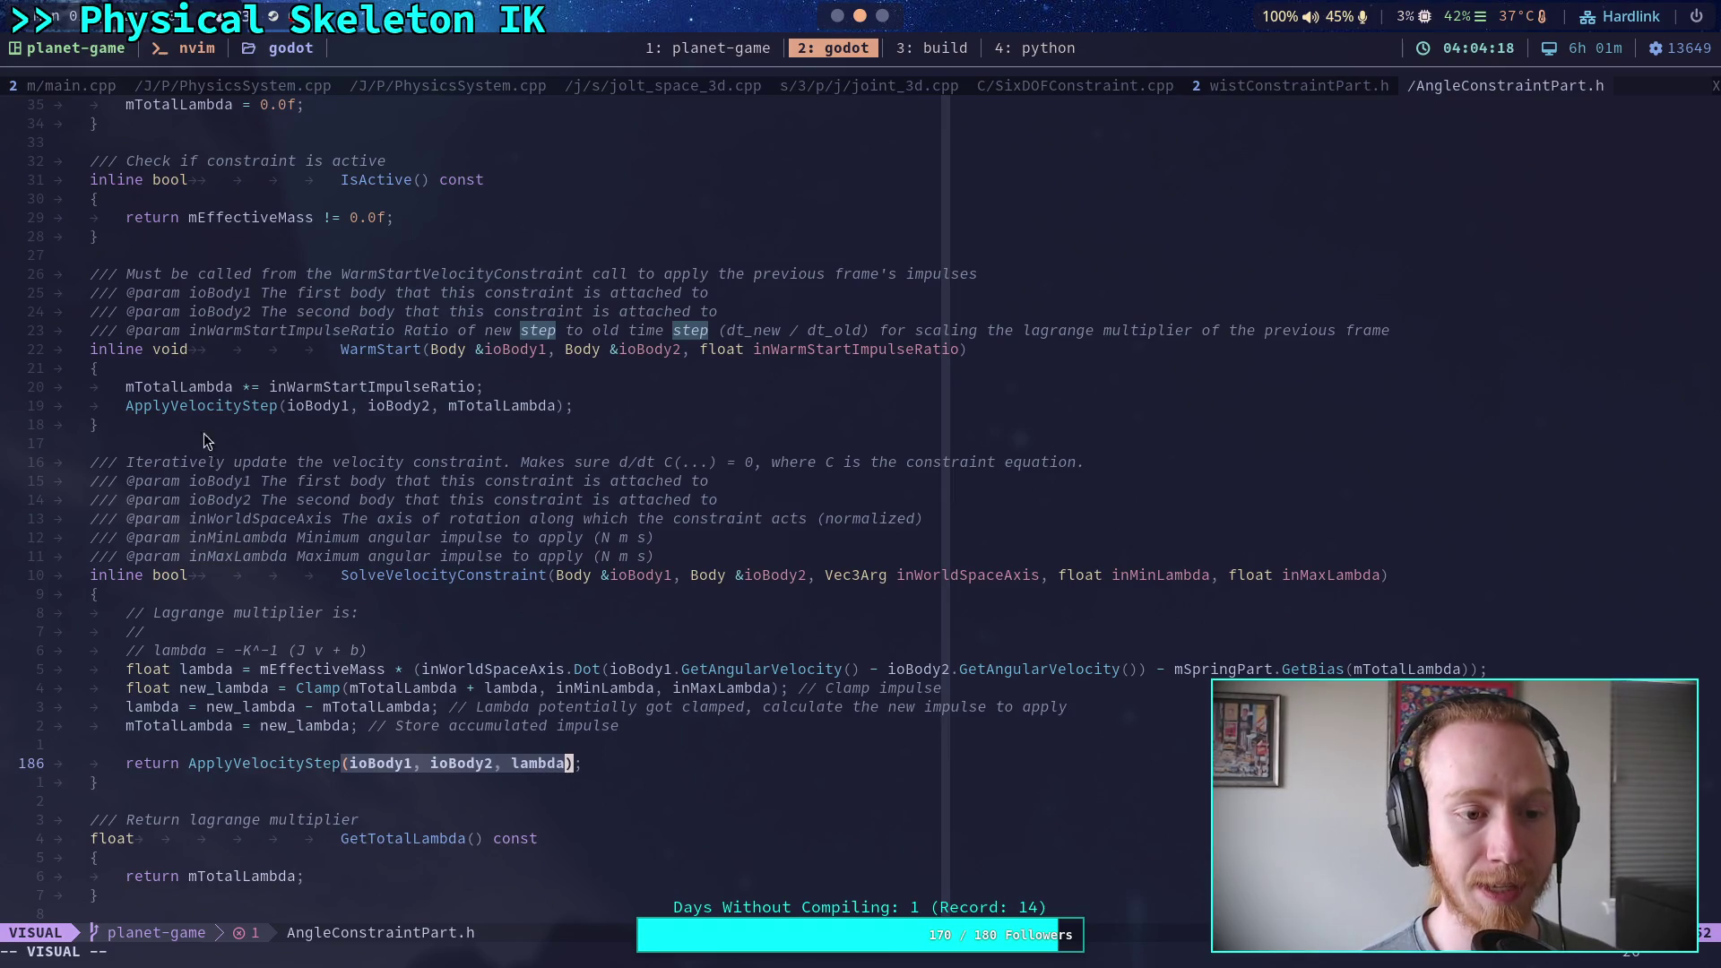
drag(127, 405, 578, 406)
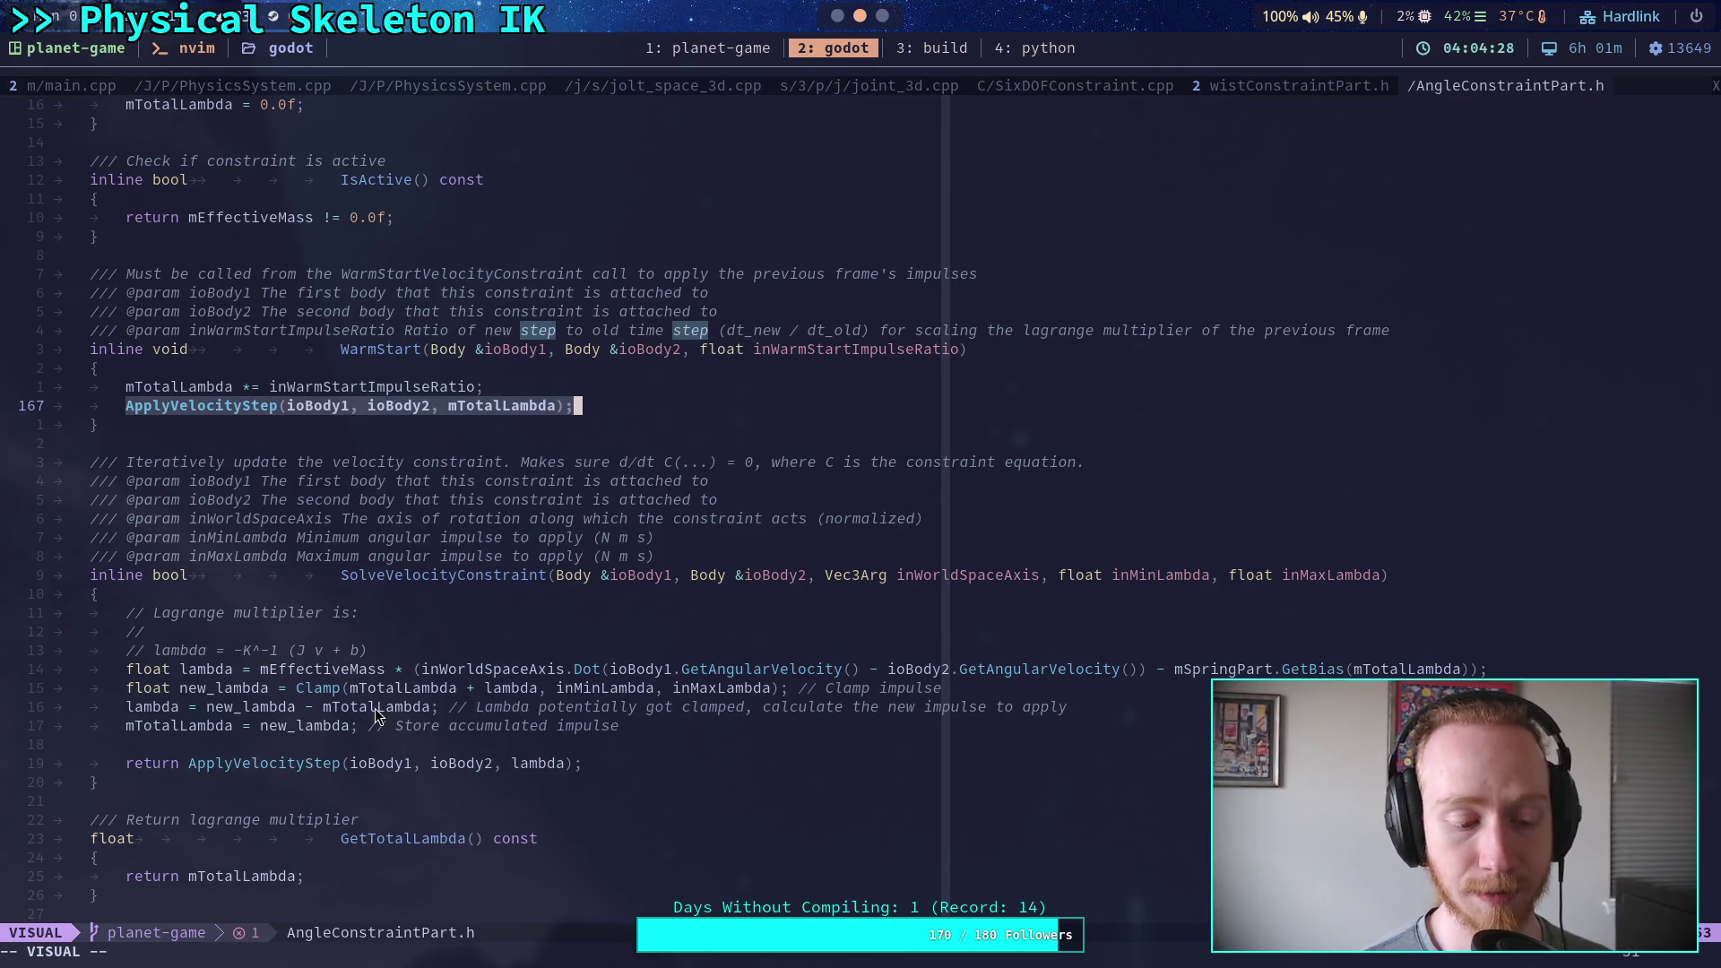
double_click(313, 728)
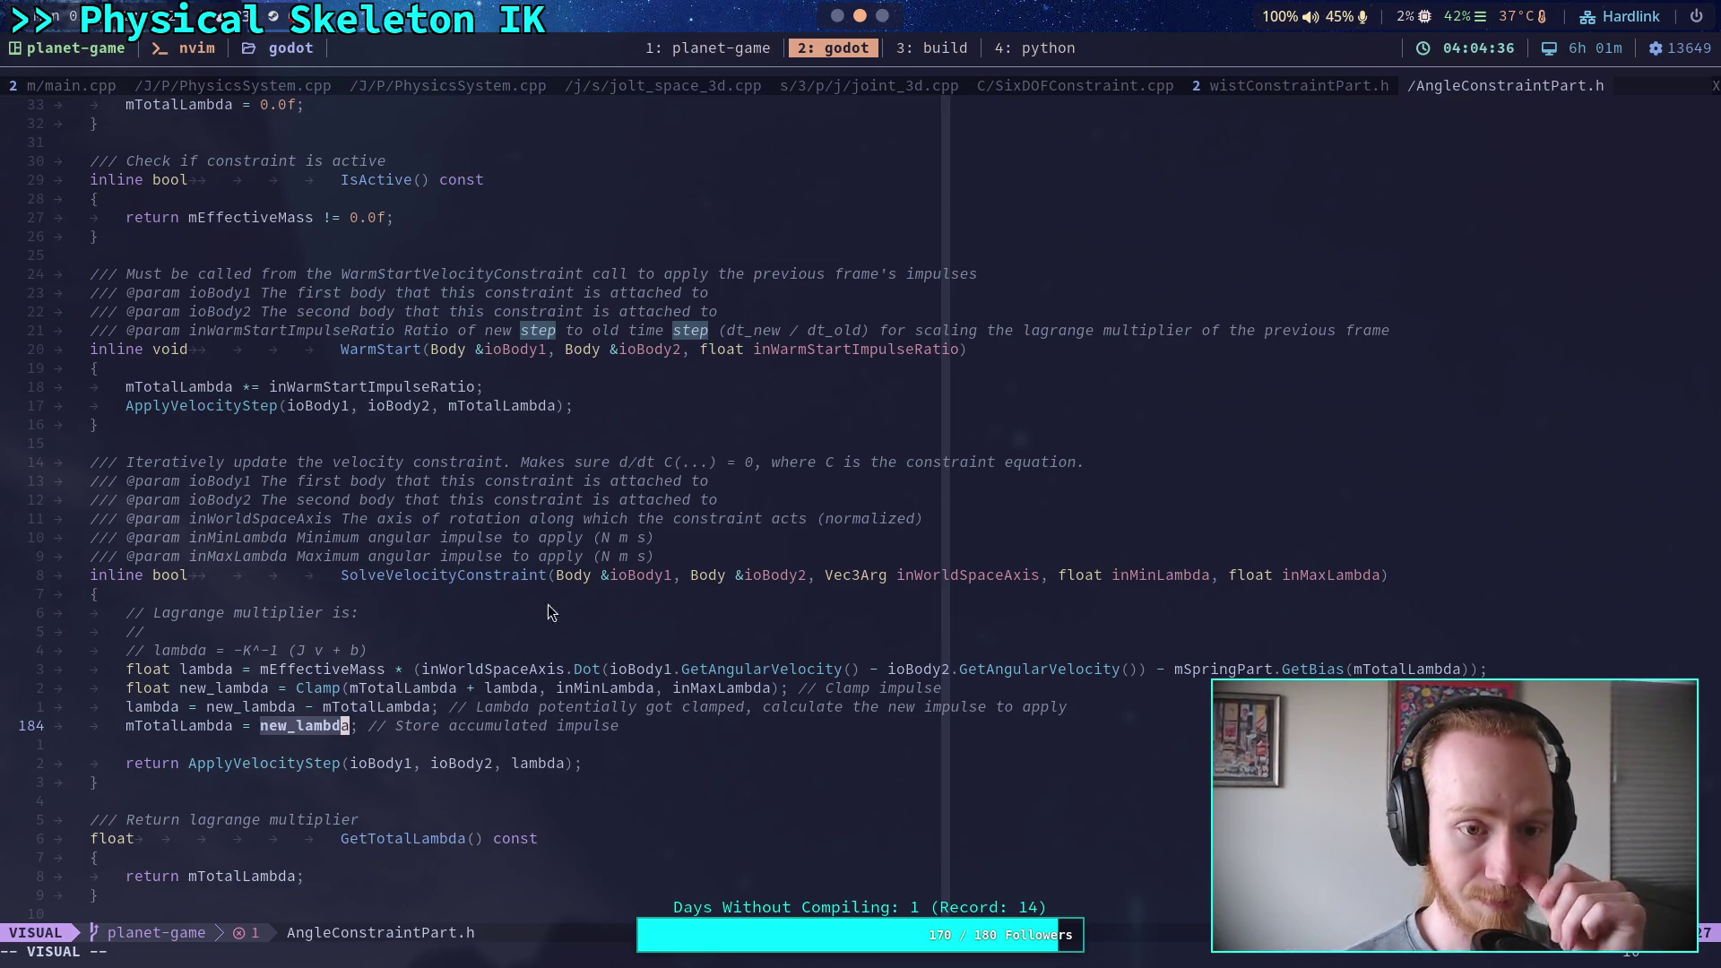
click(832, 48)
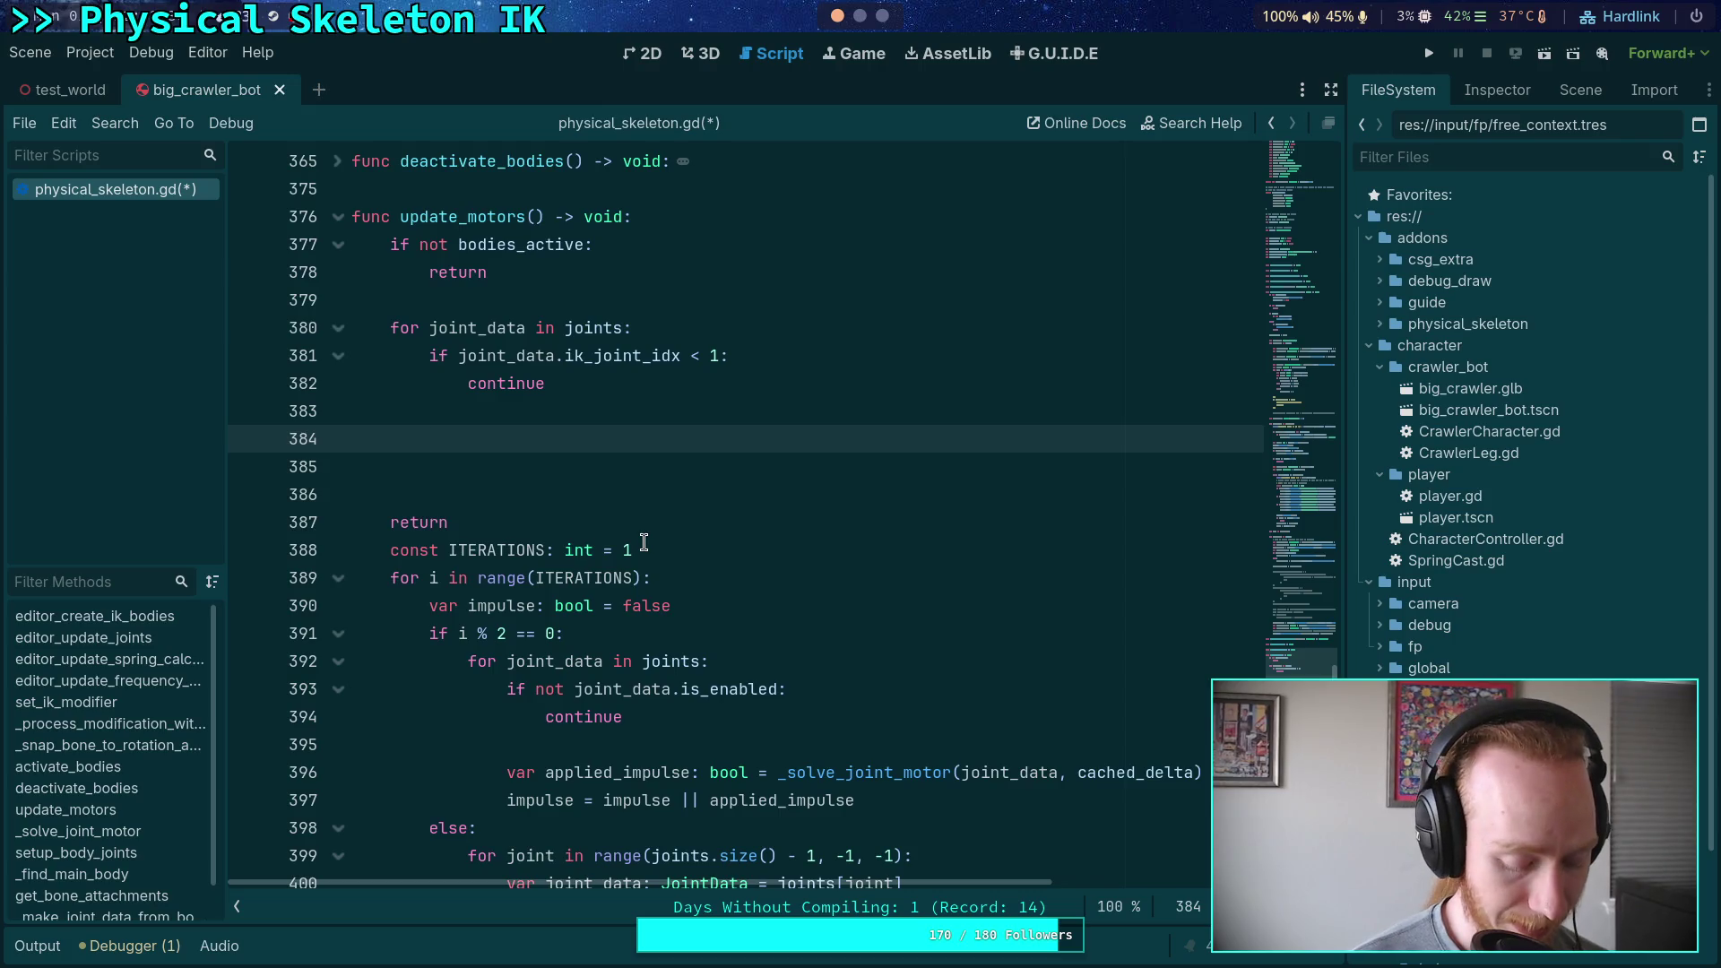
Declare 'var old_body_xform: Transform3D = joint_data.body.transform' on line 384
text(j)
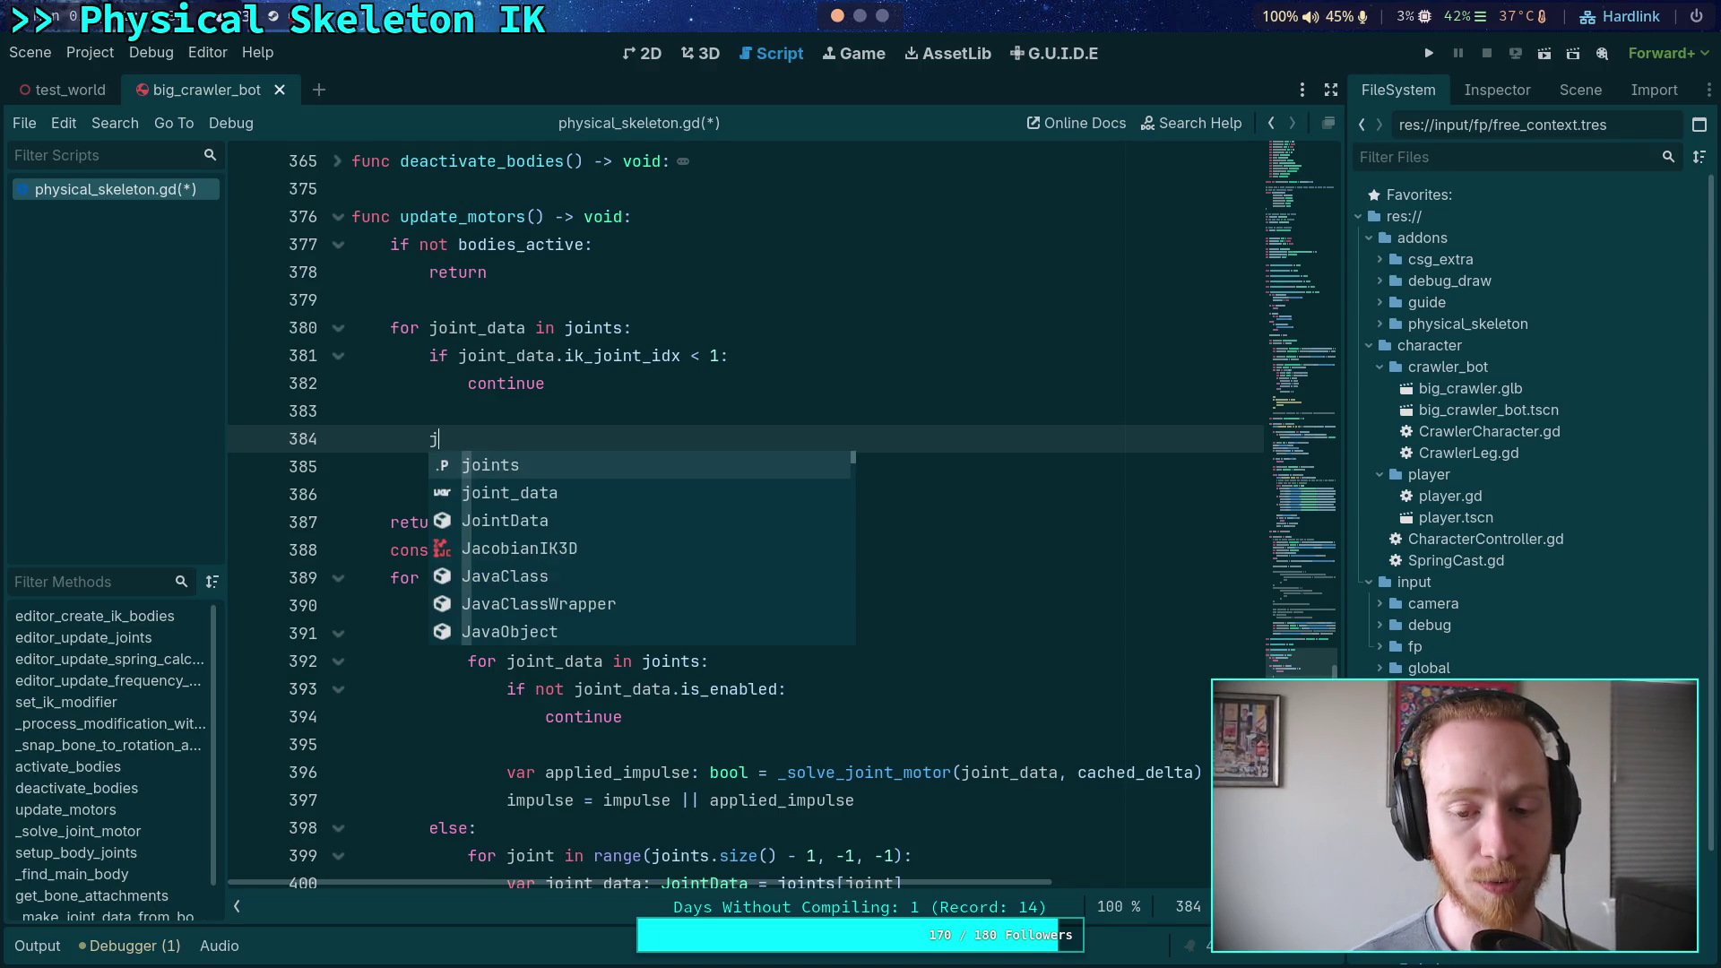
key(BackSpace)
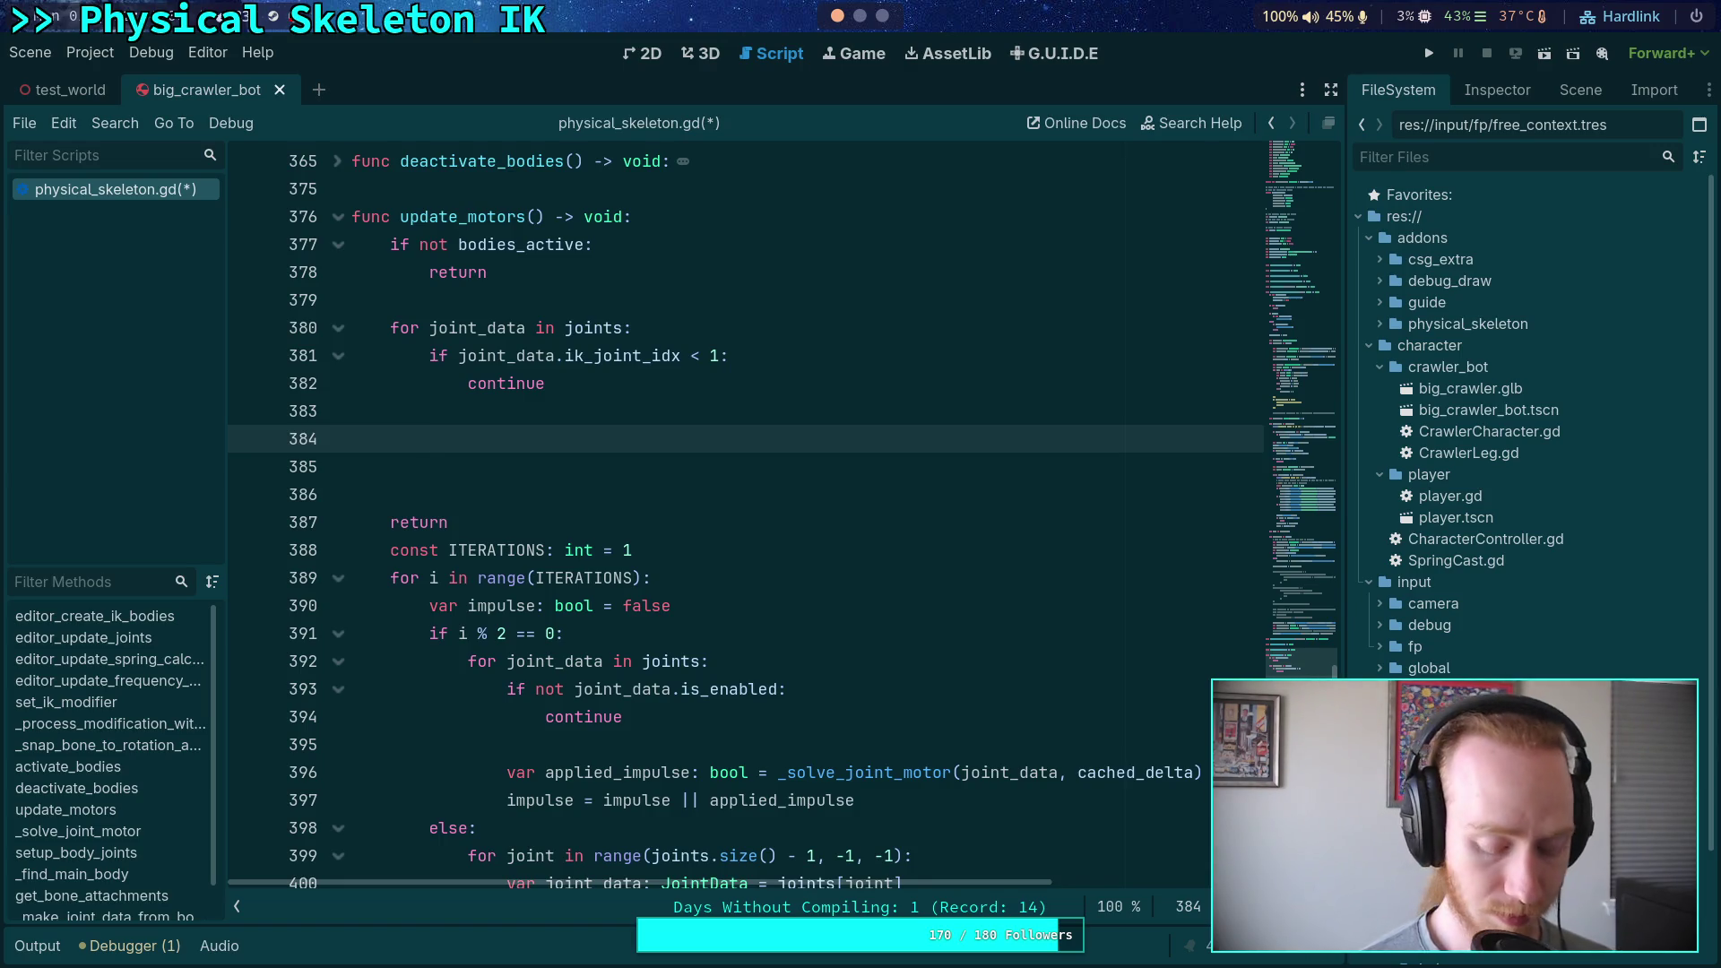
text(va)
key(BackSpace)
key(BackSpace)
text(var)
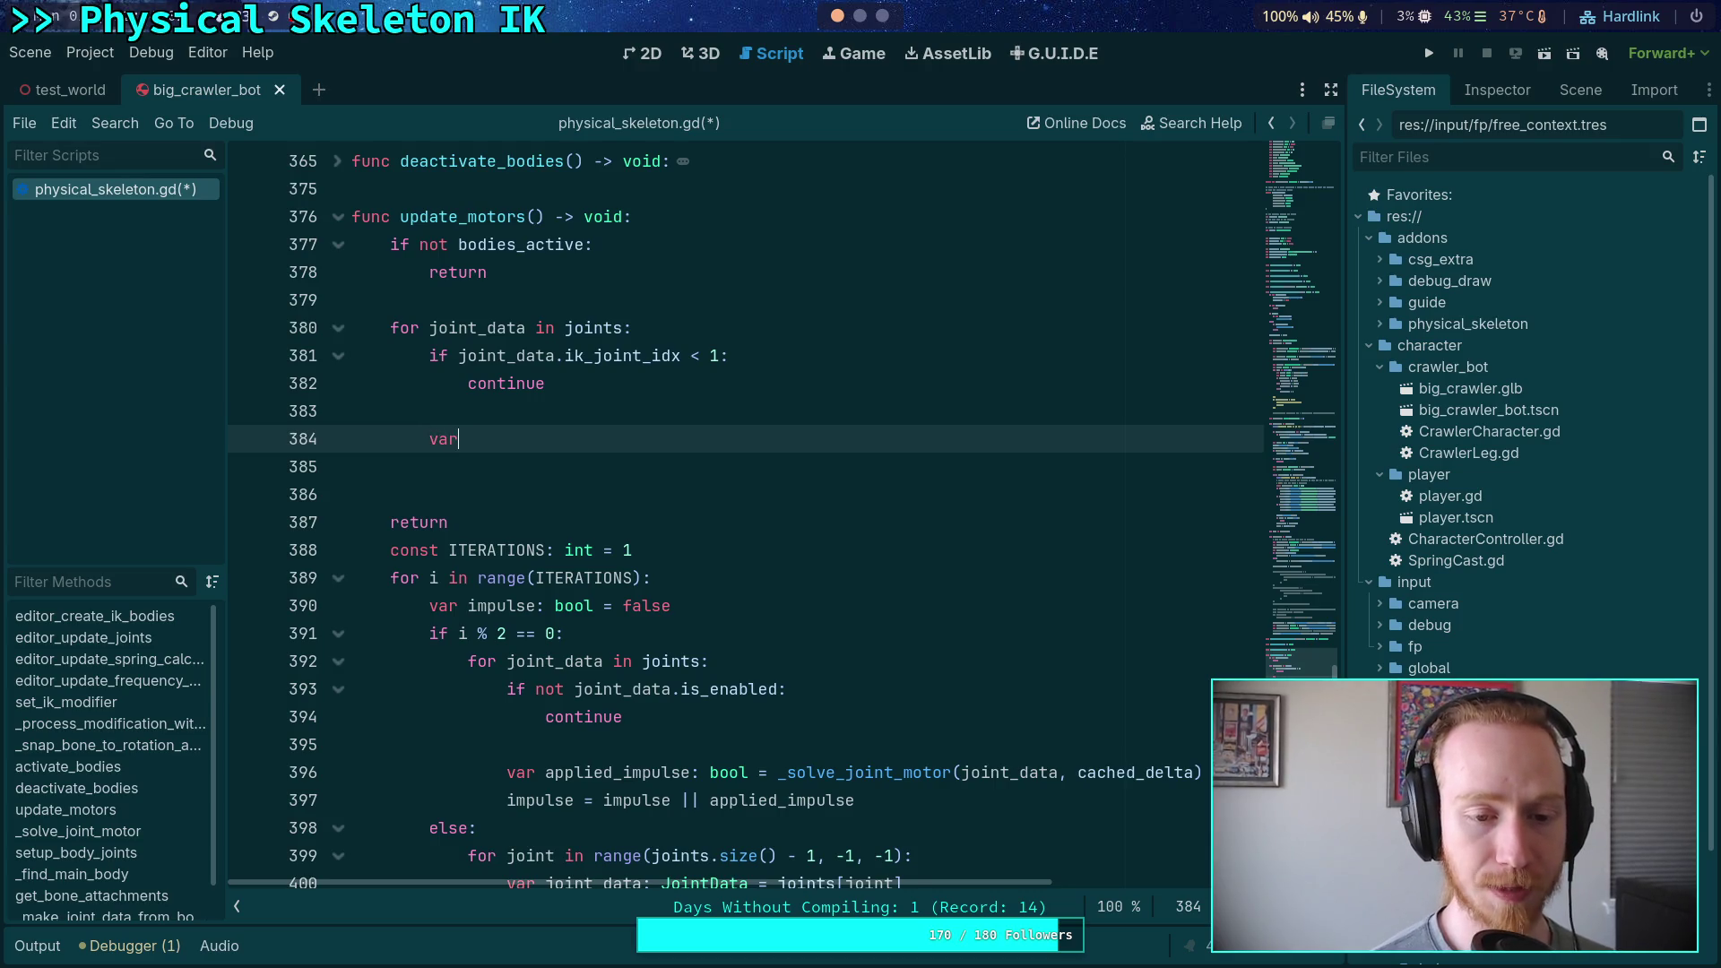
text( old_)
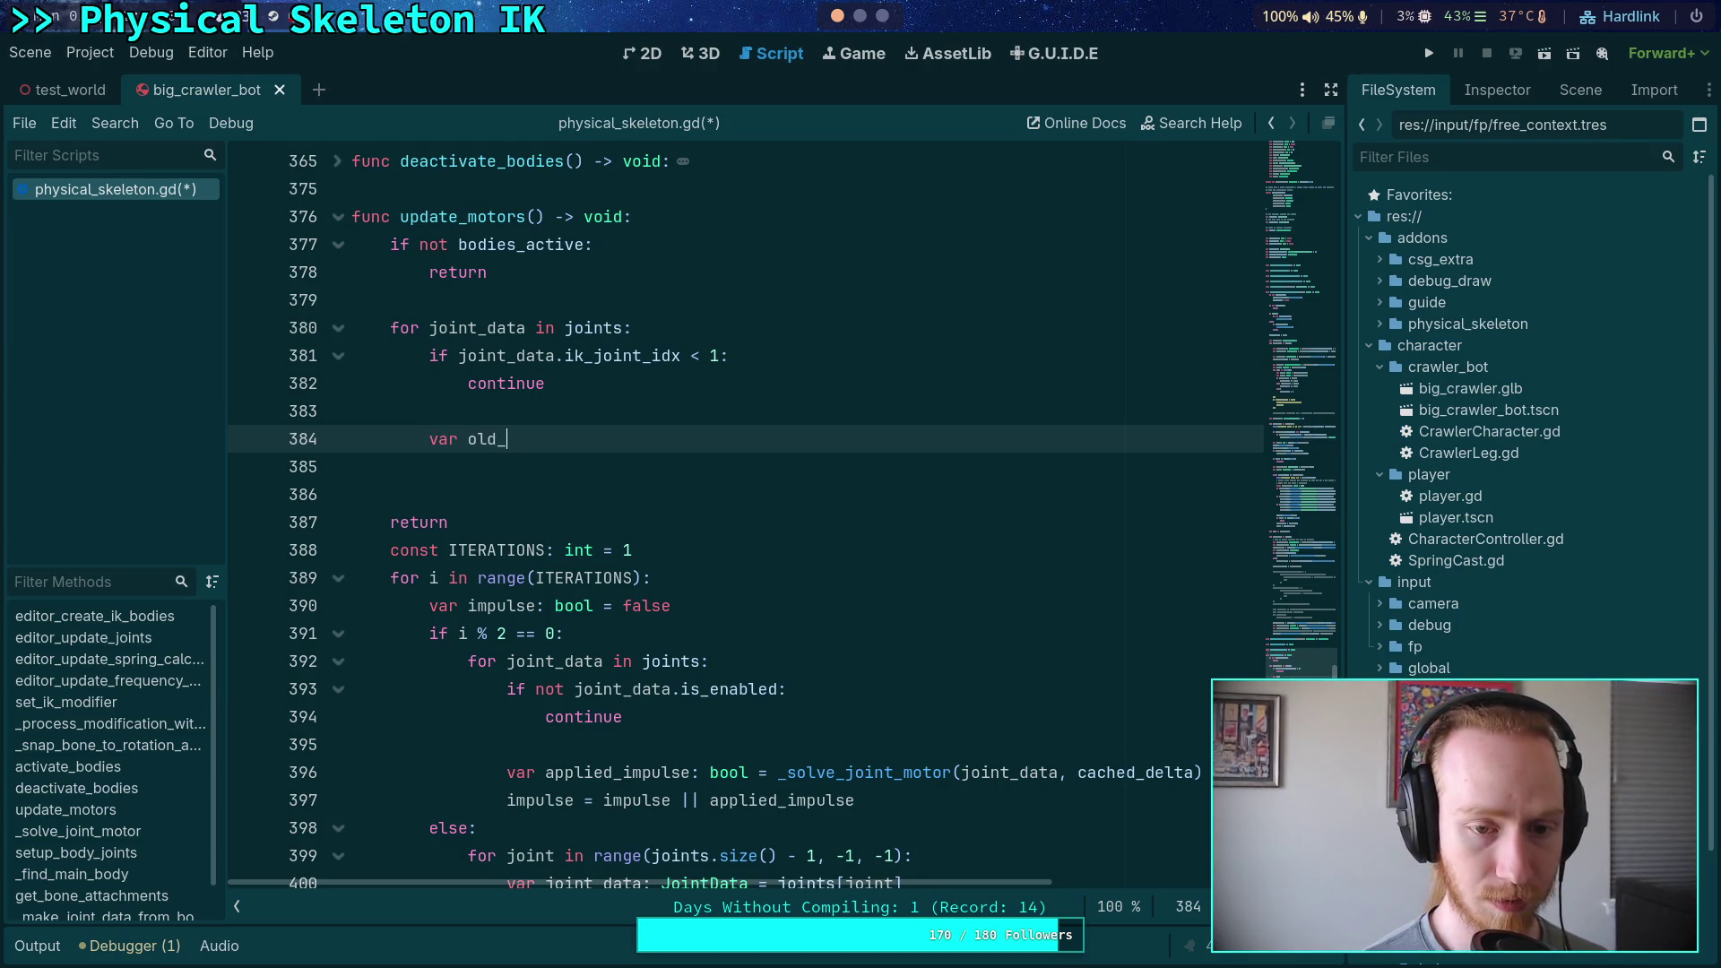
text(body_xform)
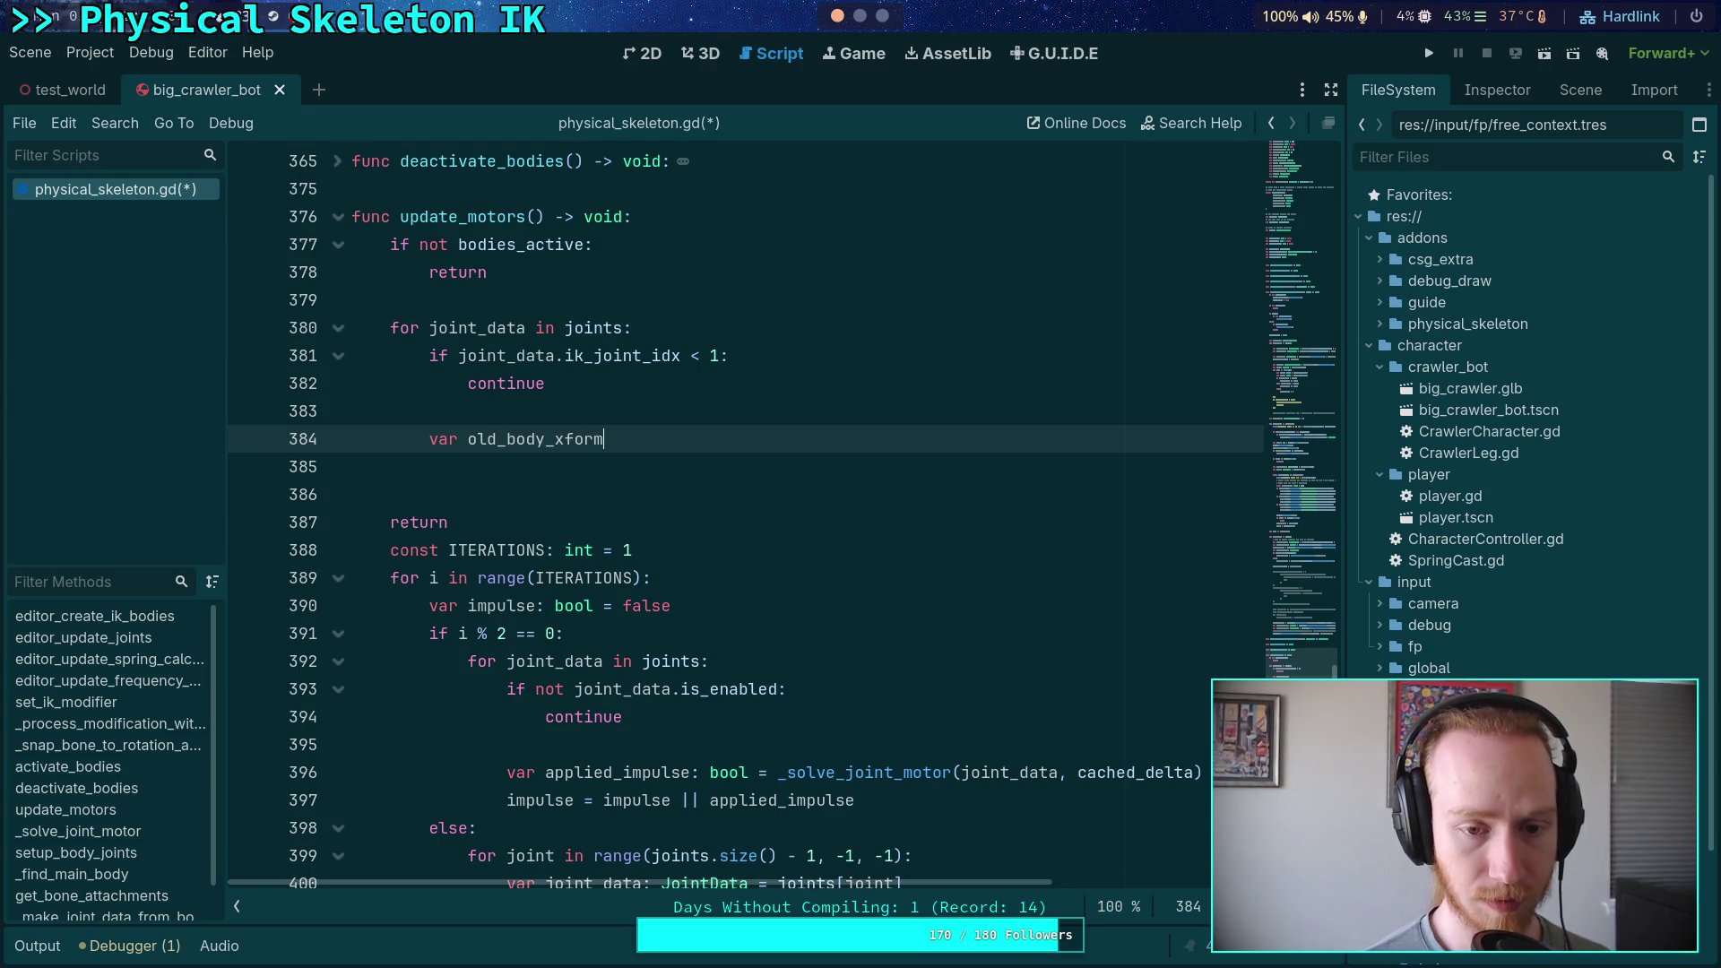
text(: Transform3D = )
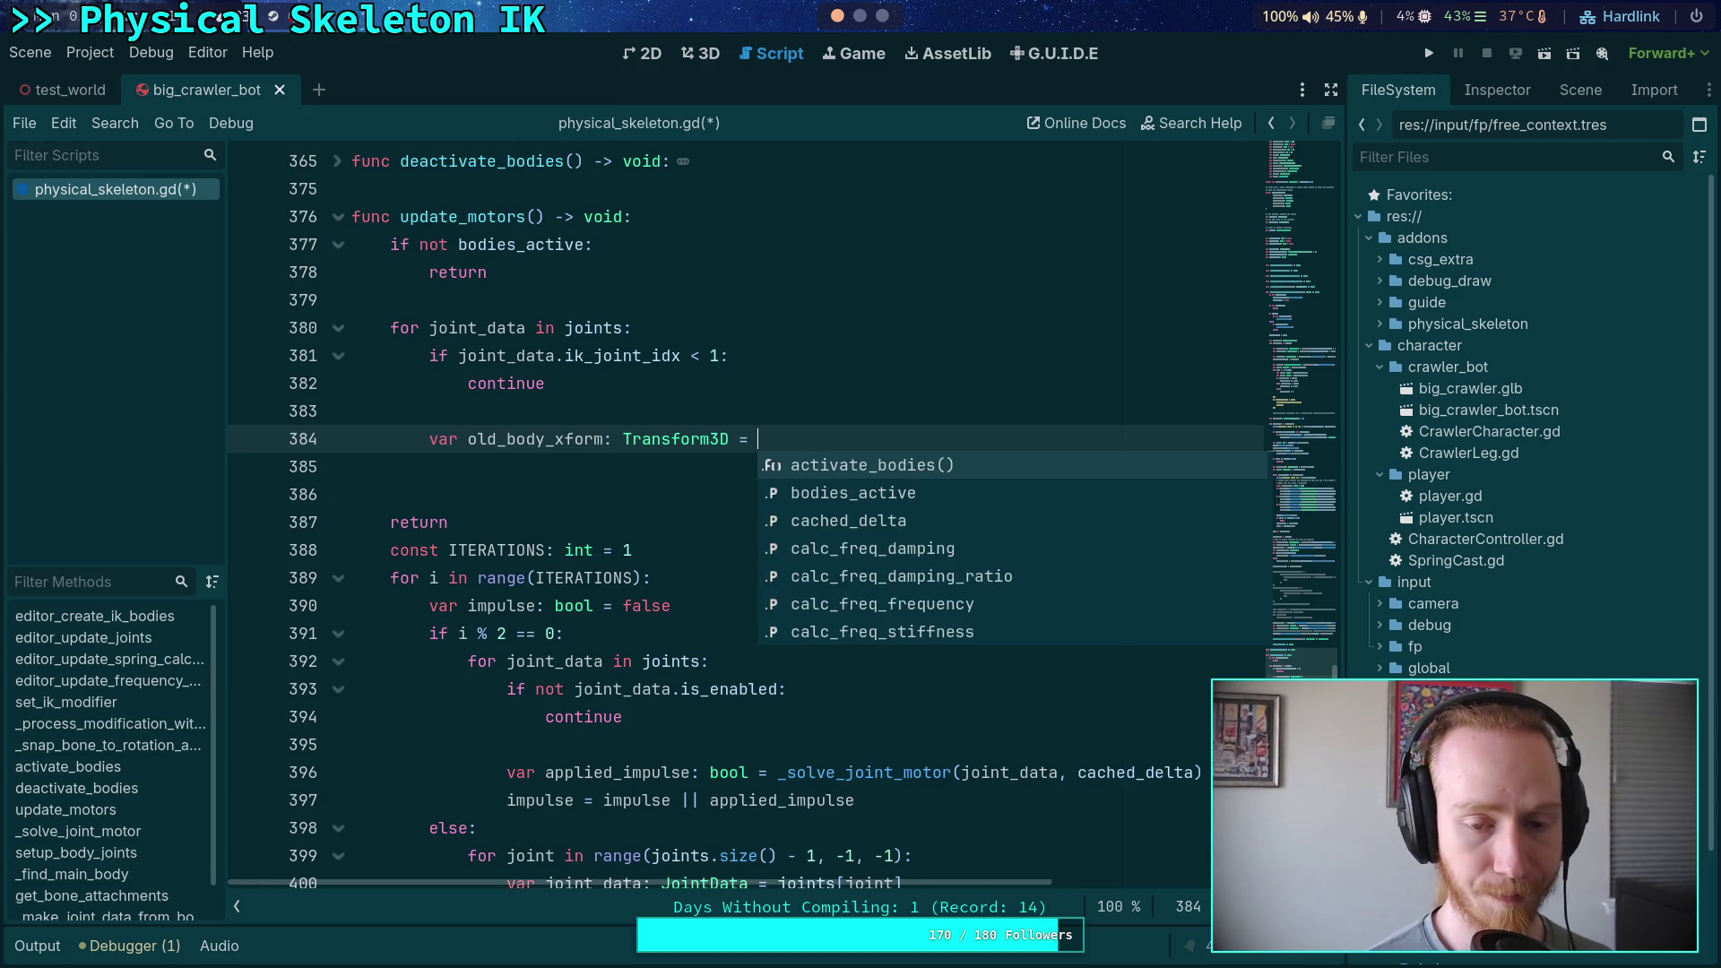
text(joint_)
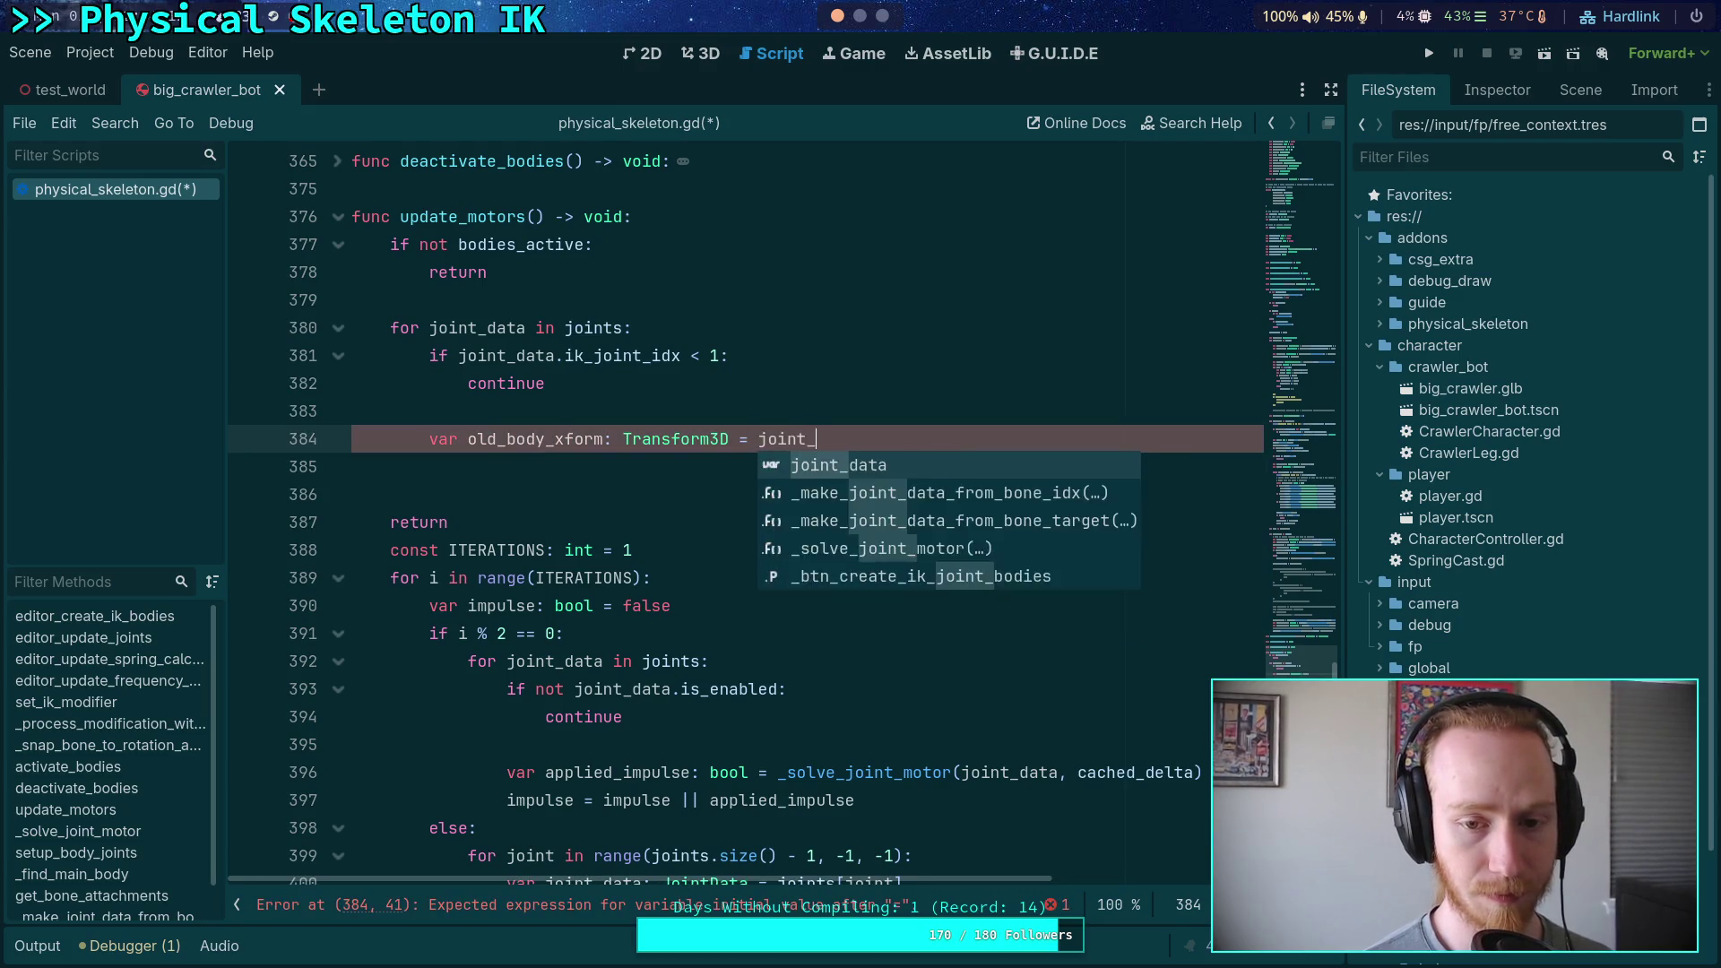
text(data.body_)
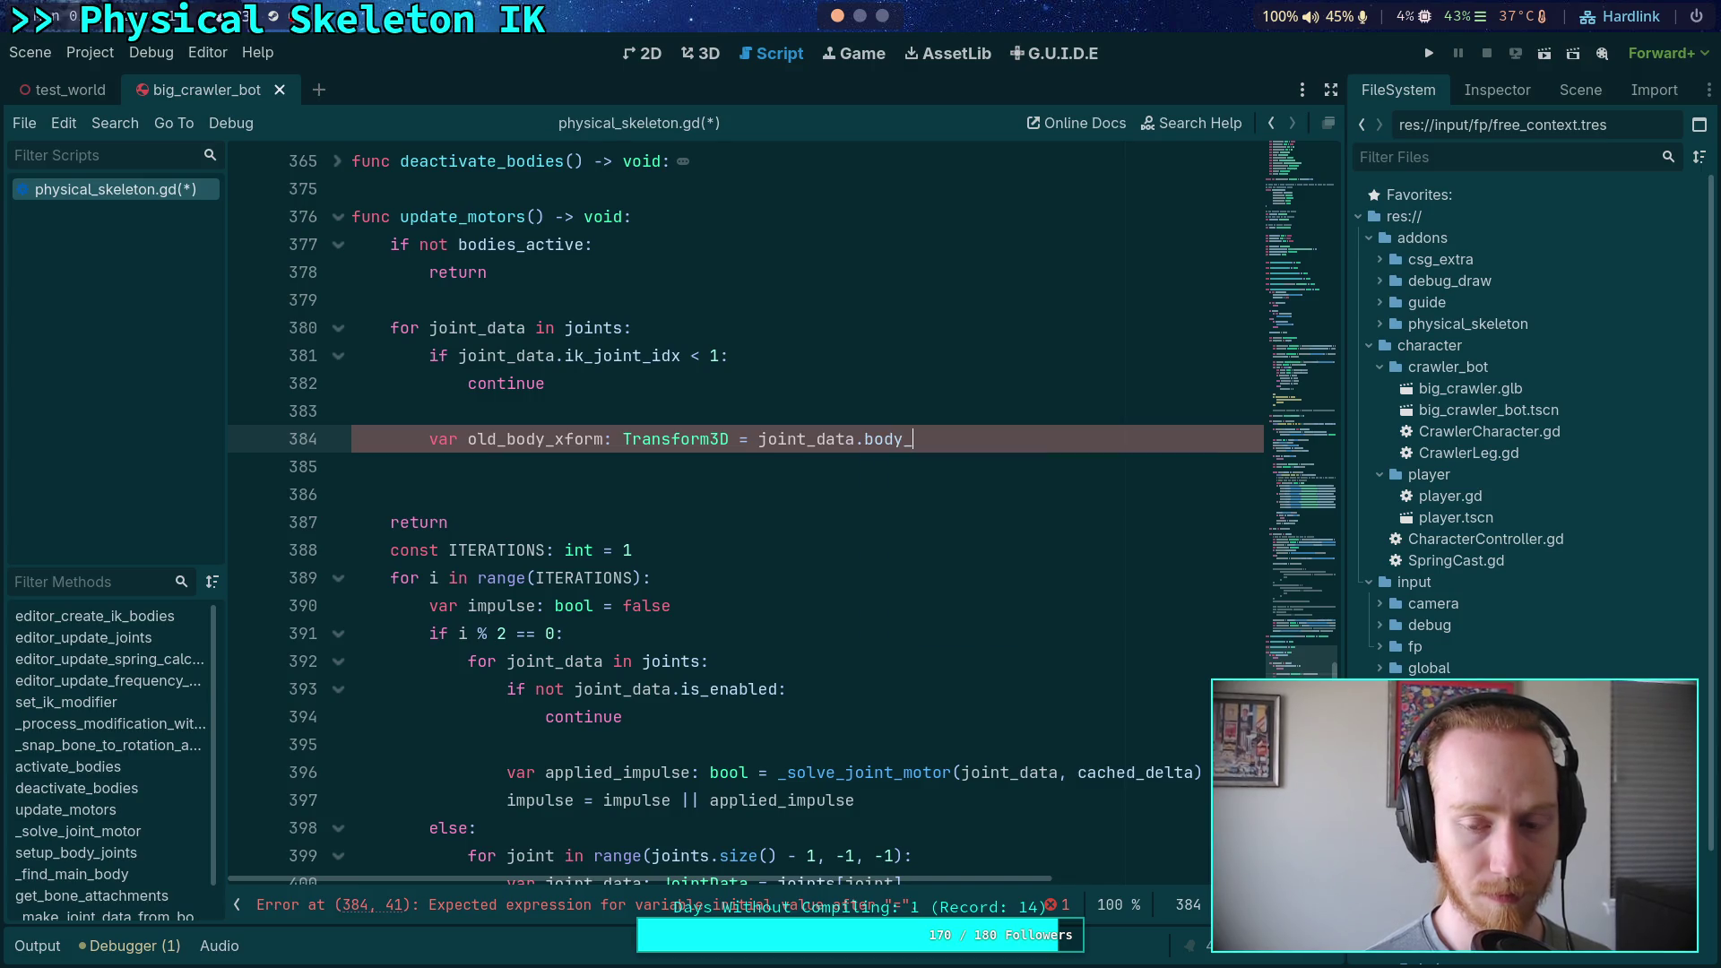
key(BackSpace)
text(.glo)
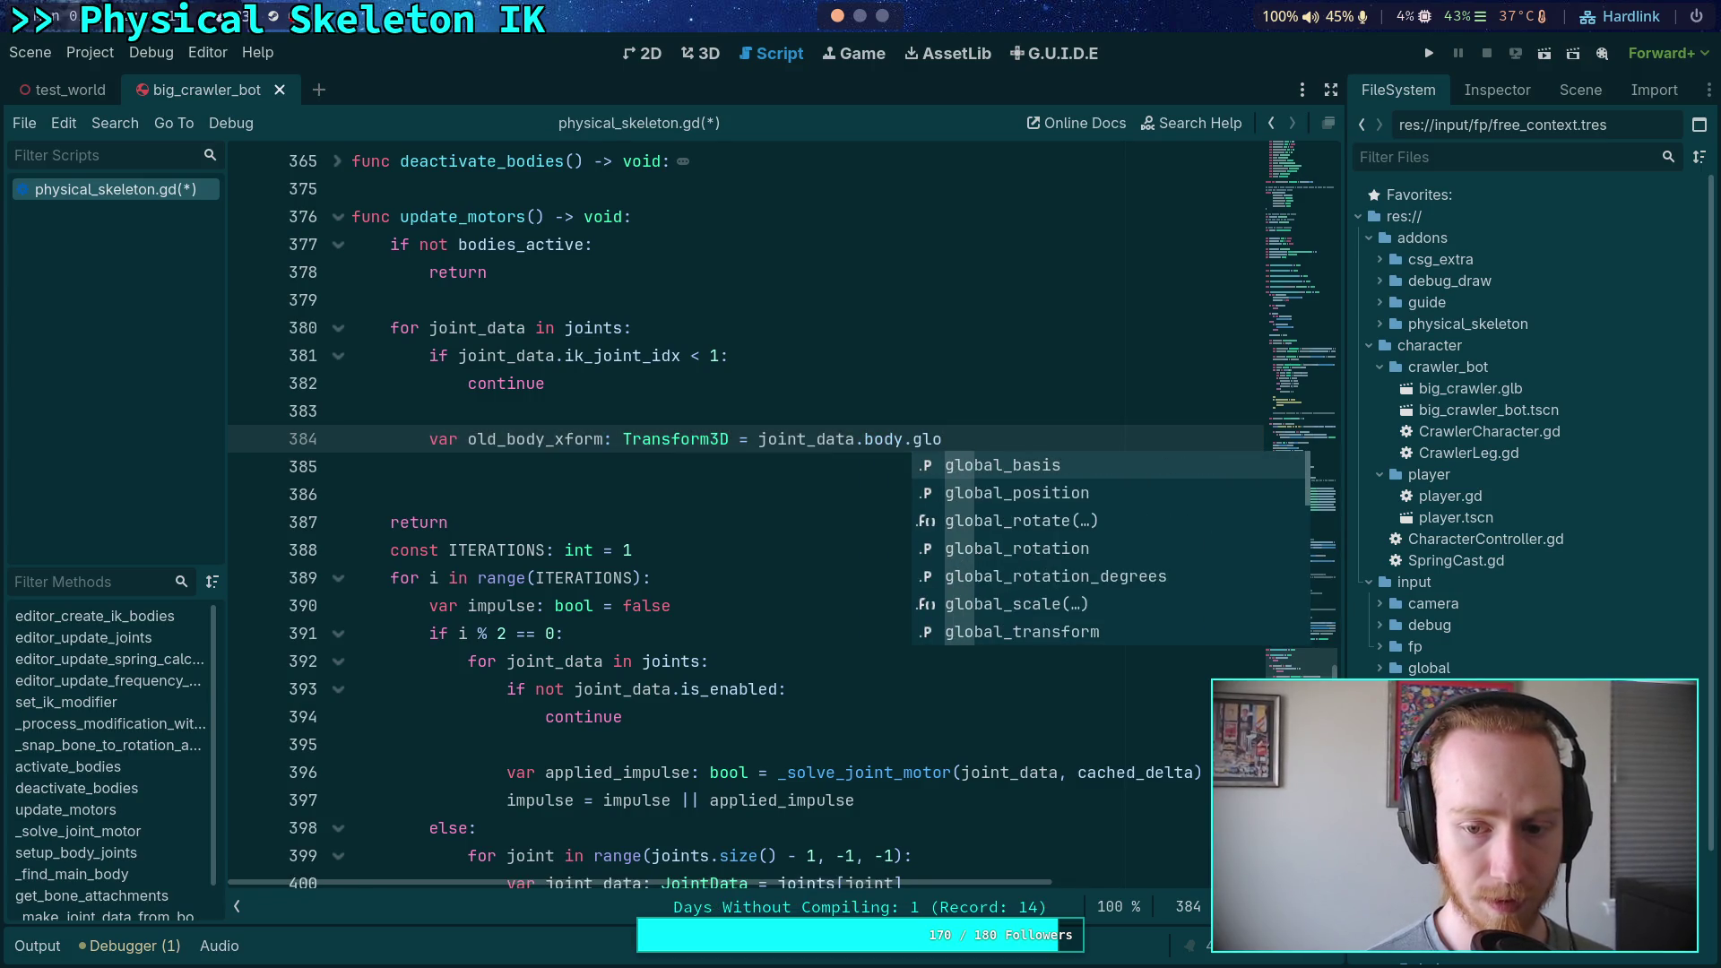
key(BackSpace)
key(BackSpace)
key(BackSpace)
text(tro)
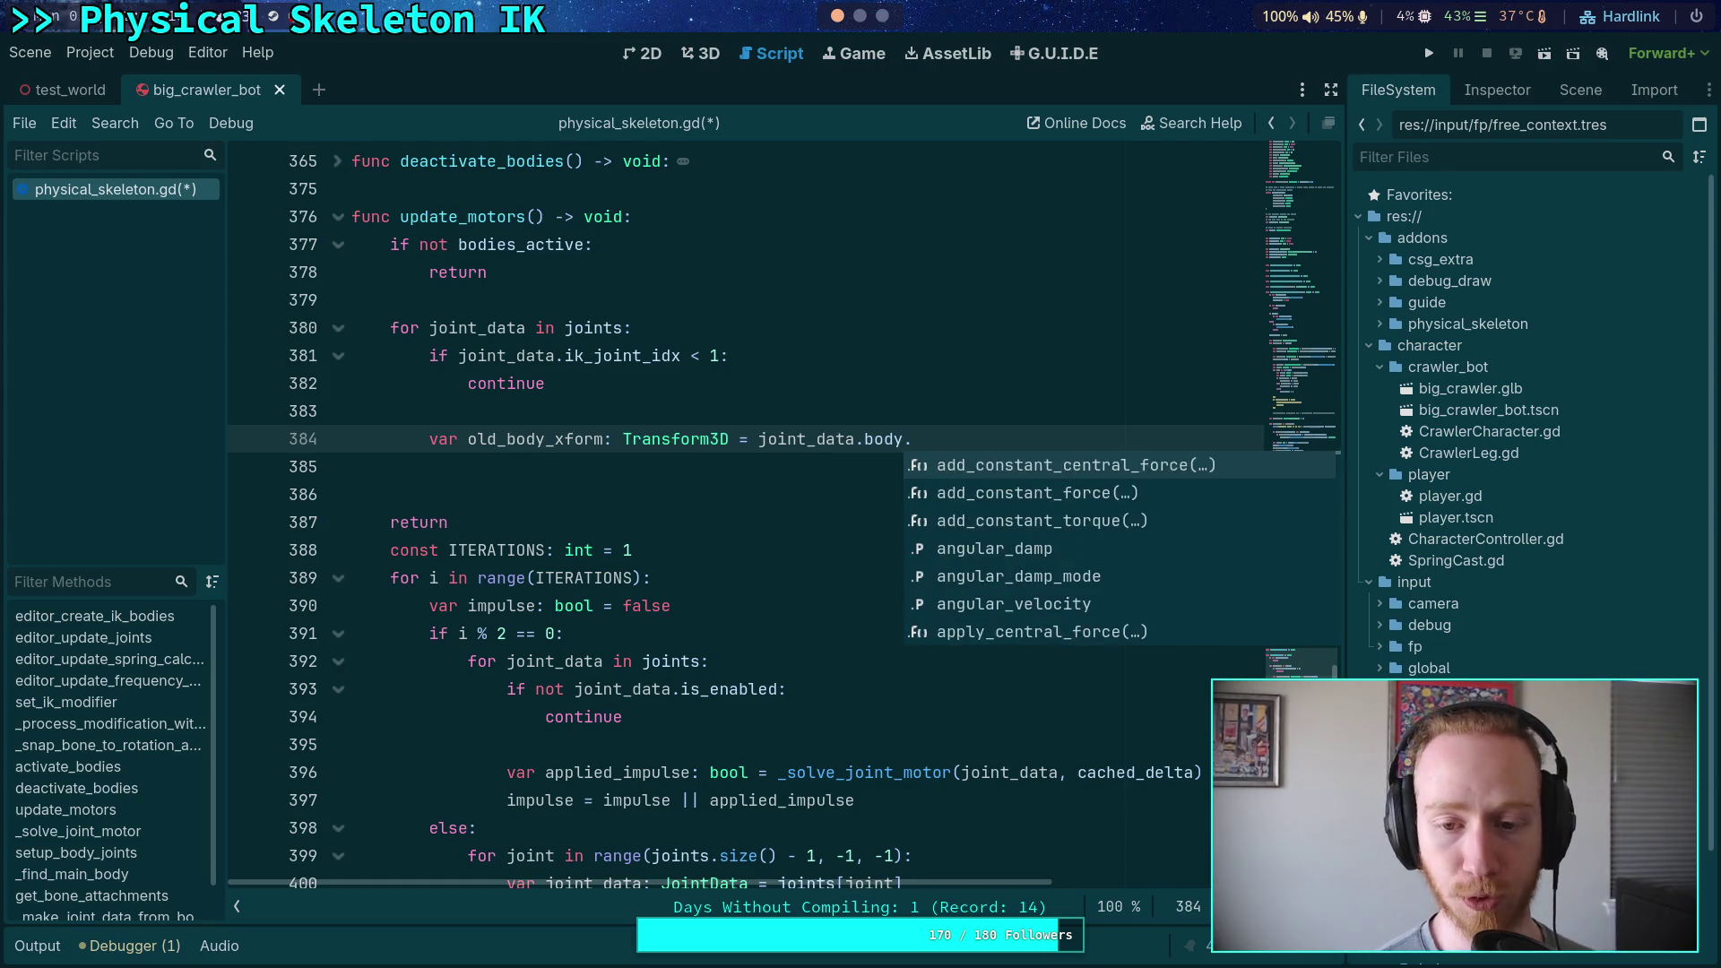
key(Return)
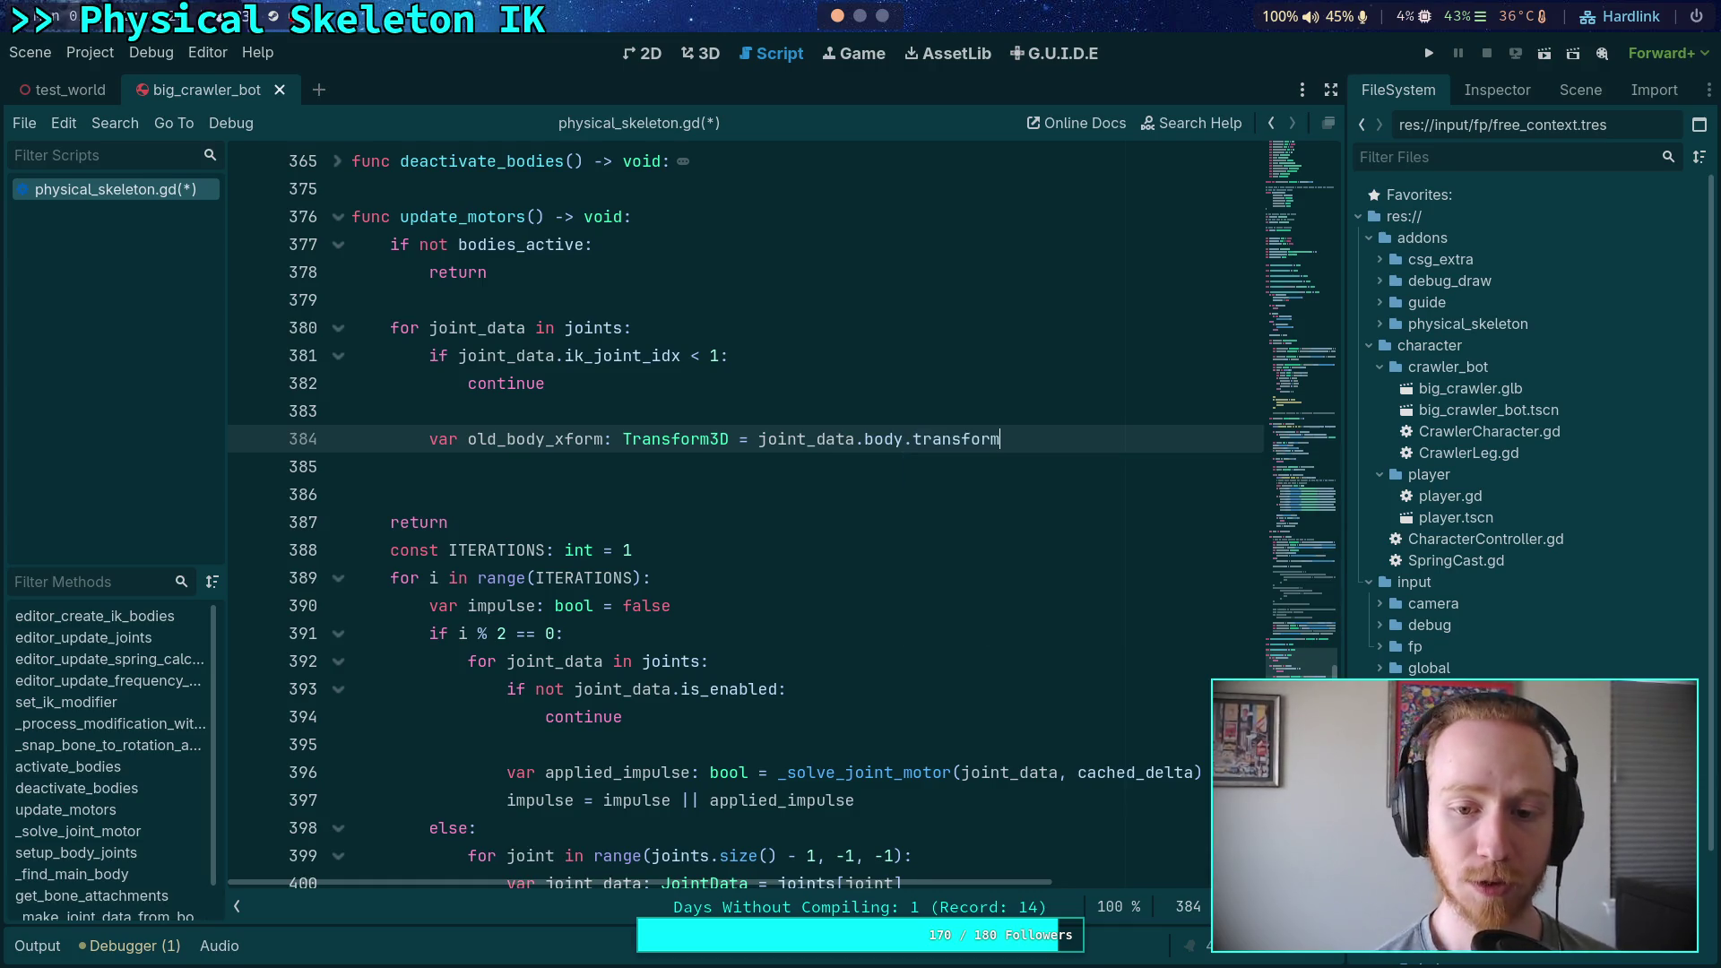
key(Return)
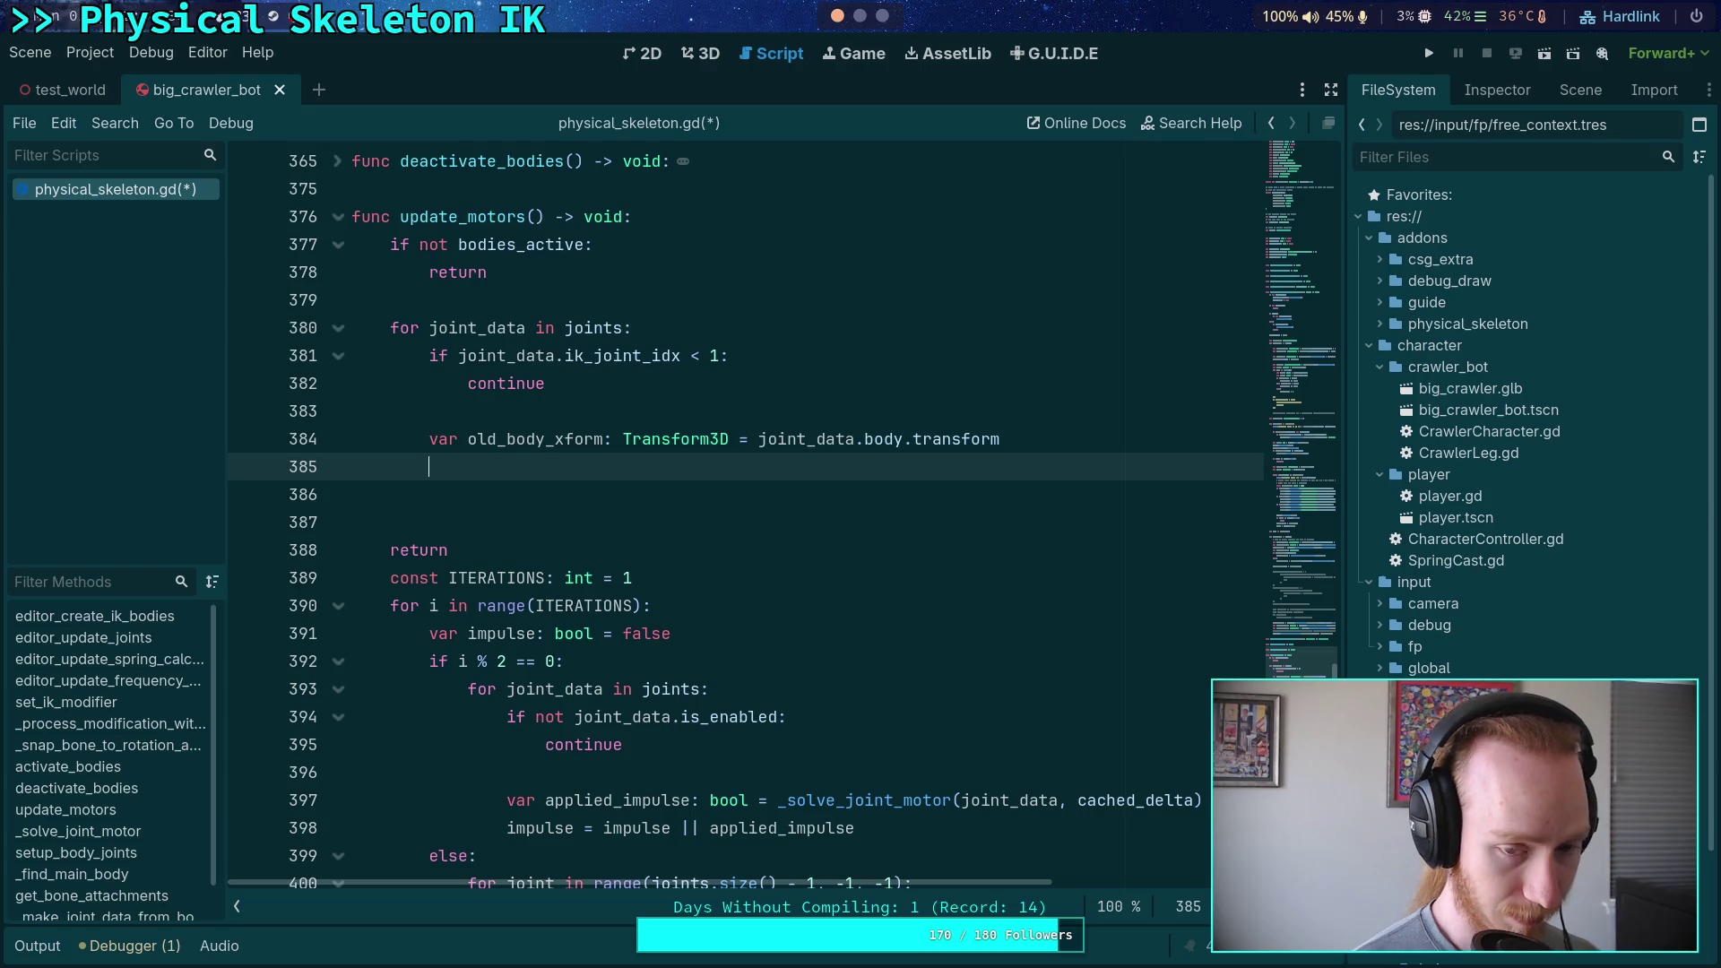
Above old_body_xform, start 'var bone_xform: Transform3D = skeleton.global_transform'
key(ctrl+shift+Return)
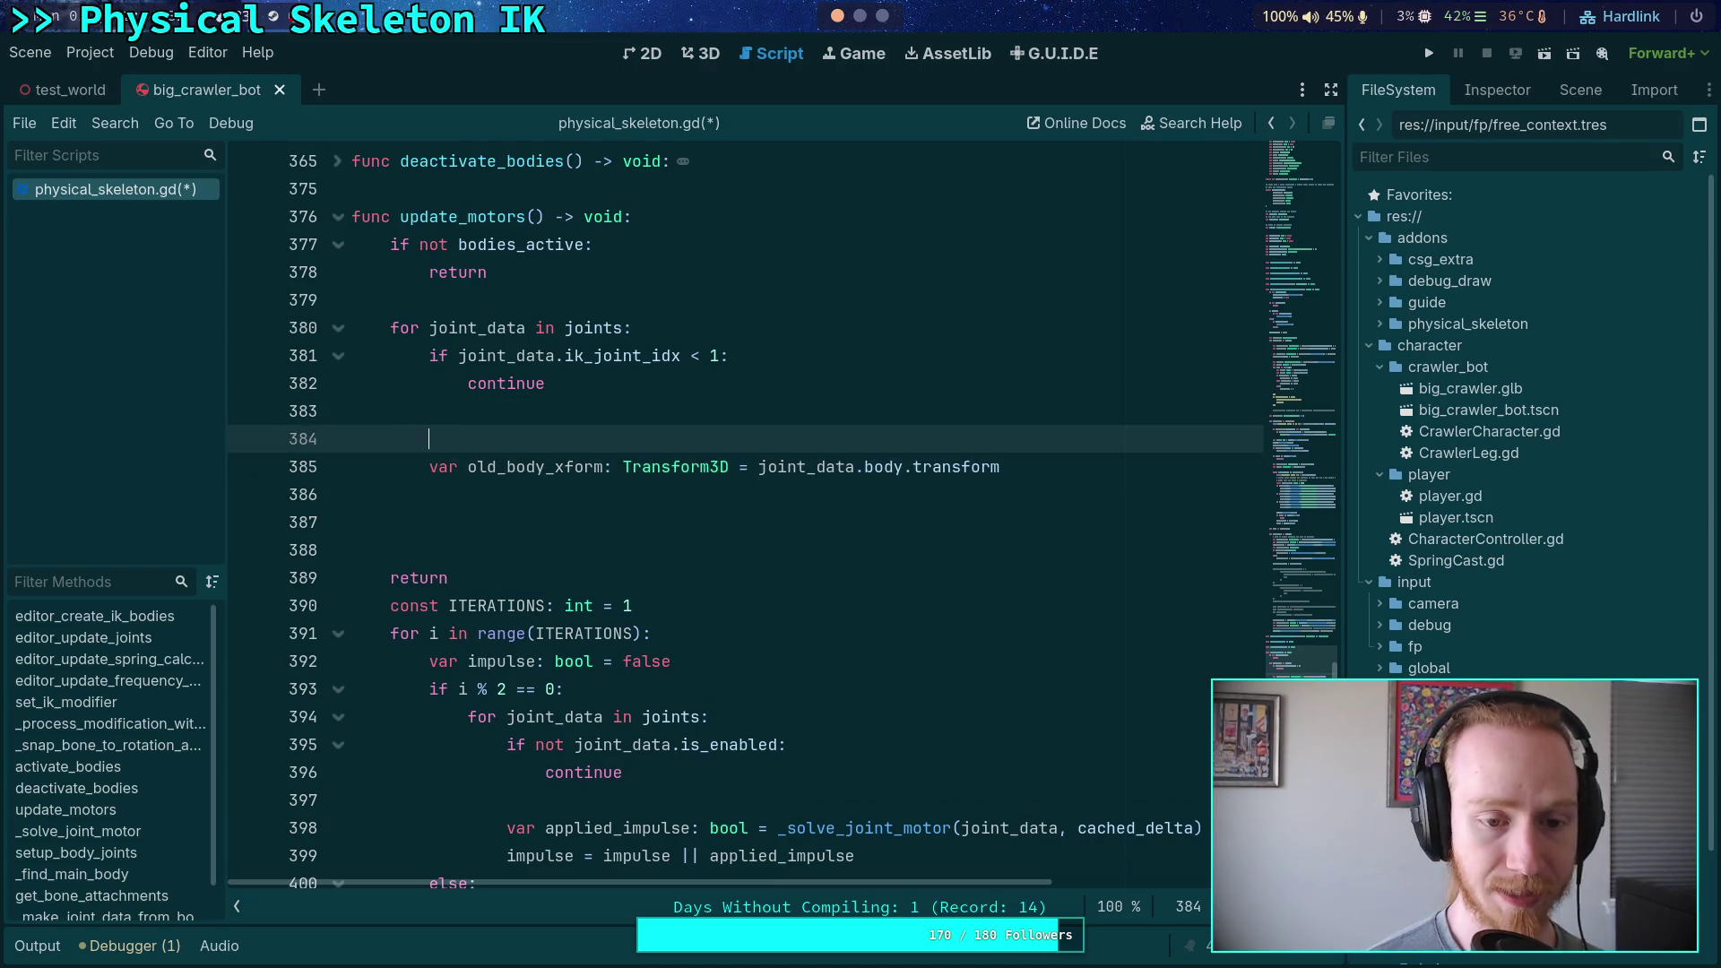
text(var )
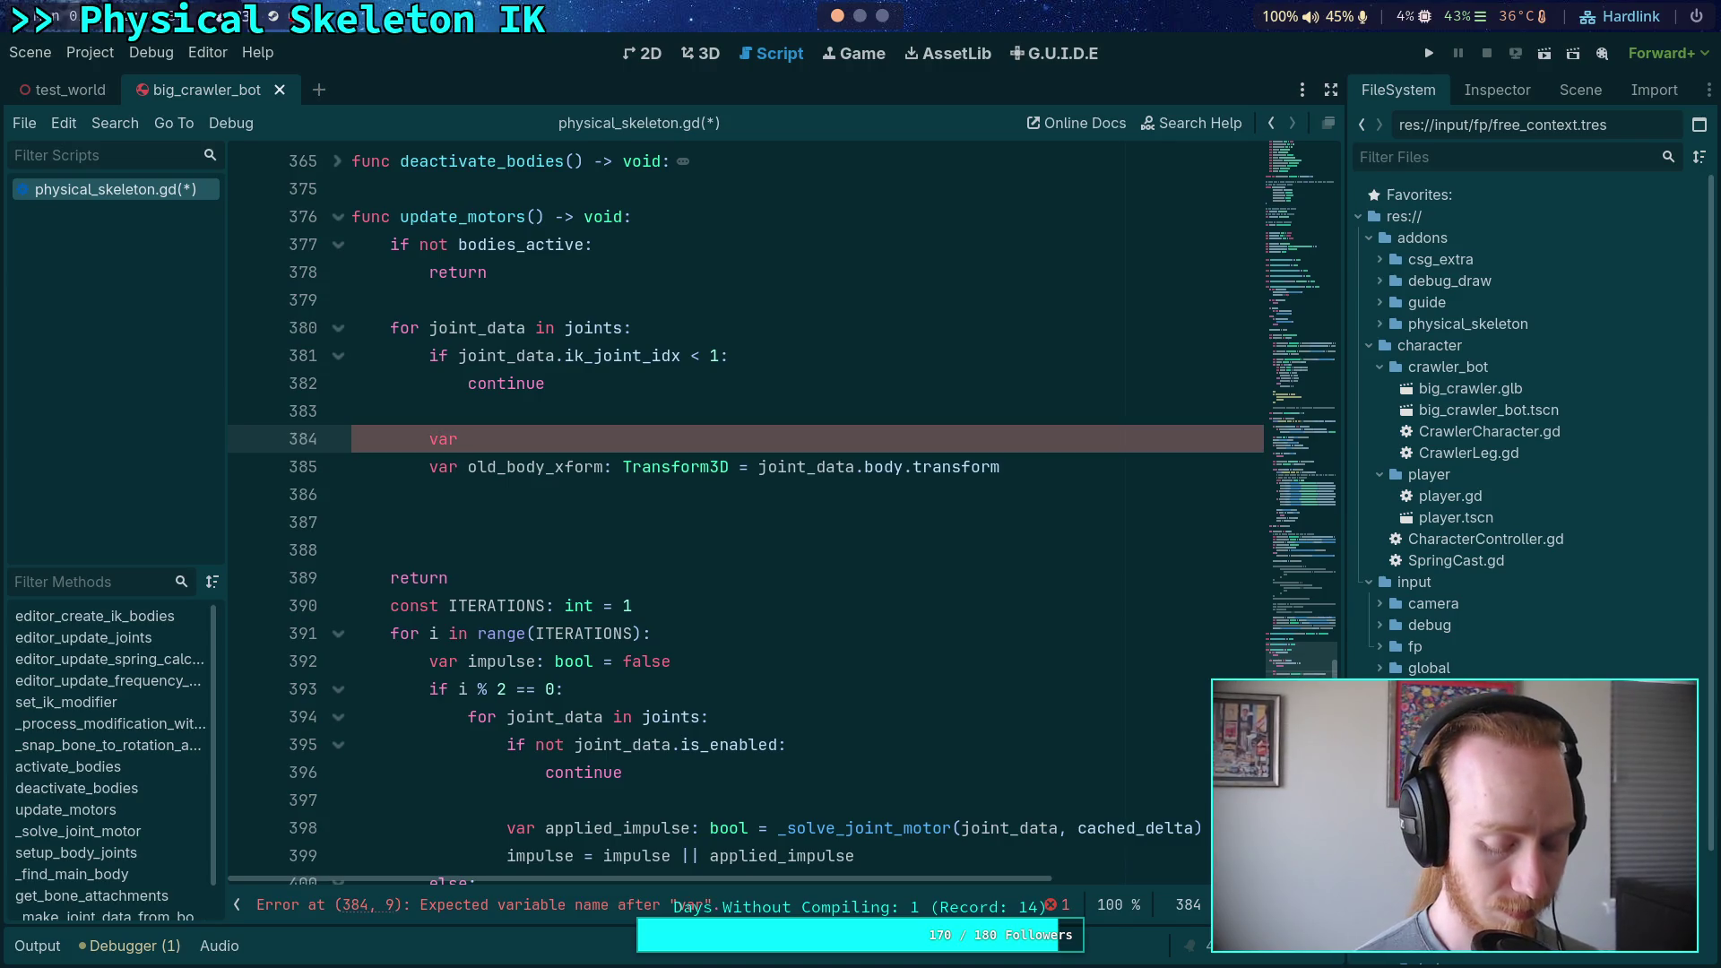
text(bone_x)
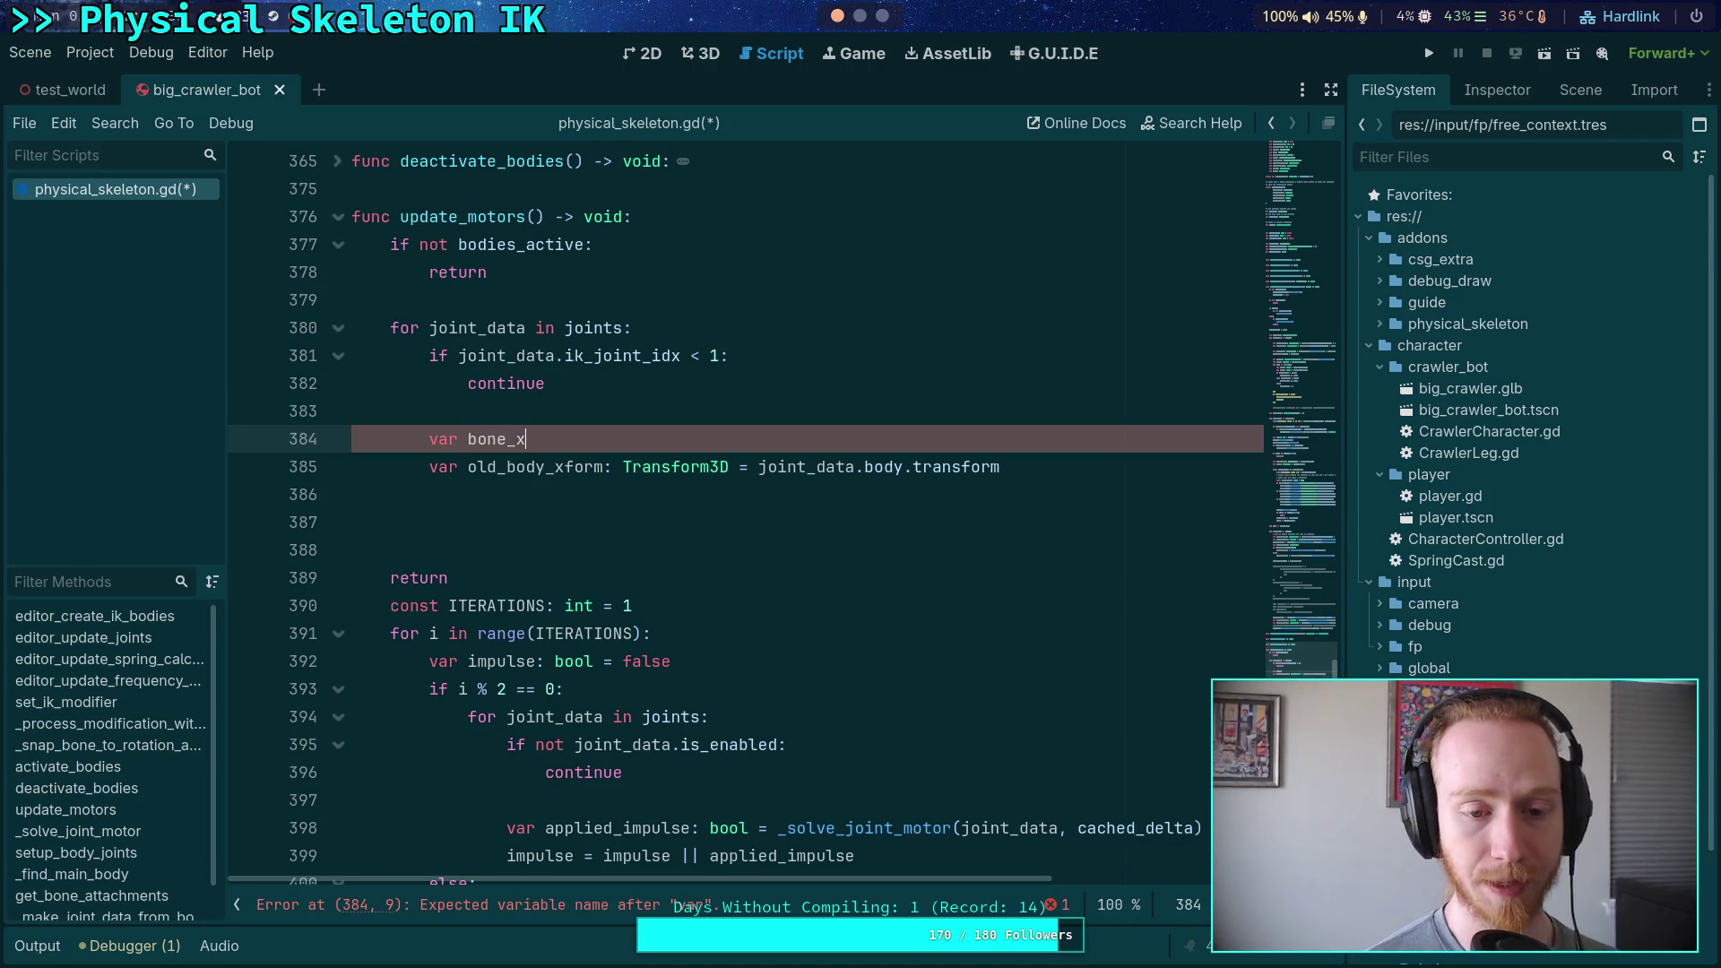
text(form: Transform3D =)
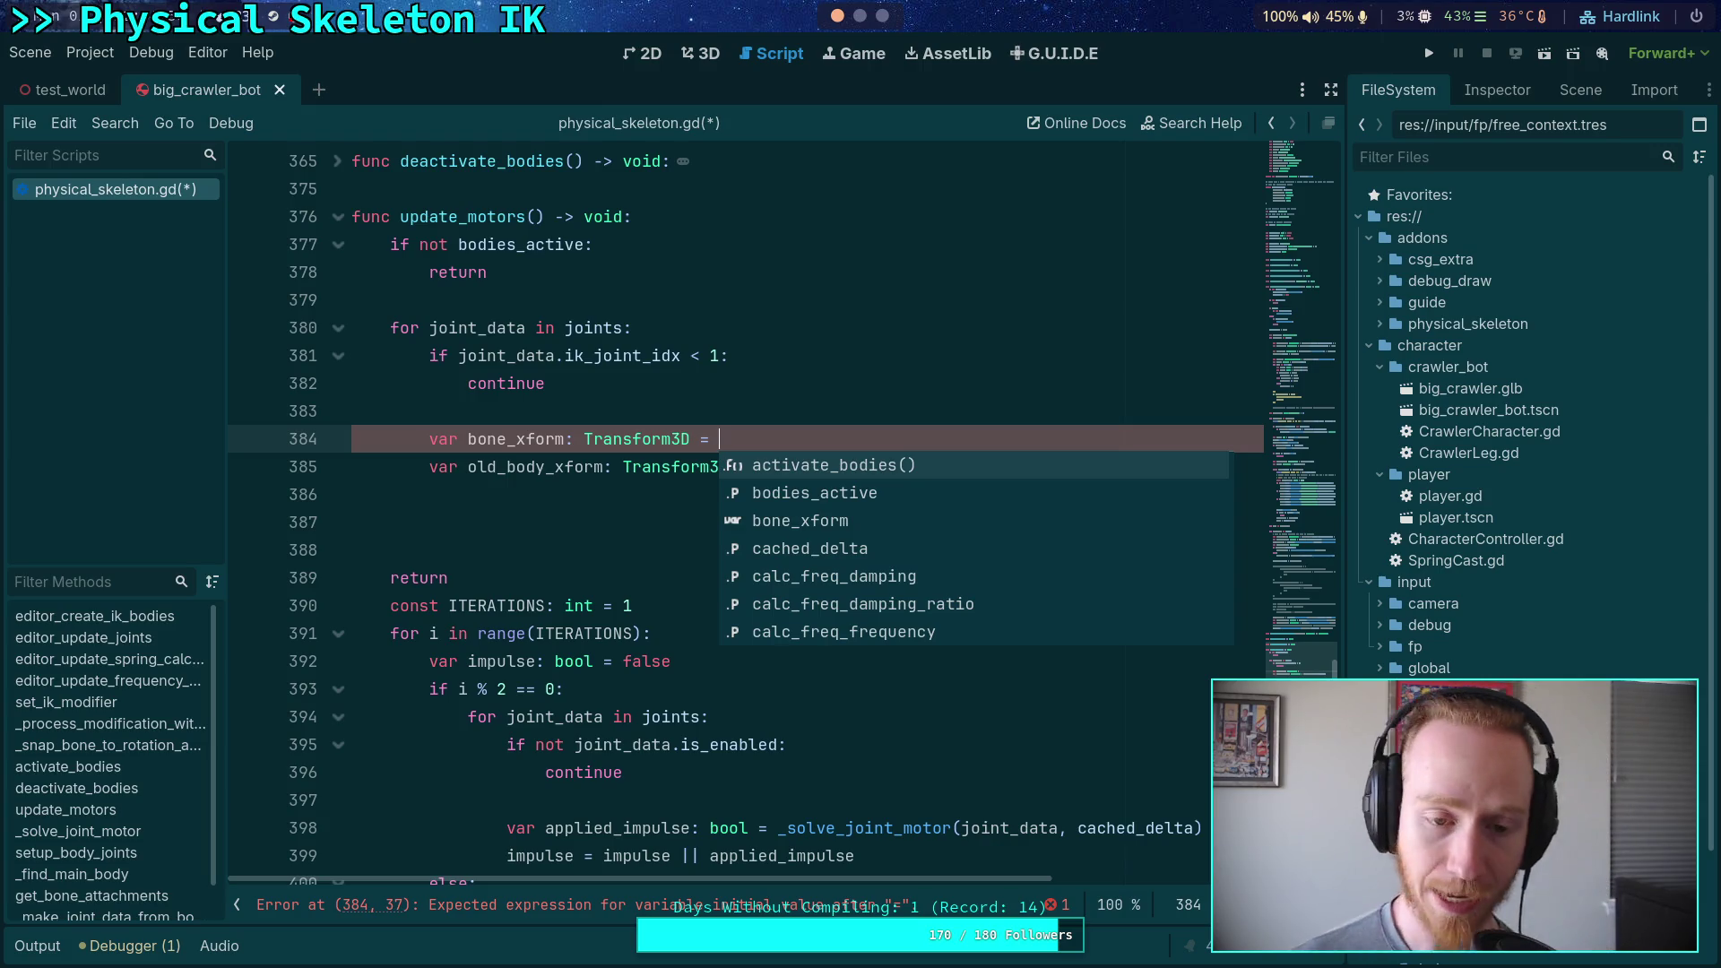
text(ske)
key(Return)
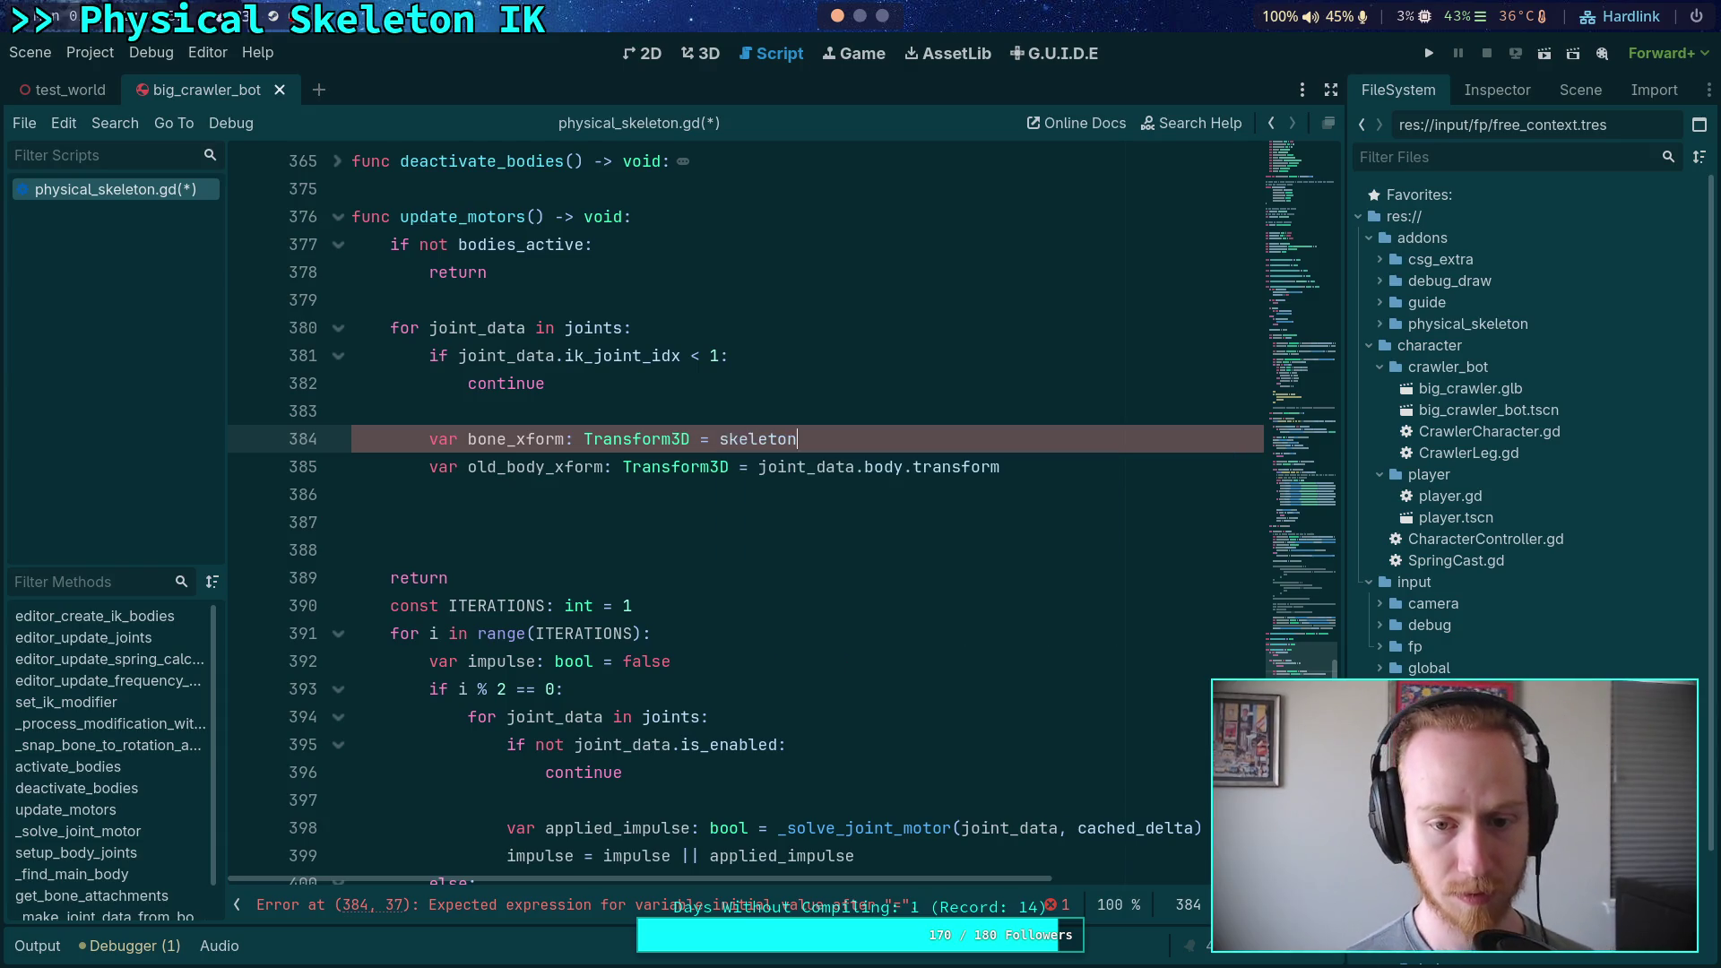
text(.globa)
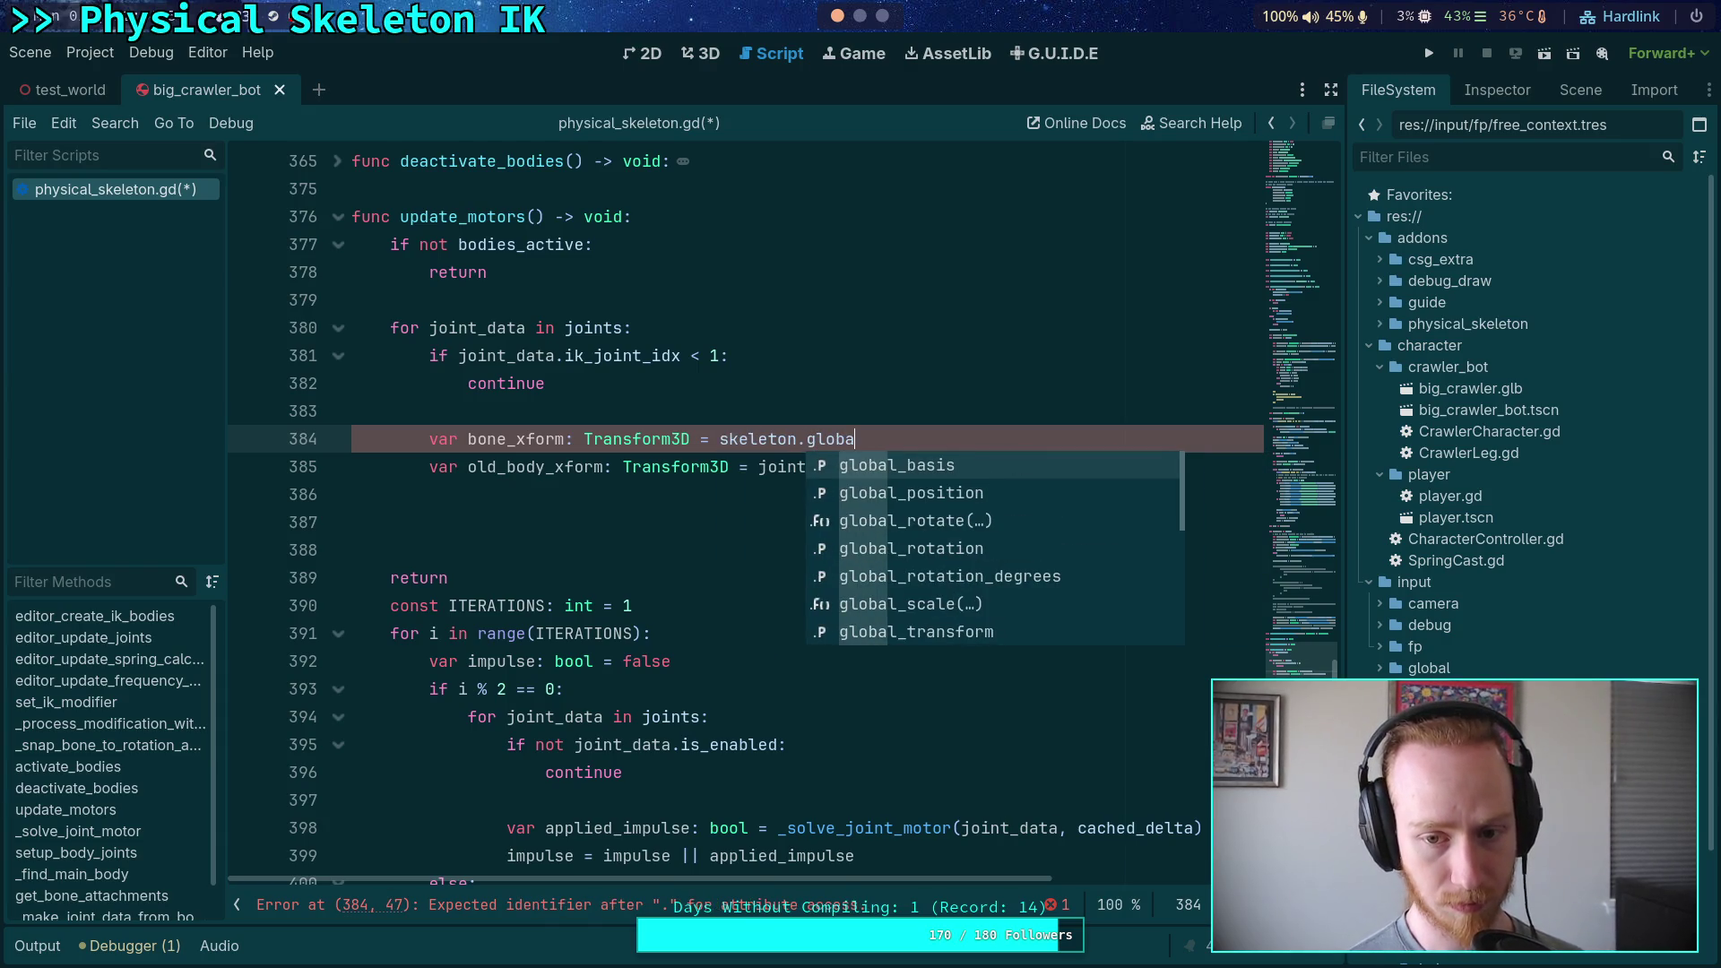
key(Down)
key(Down)
key(Down)
key(Return)
Multiply it by skeleton.get_bone_global_pose(joint_data.bone_idx)
text(* skeleton.get-)
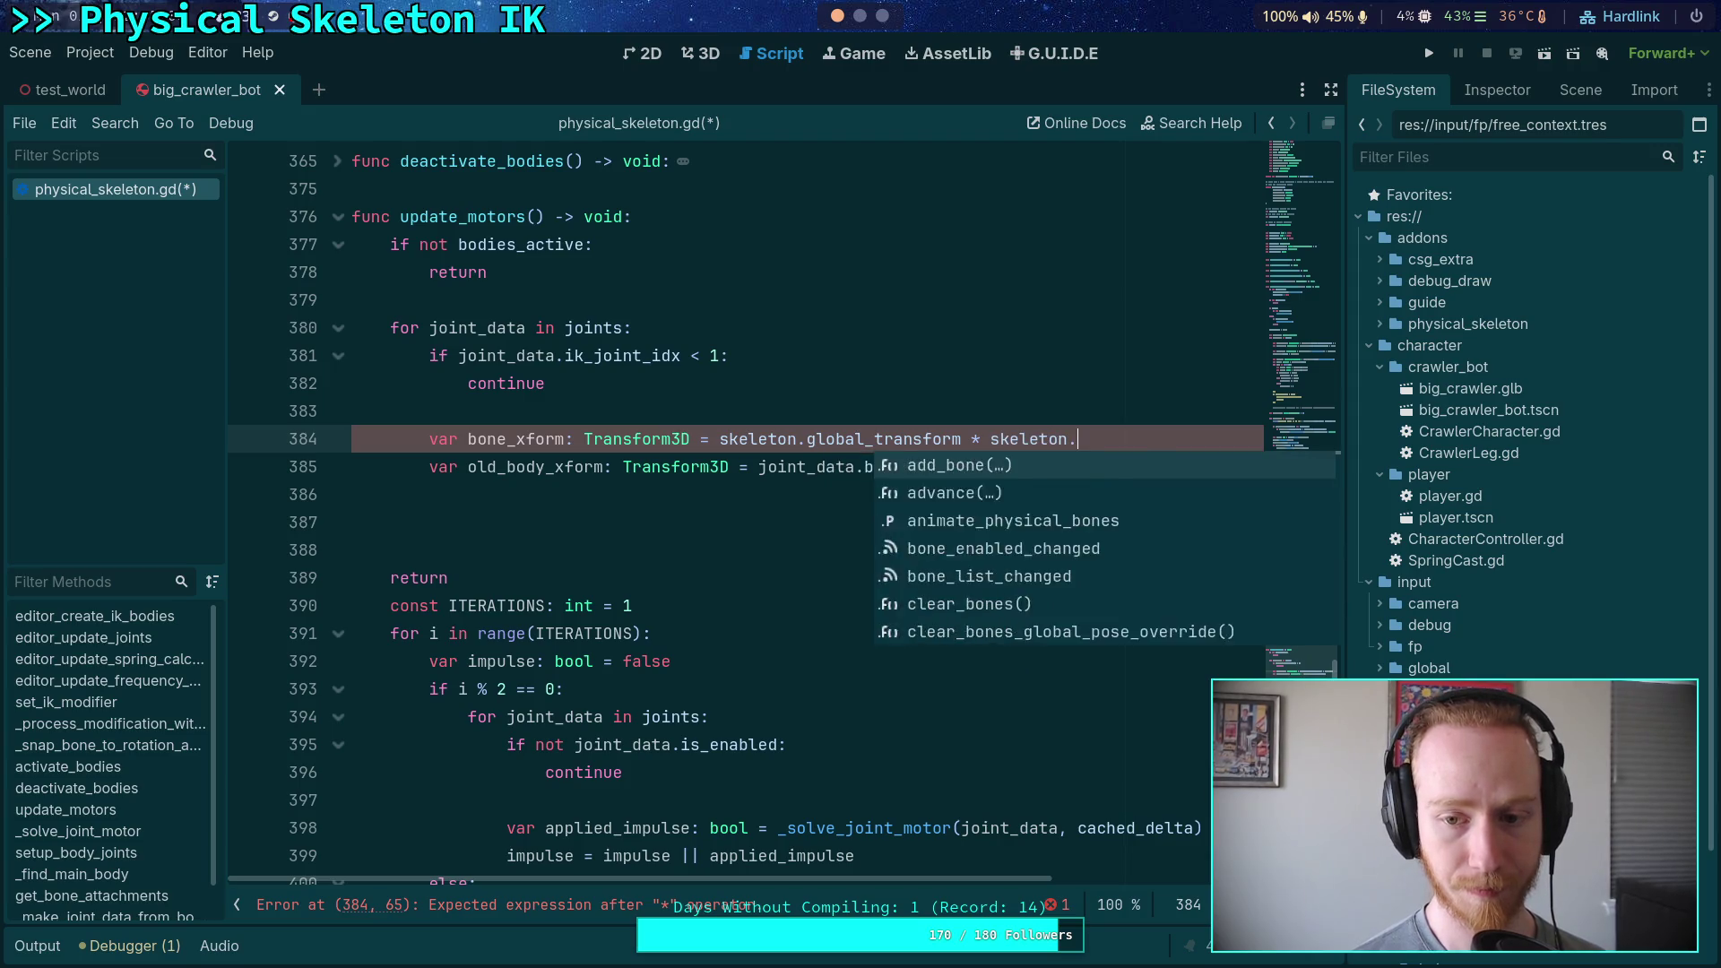
key(BackSpace)
text(_bone_gl)
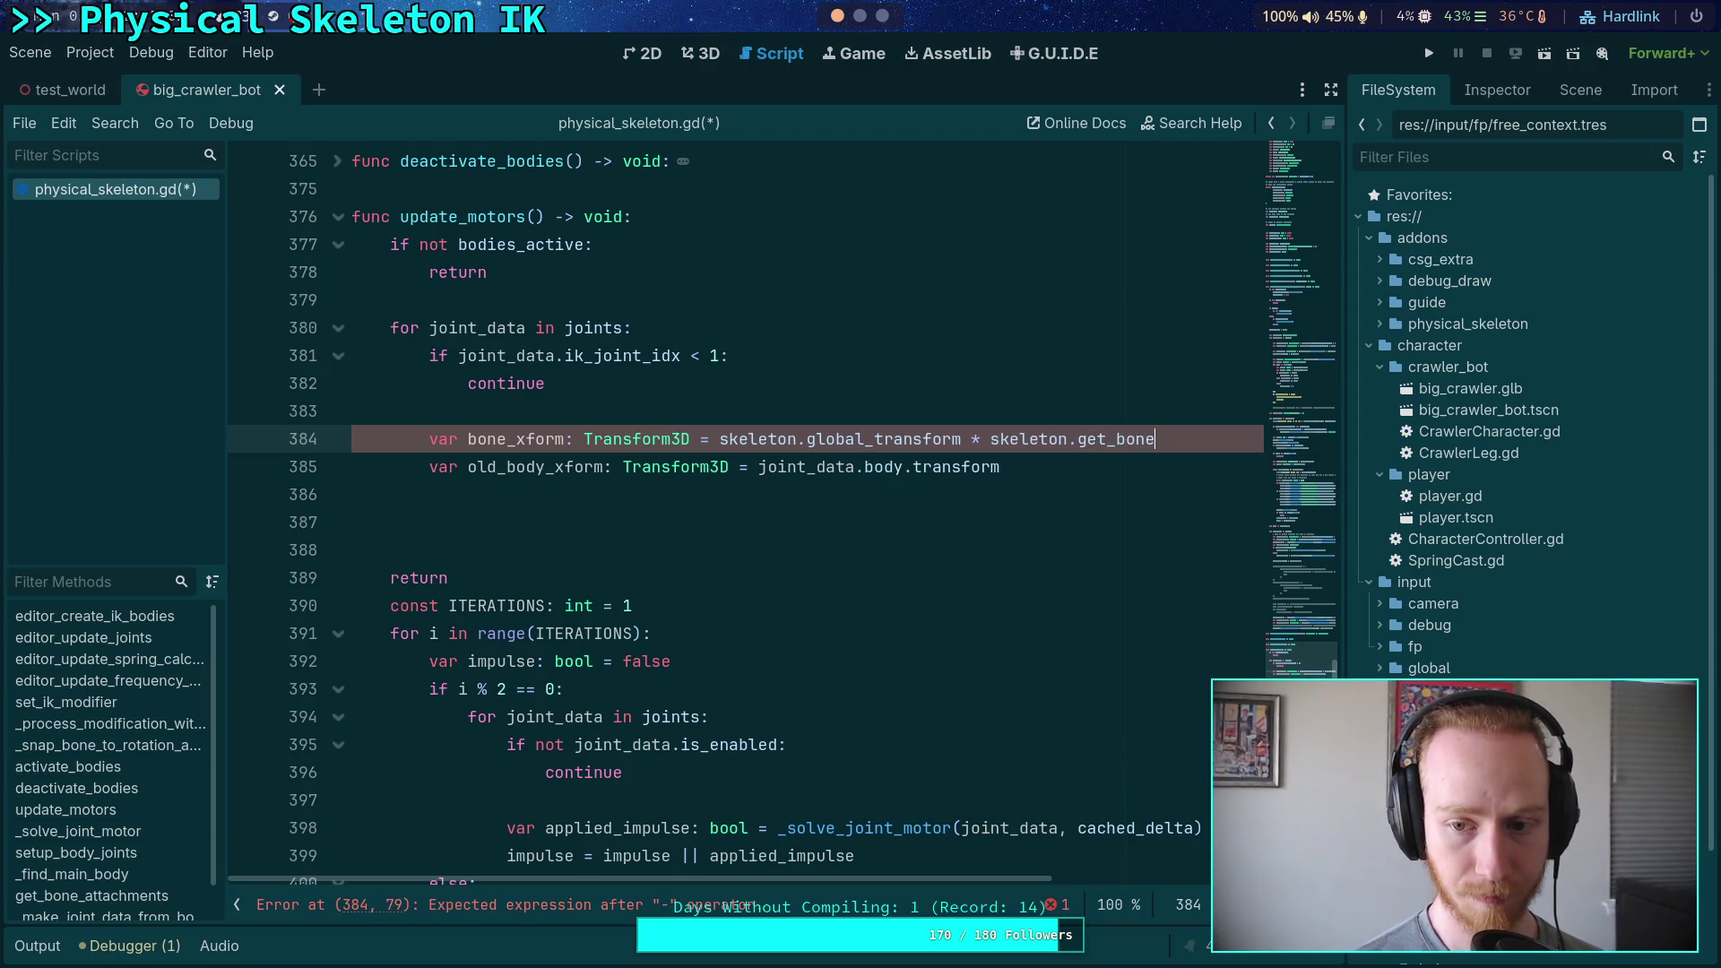
key(Return)
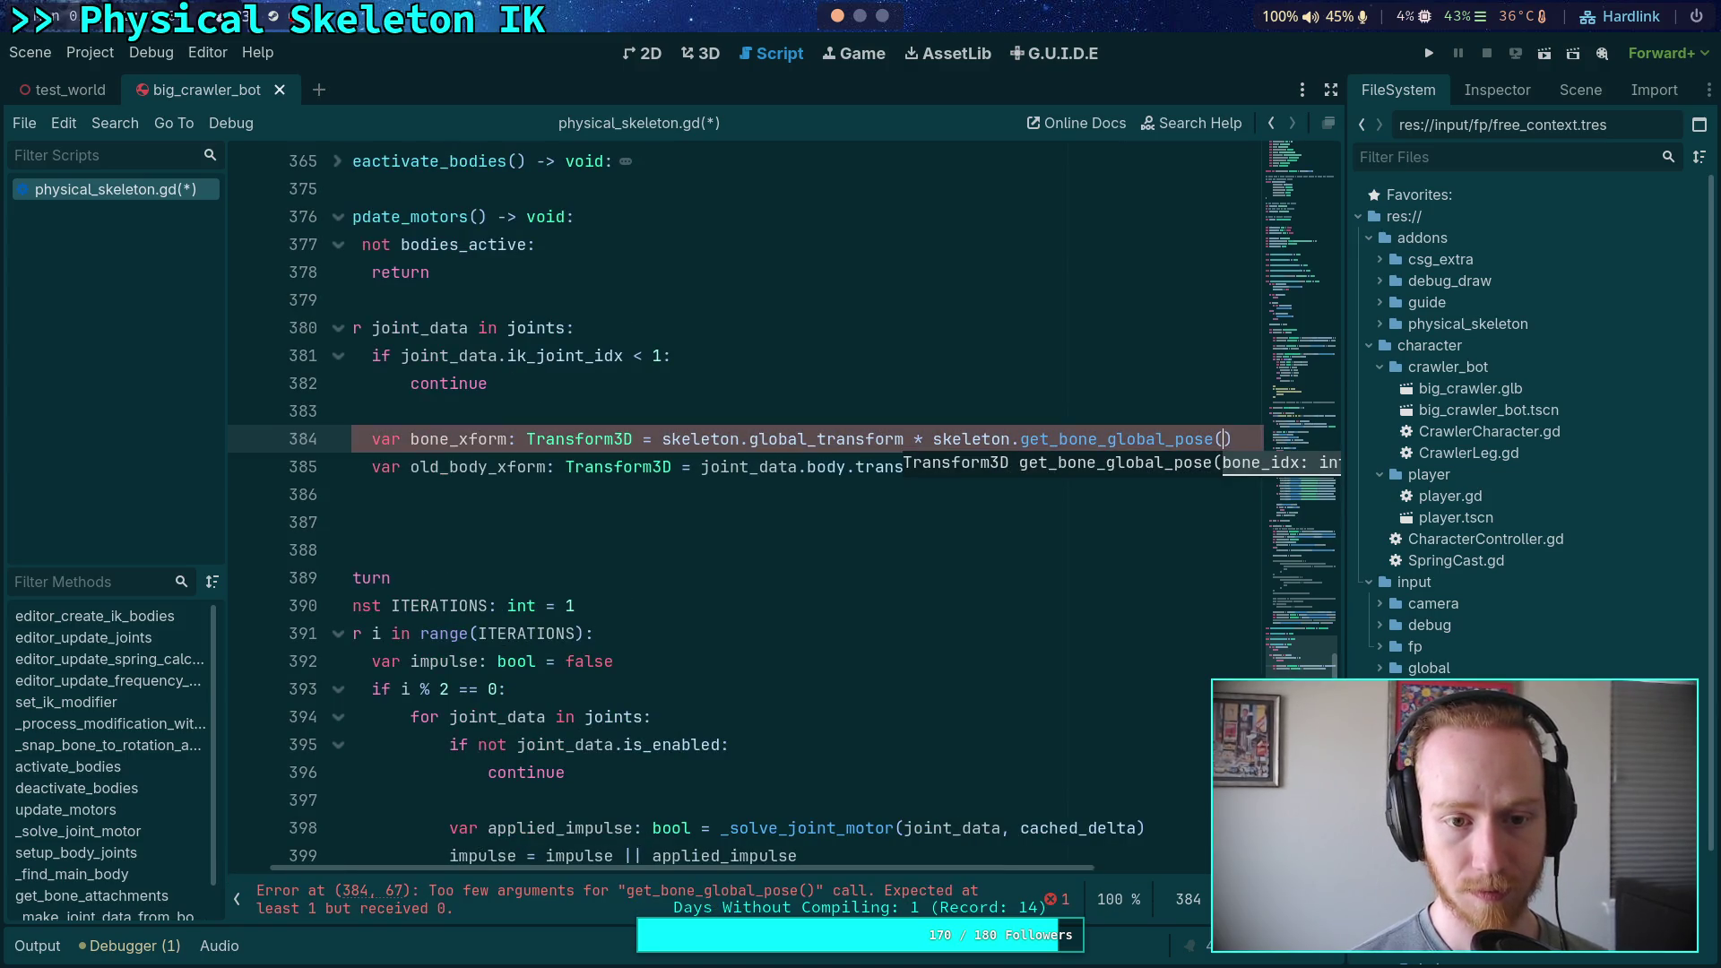
text(joint_data.)
text(bone)
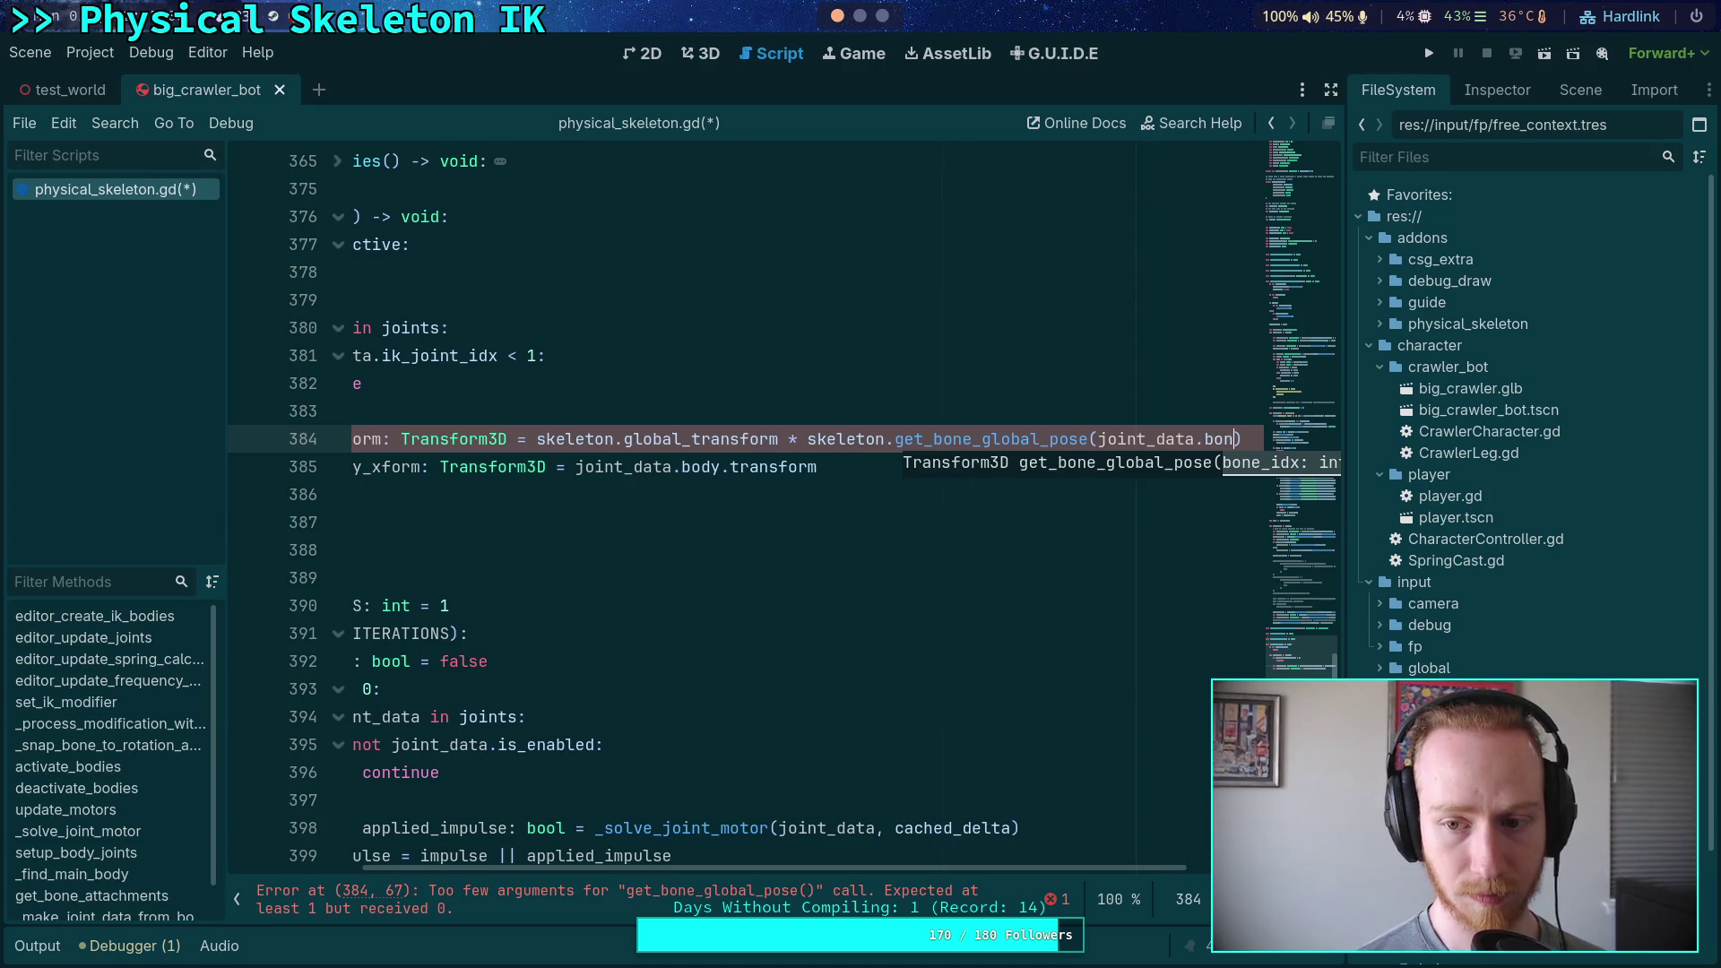
key(Return)
key(Down)
key(Down)
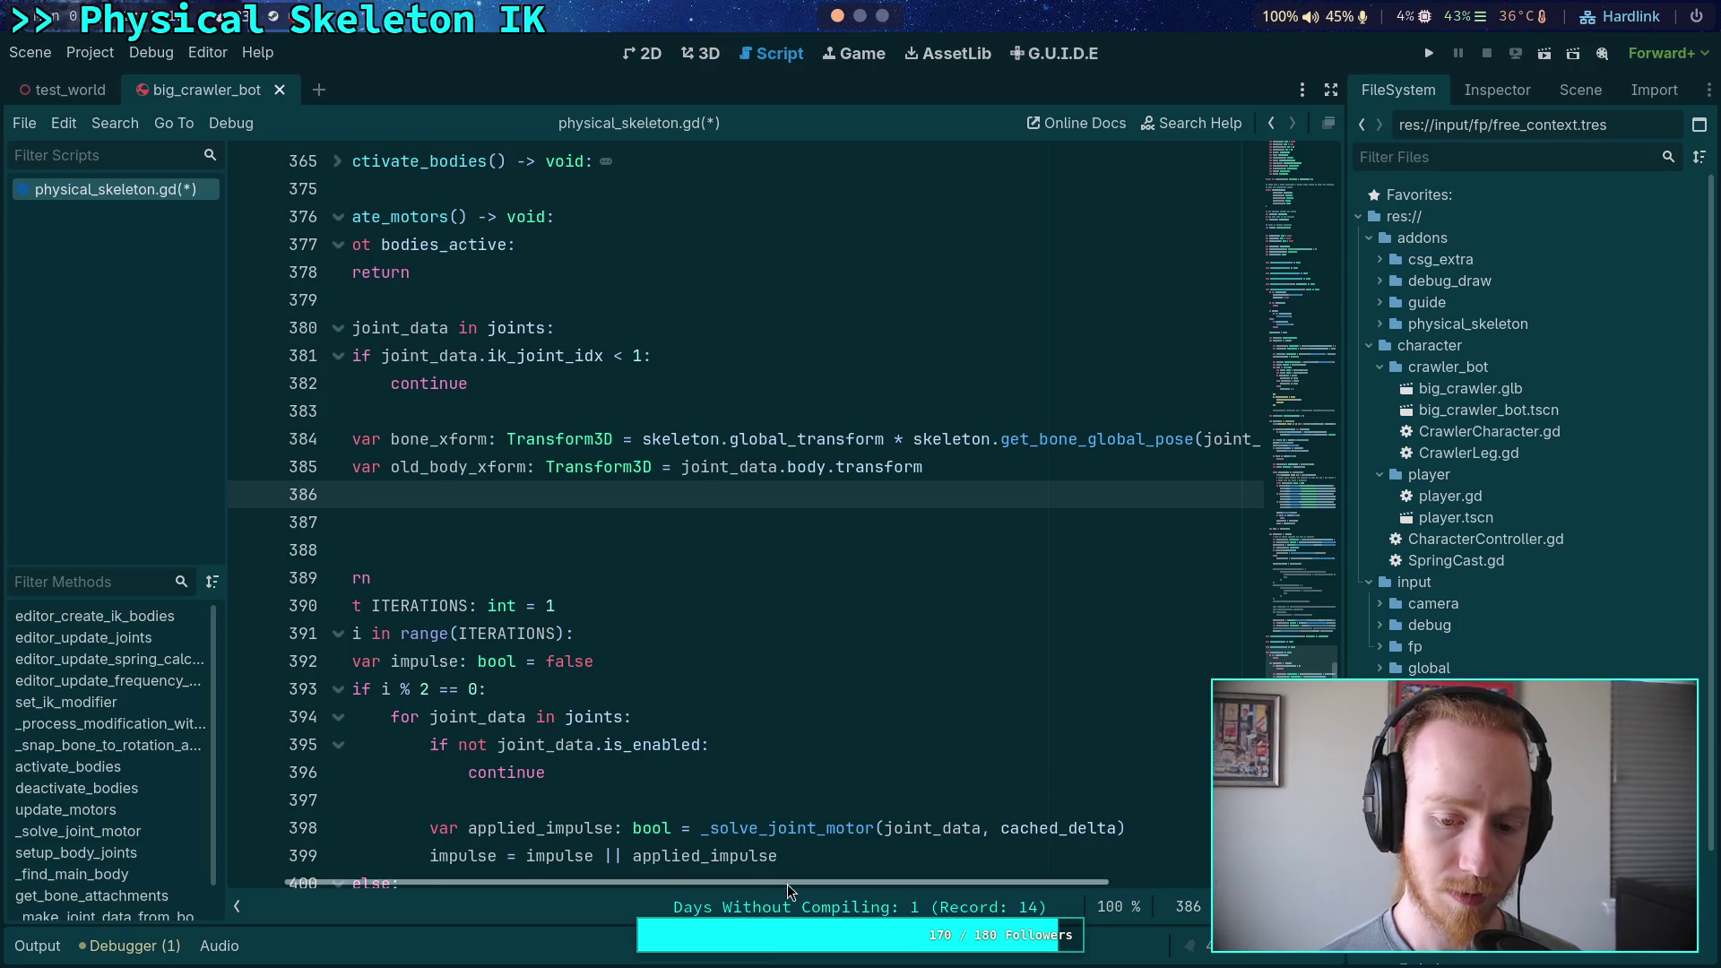
scroll(787, 884, left, 2)
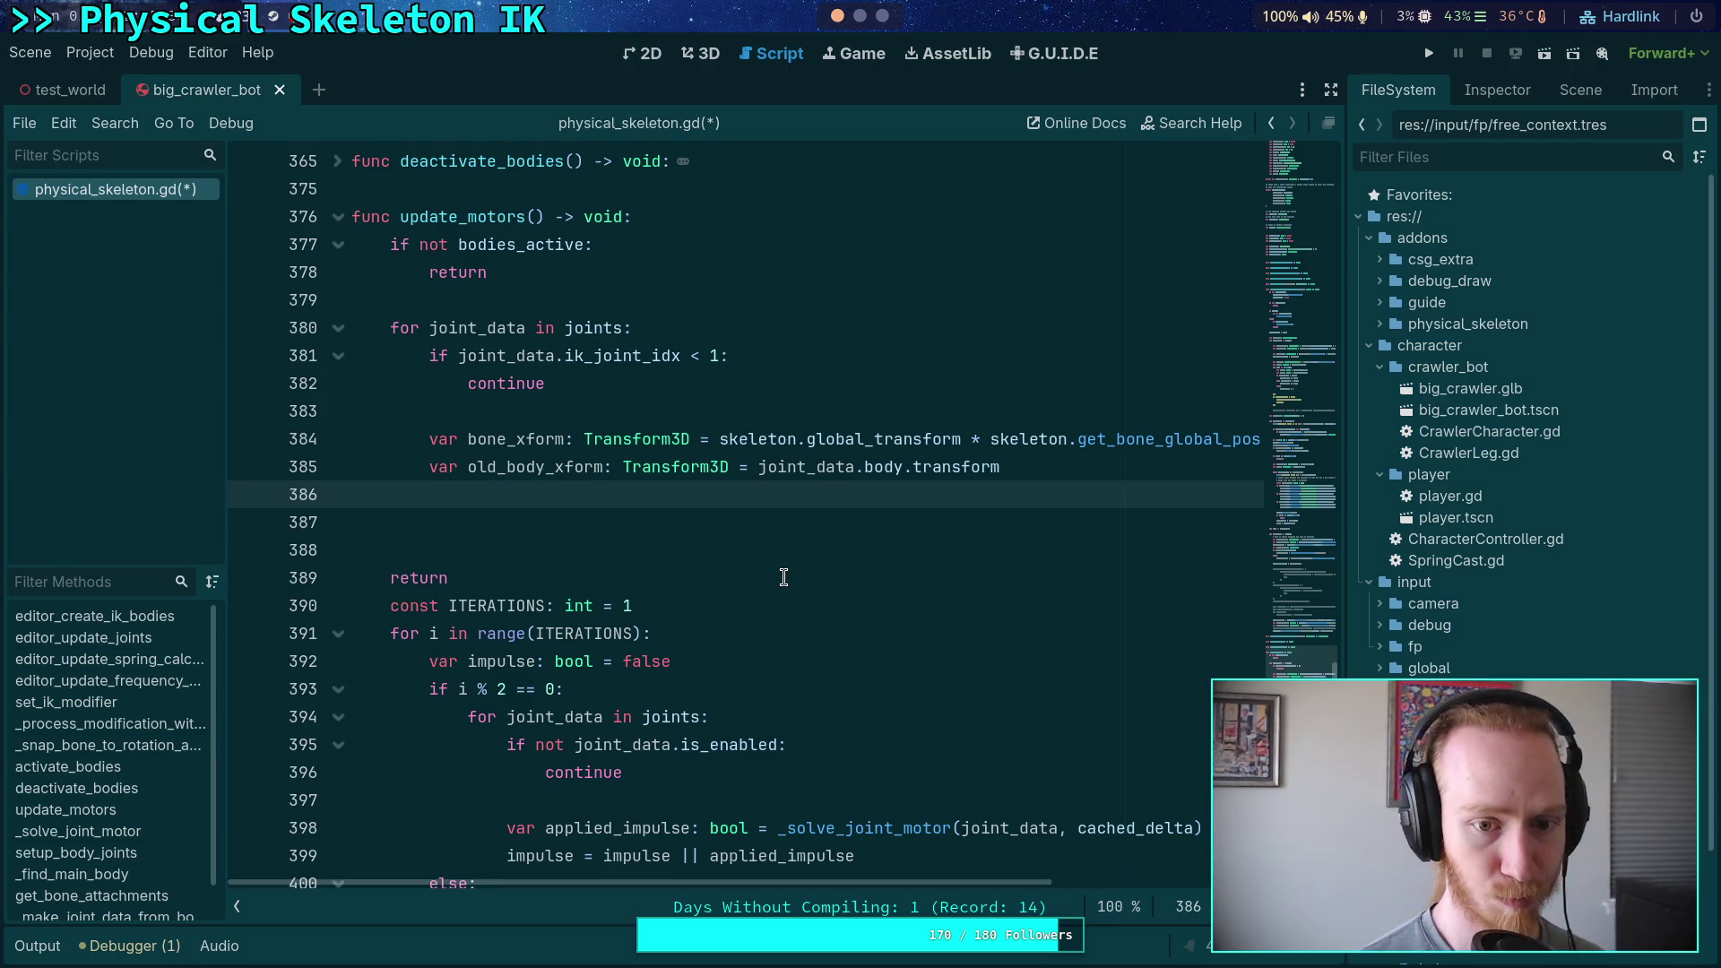
Add the line joint_data.body.transform = bone_xform inside the joints loop
text(joi)
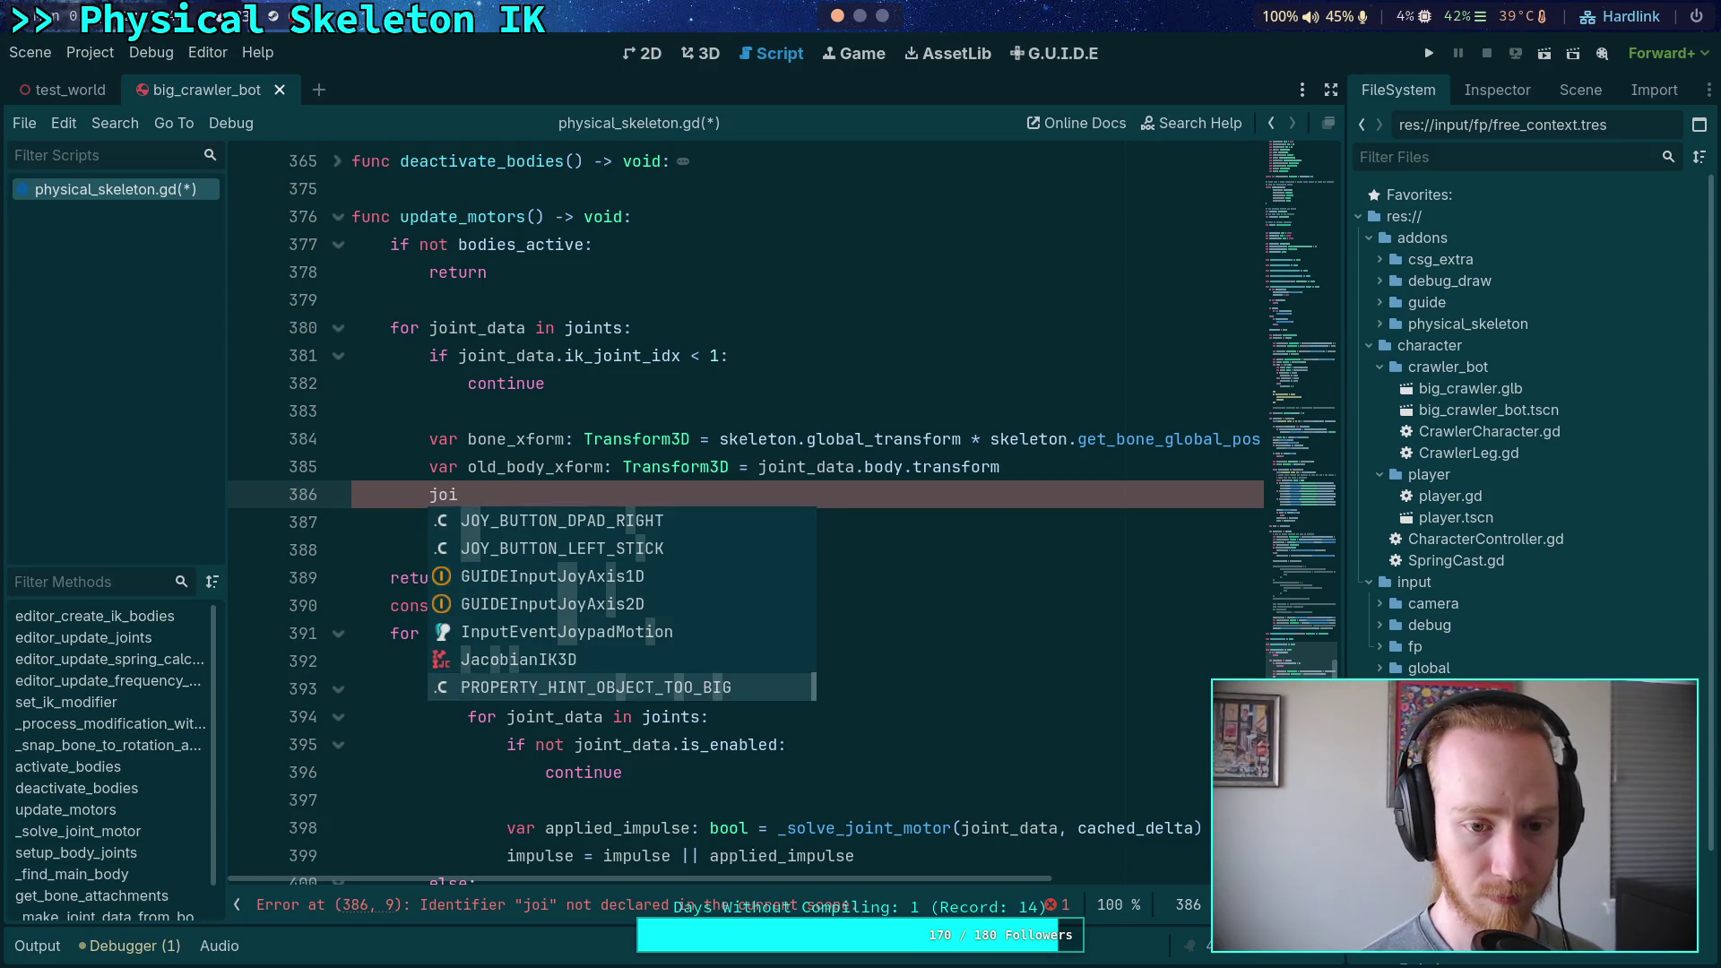
text(nt_data.body)
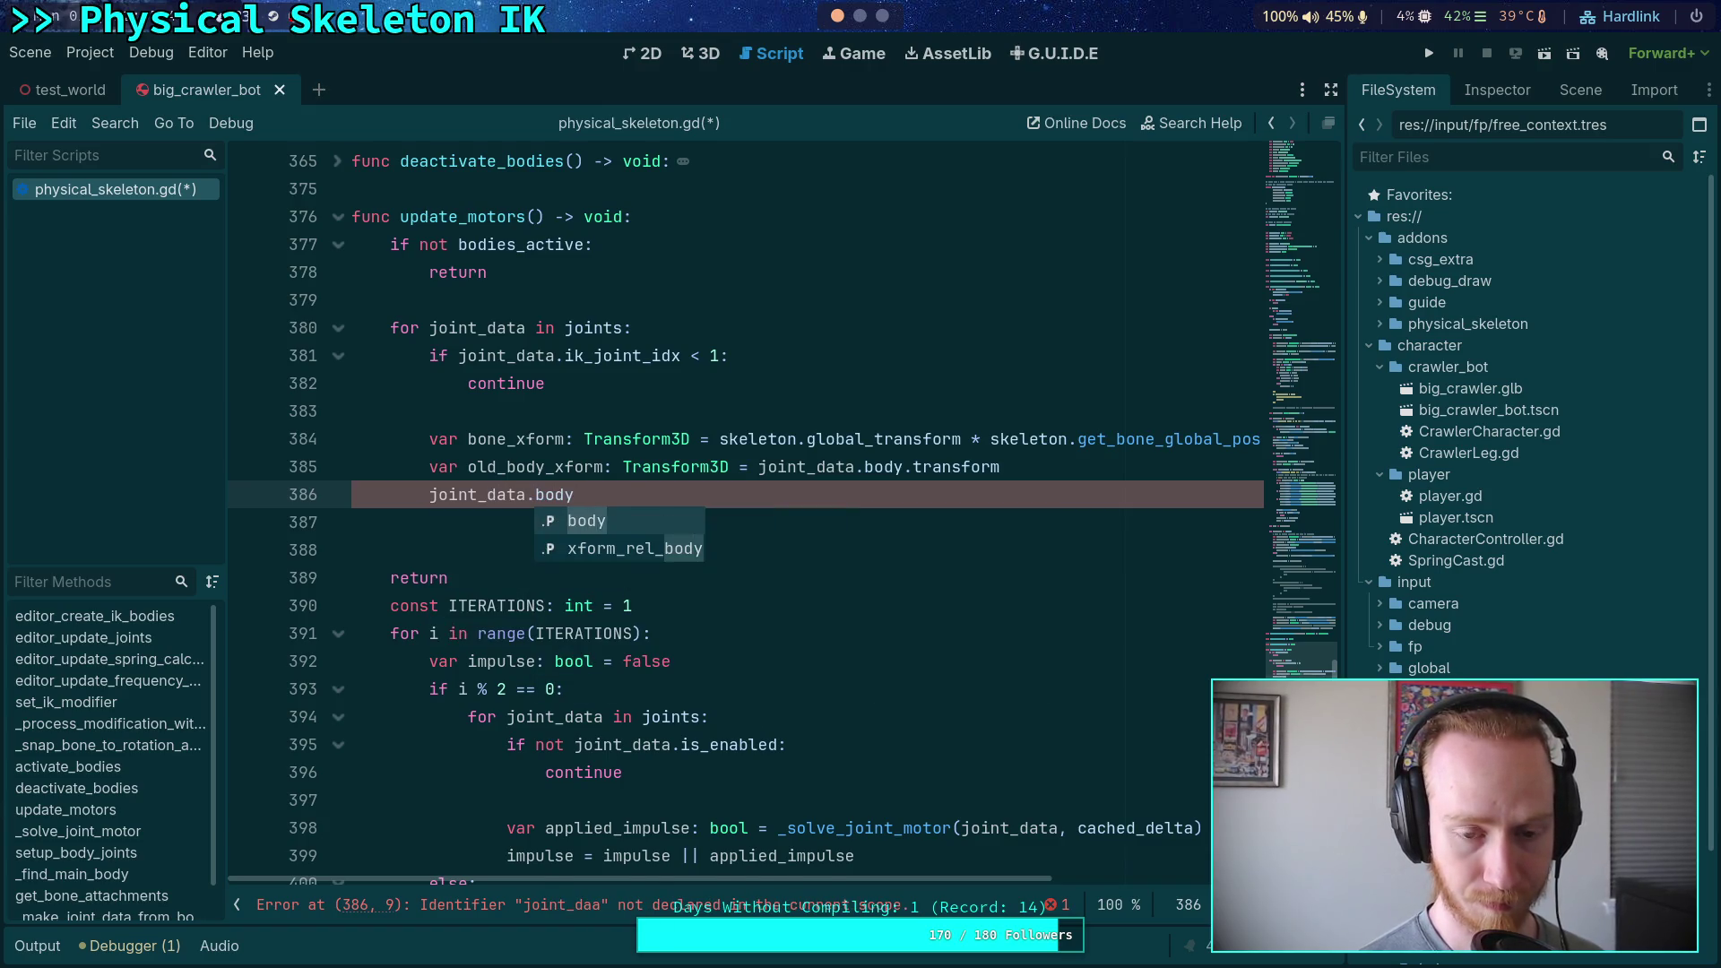
text(.glo)
key(BackSpace)
key(BackSpace)
key(BackSpace)
text(tra)
key(Return)
text(= )
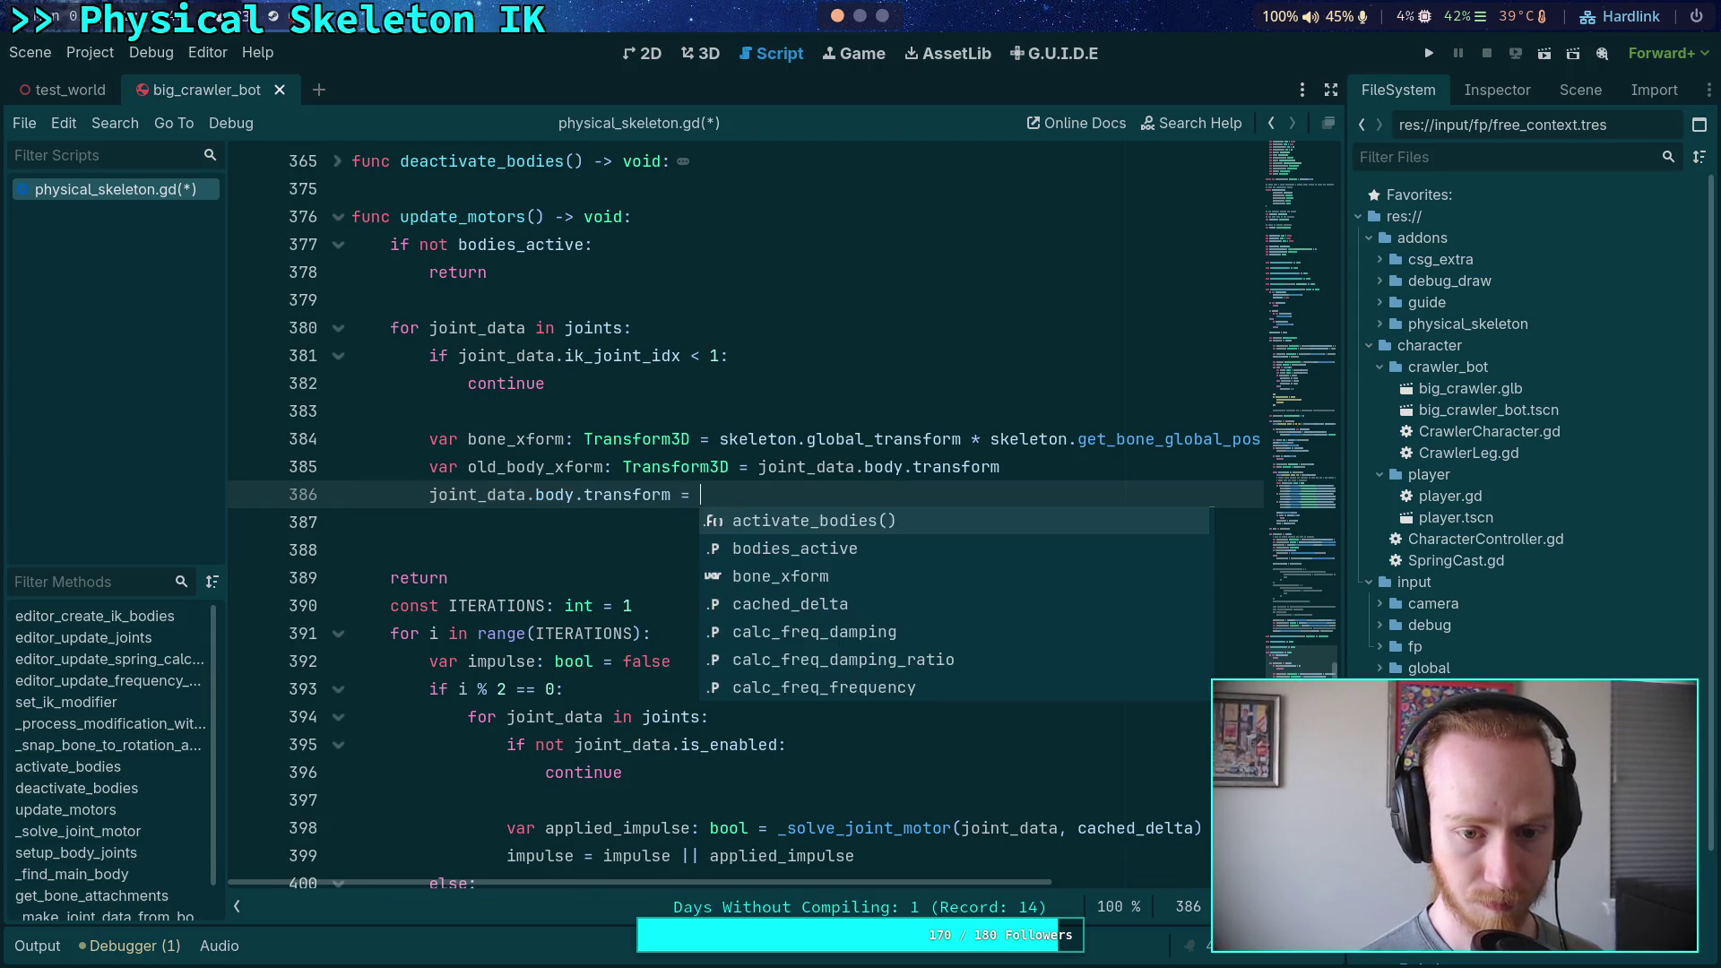
text(bon)
key(Return)
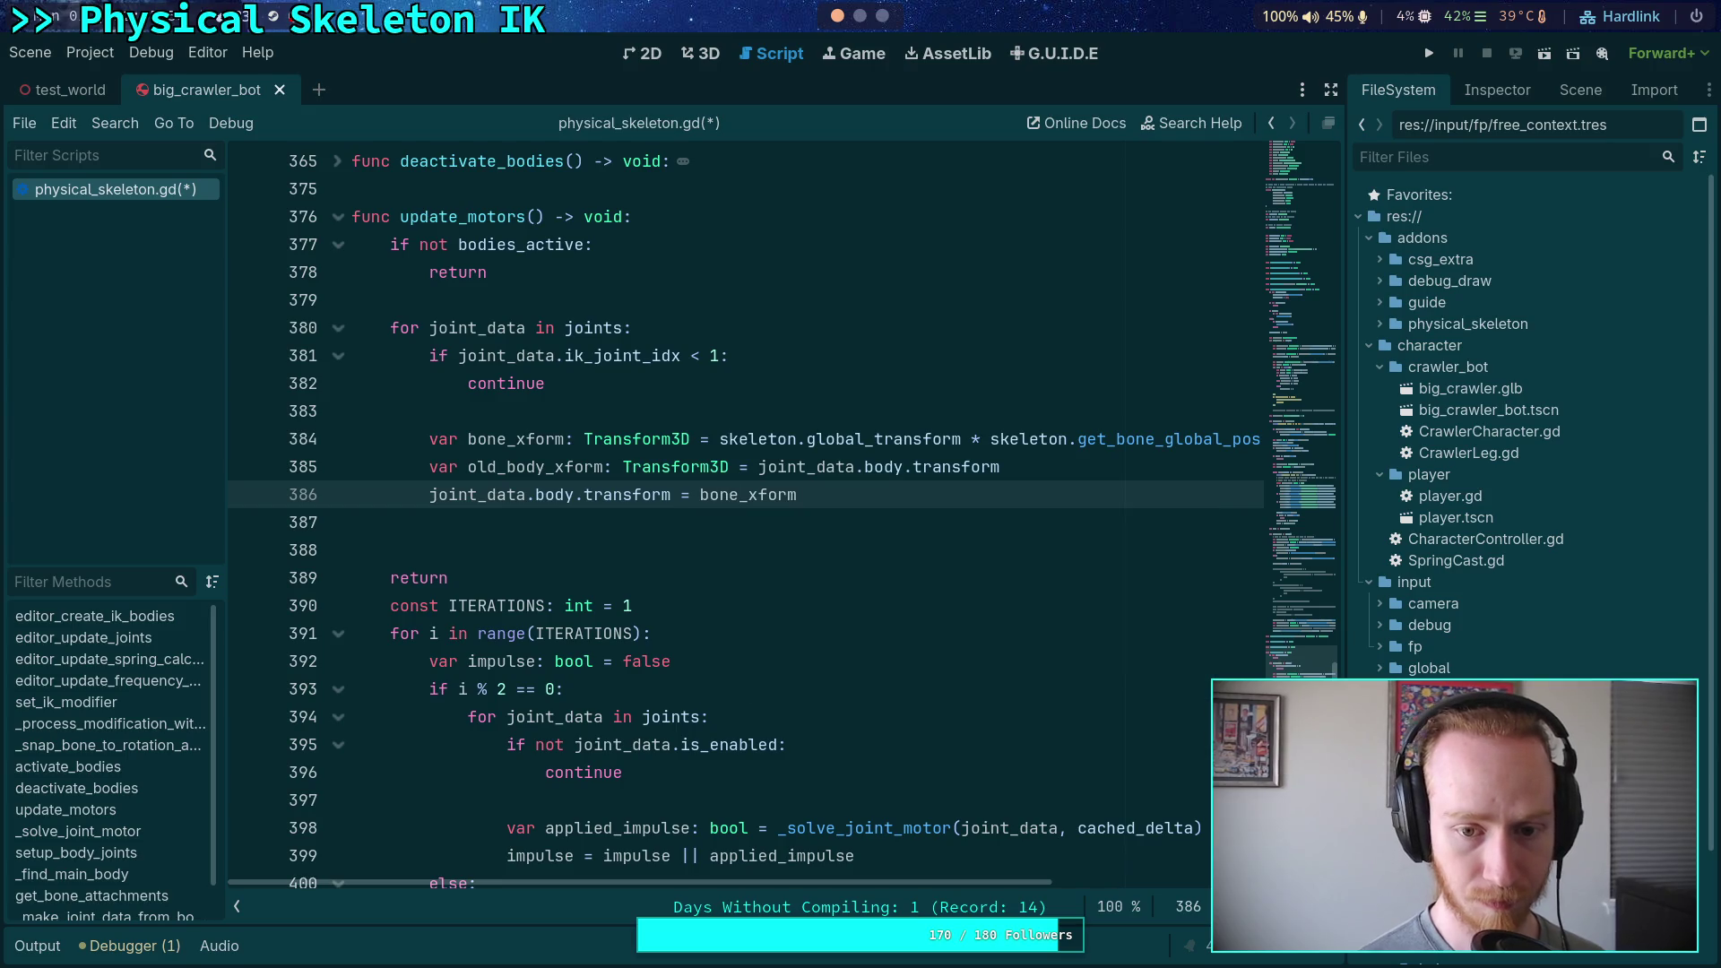
key(Return)
Call joint_data.body.force_update_transform() on the following line
text(joint_data.d)
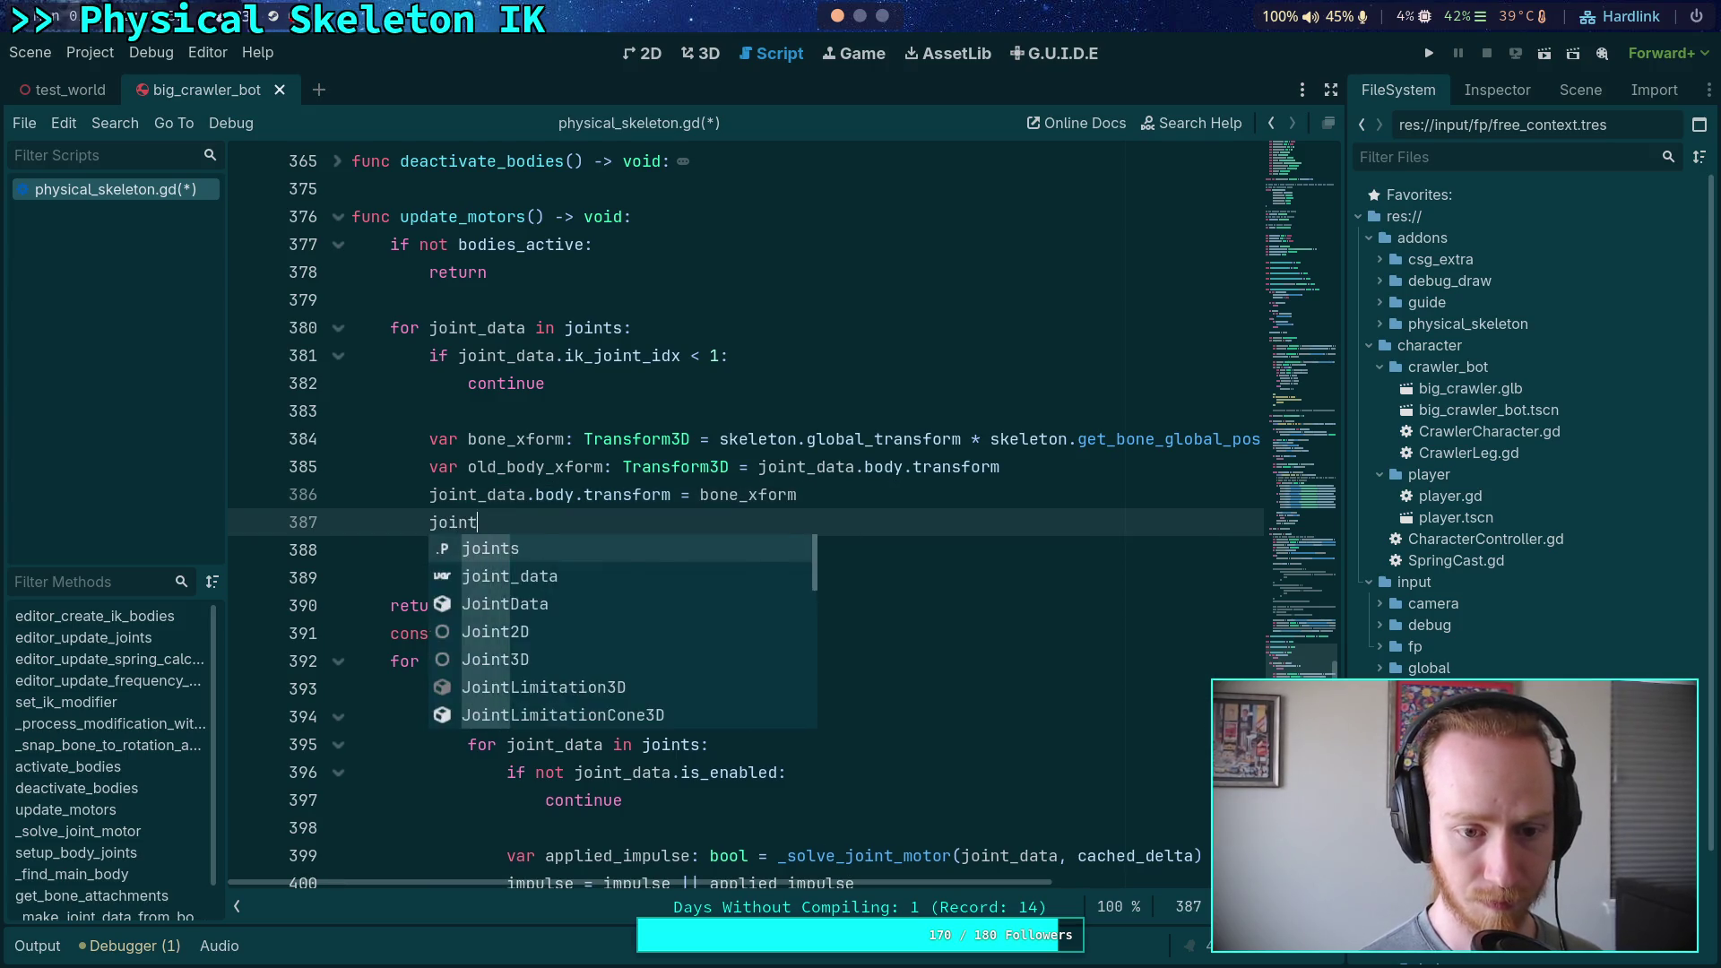
key(BackSpace)
text(body.for)
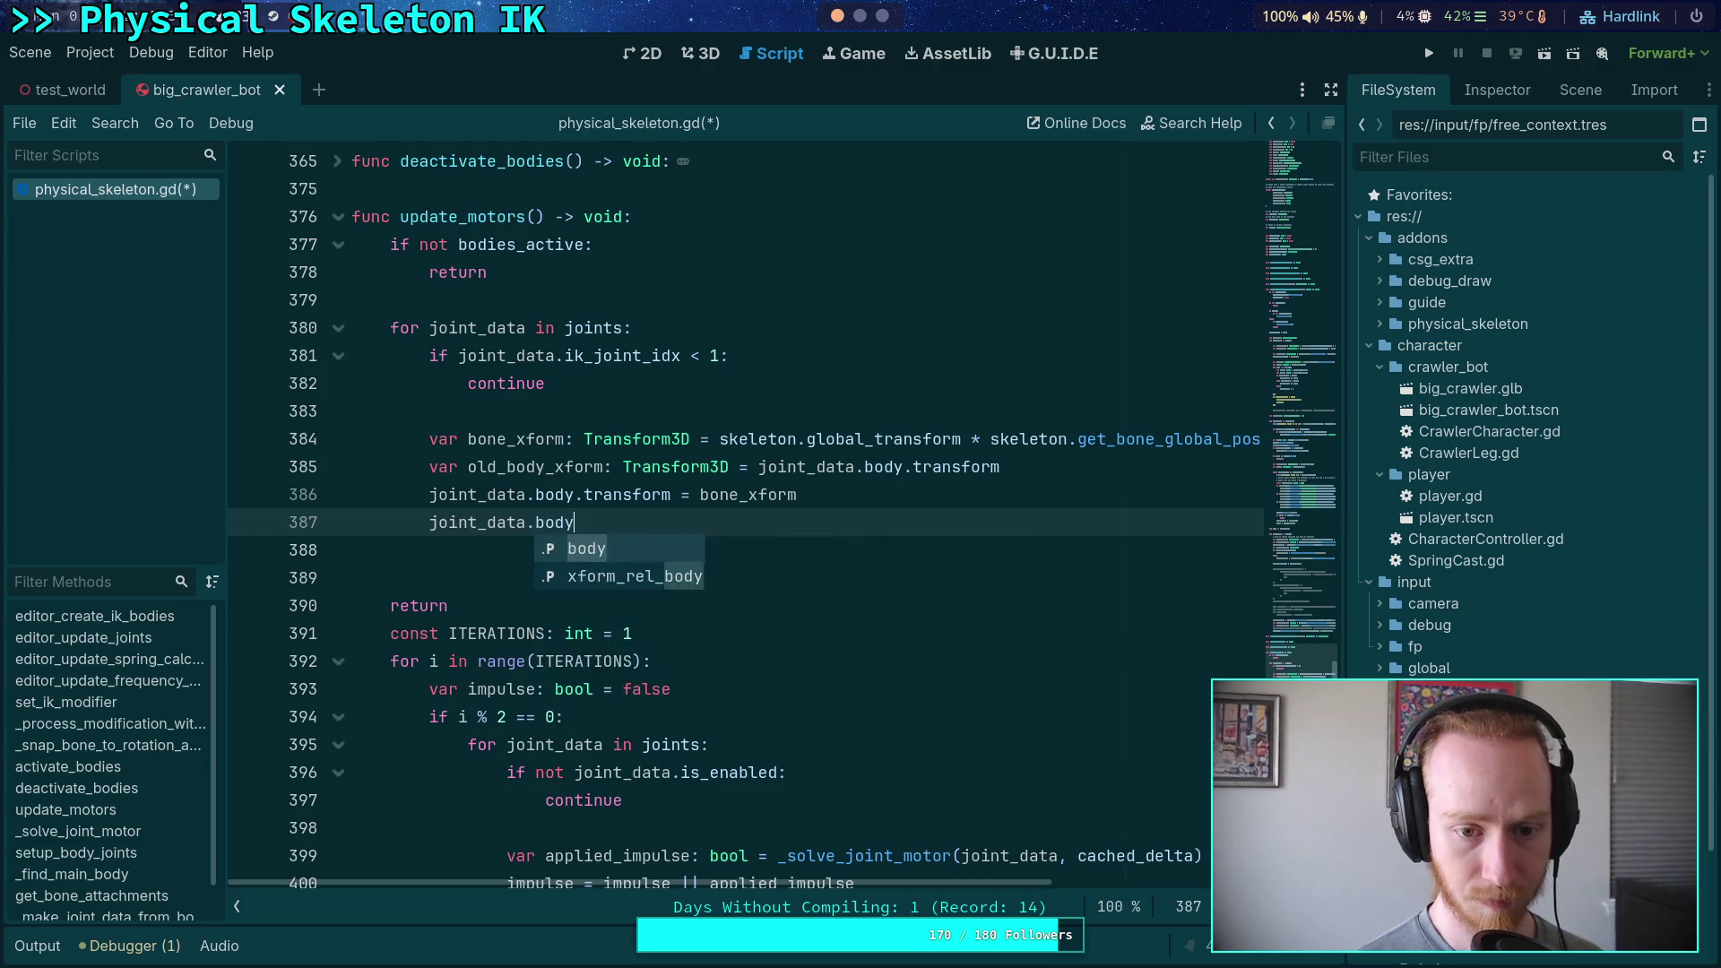
key(Return)
key(Return)
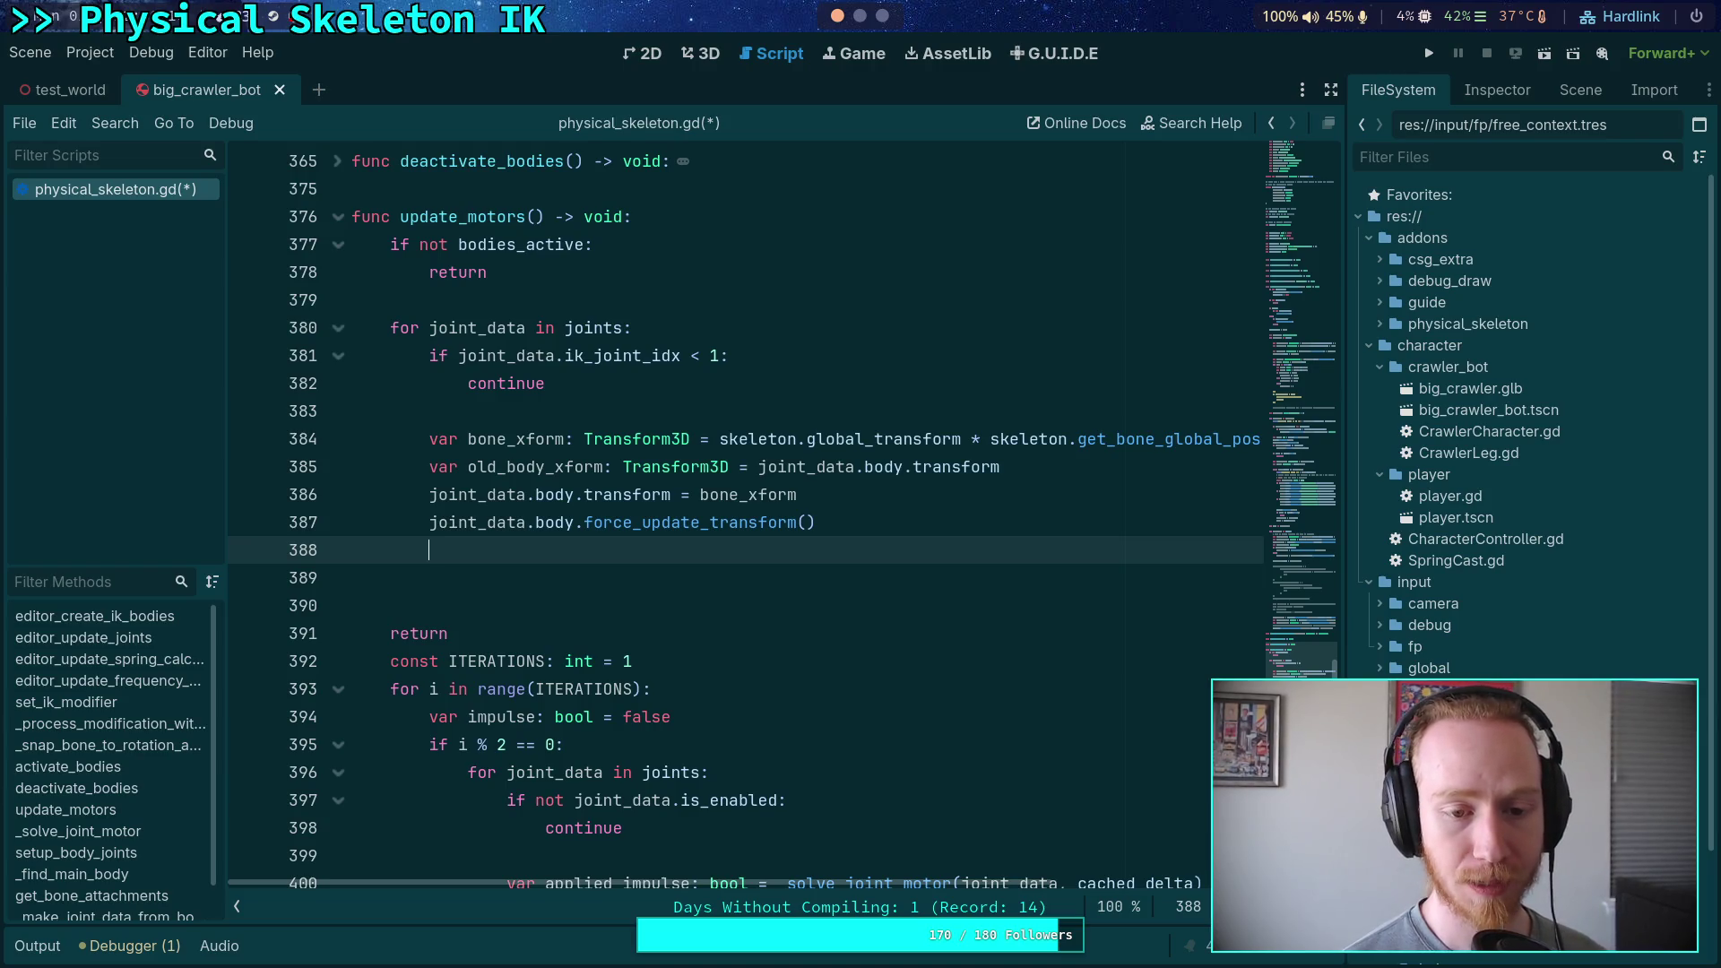
Store joint_data.joint.node_a in a new NodePath variable named node_path
text(joi)
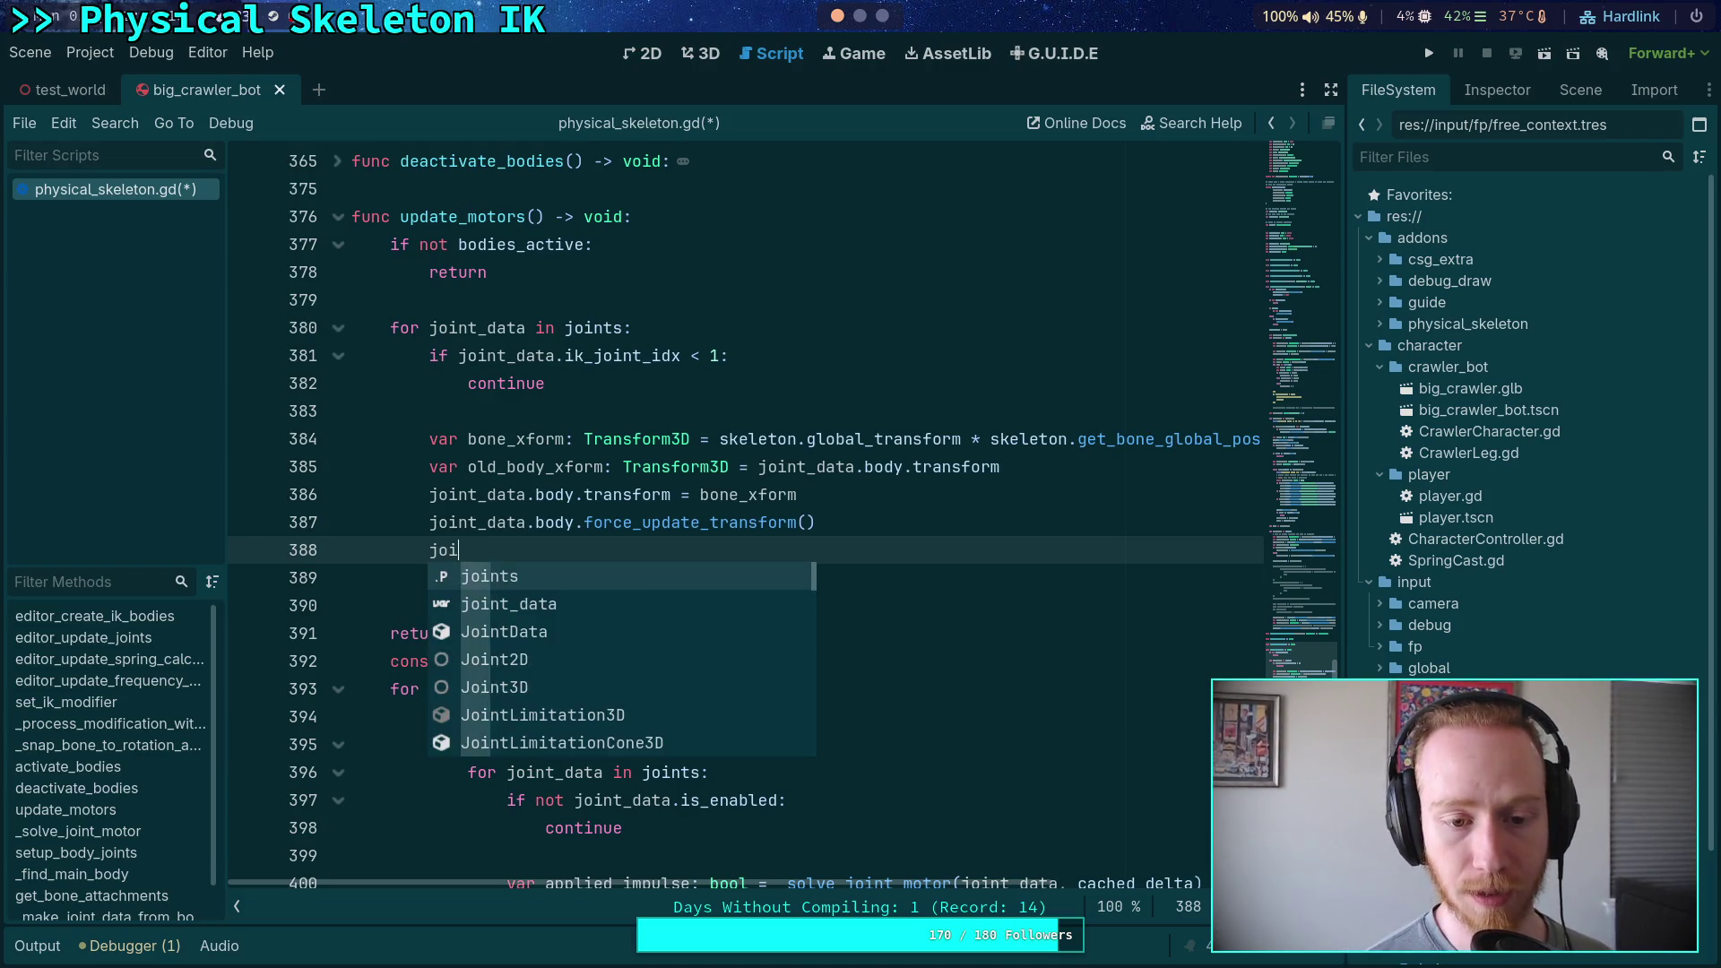
text(nt_data.joint.)
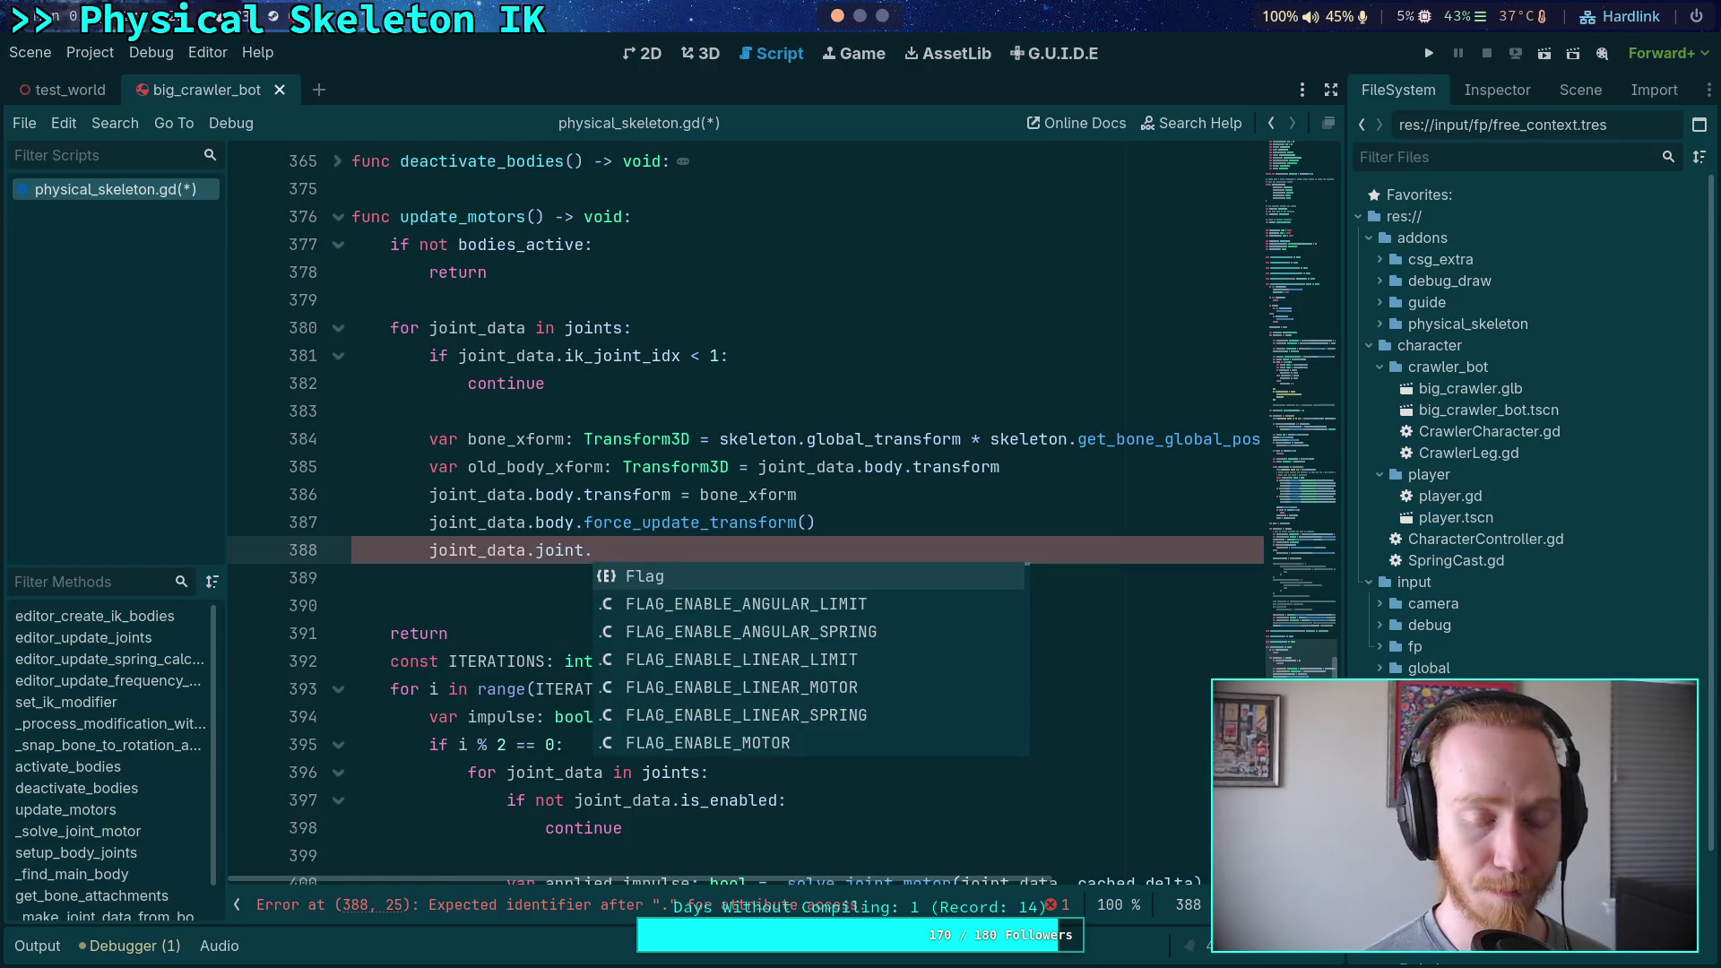
key(BackSpace)
key(BackSpace)
key(BackSpace)
text(var)
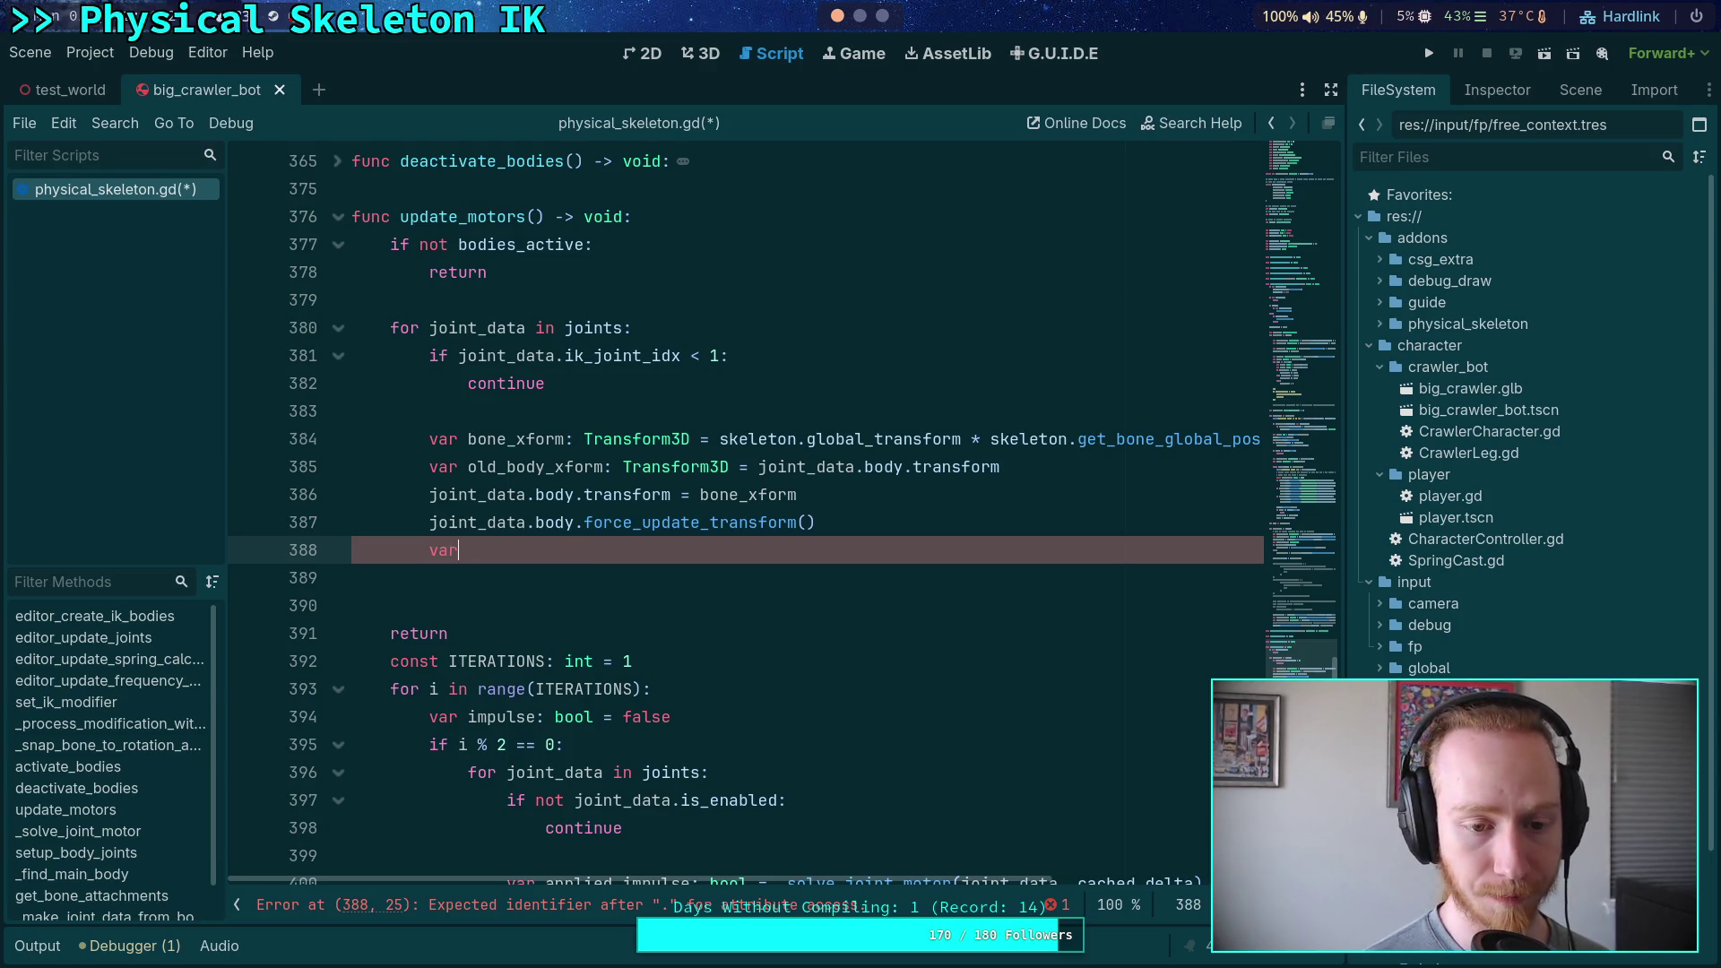
text( node_path: NodePath =)
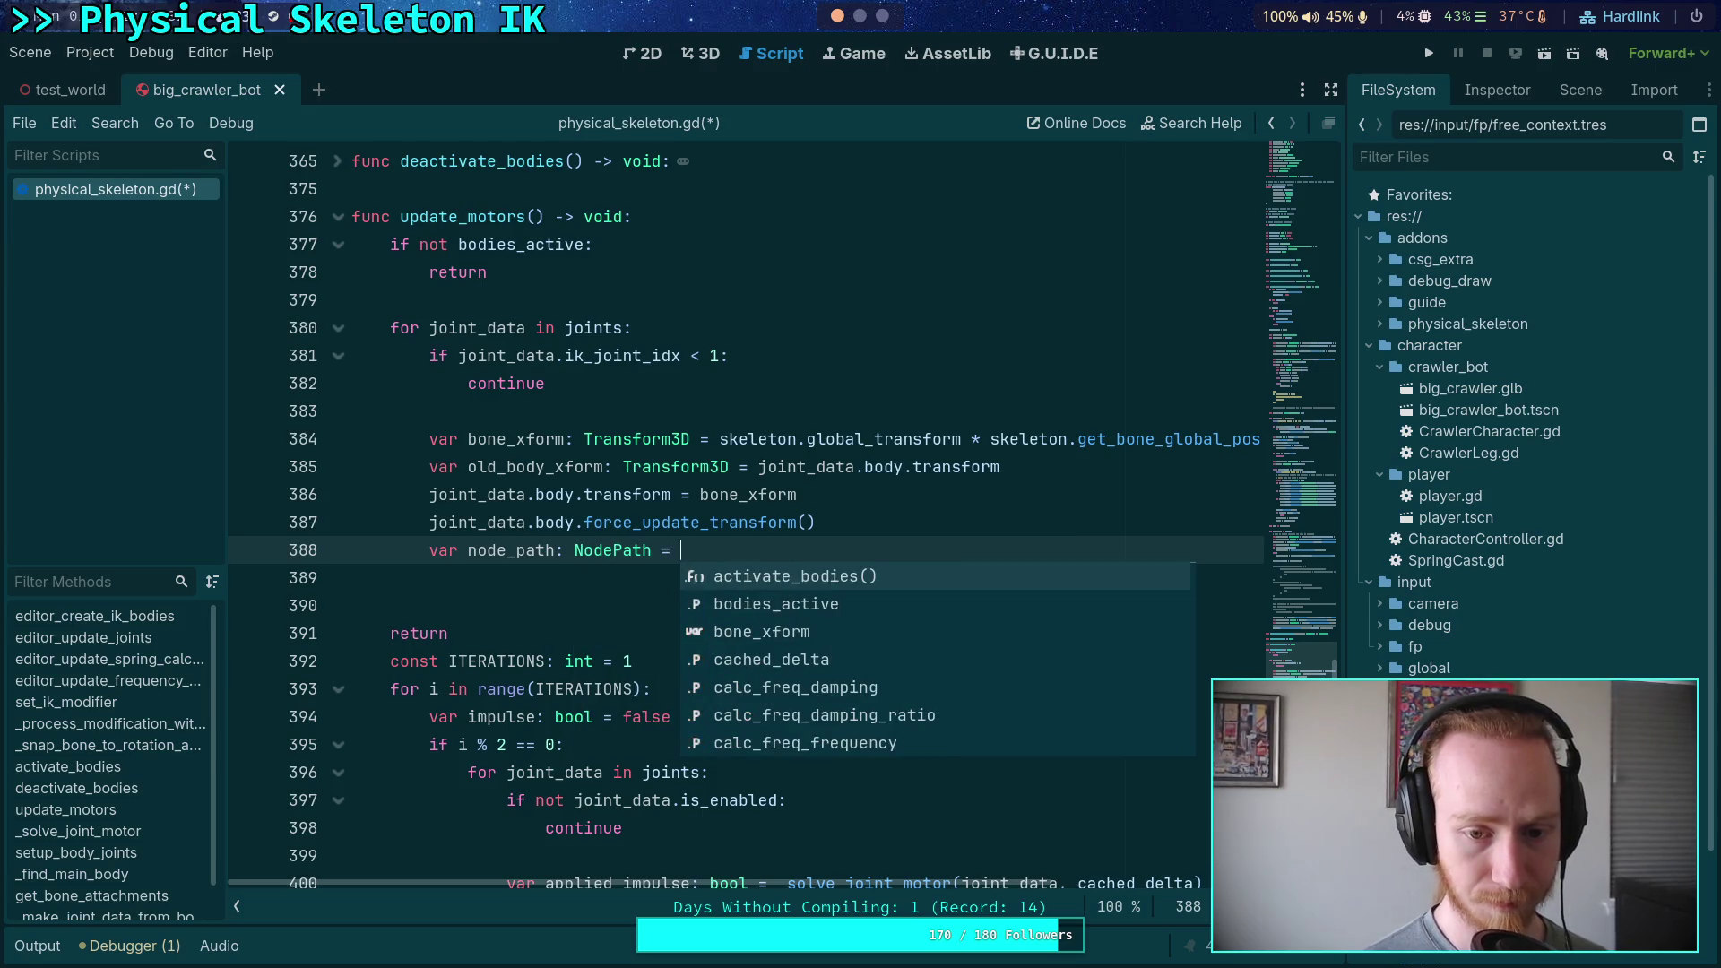
text( j)
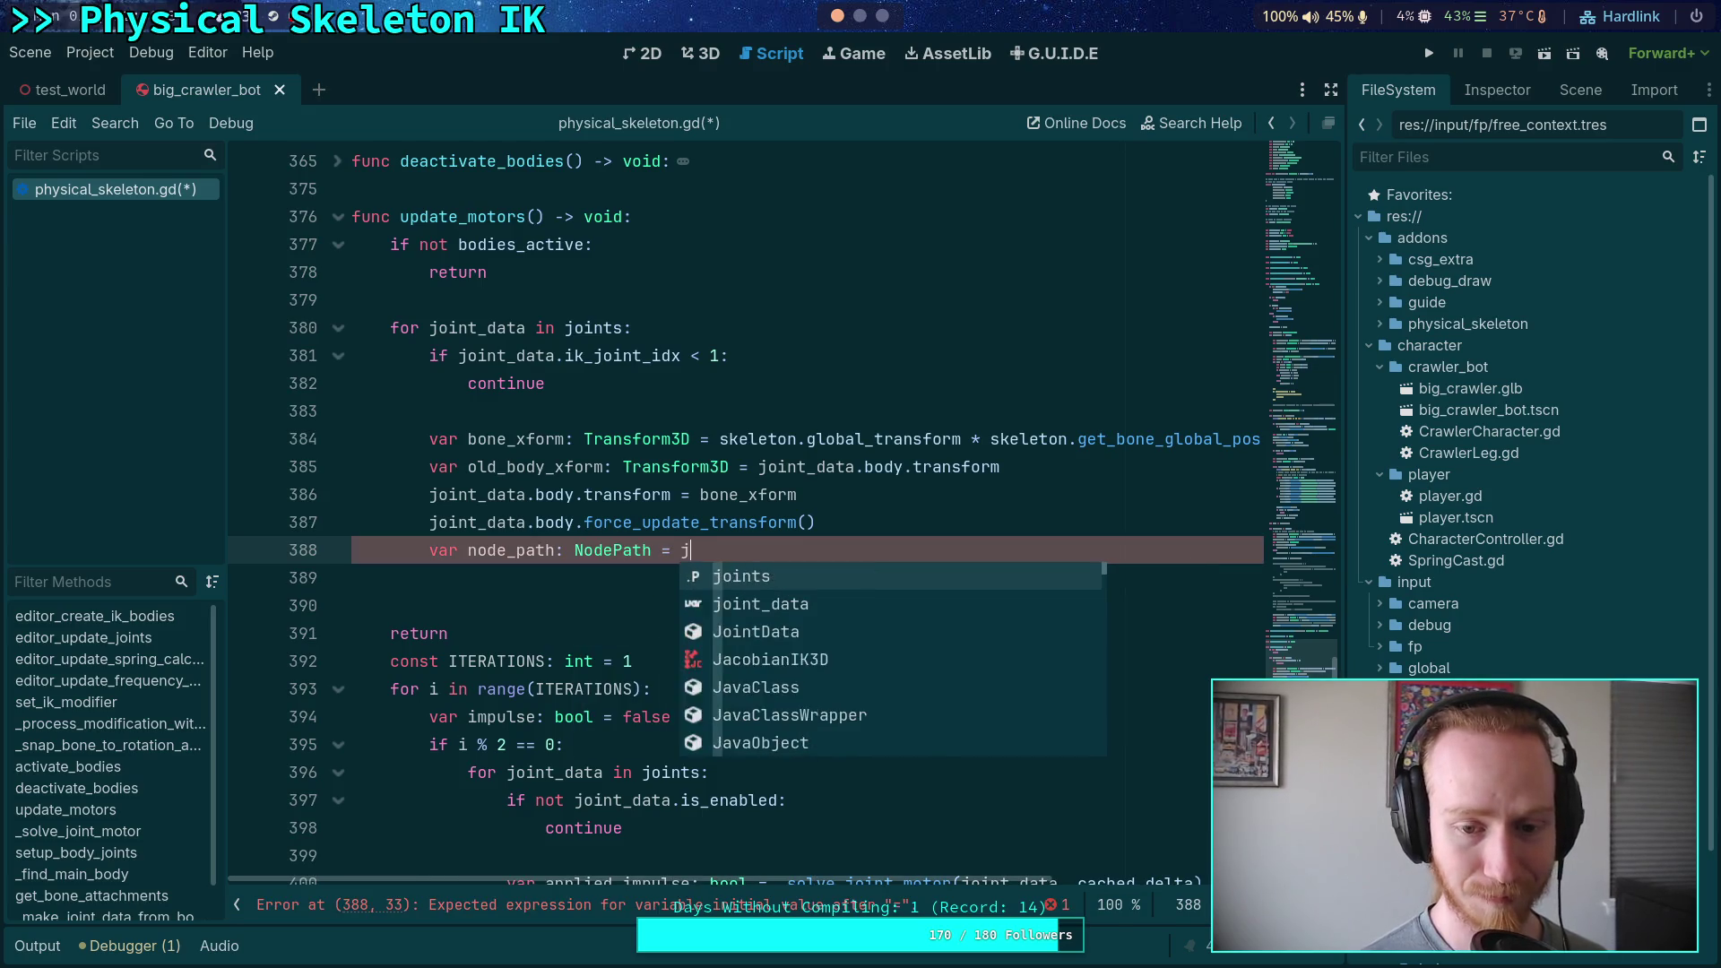
text(oint_data.joint.)
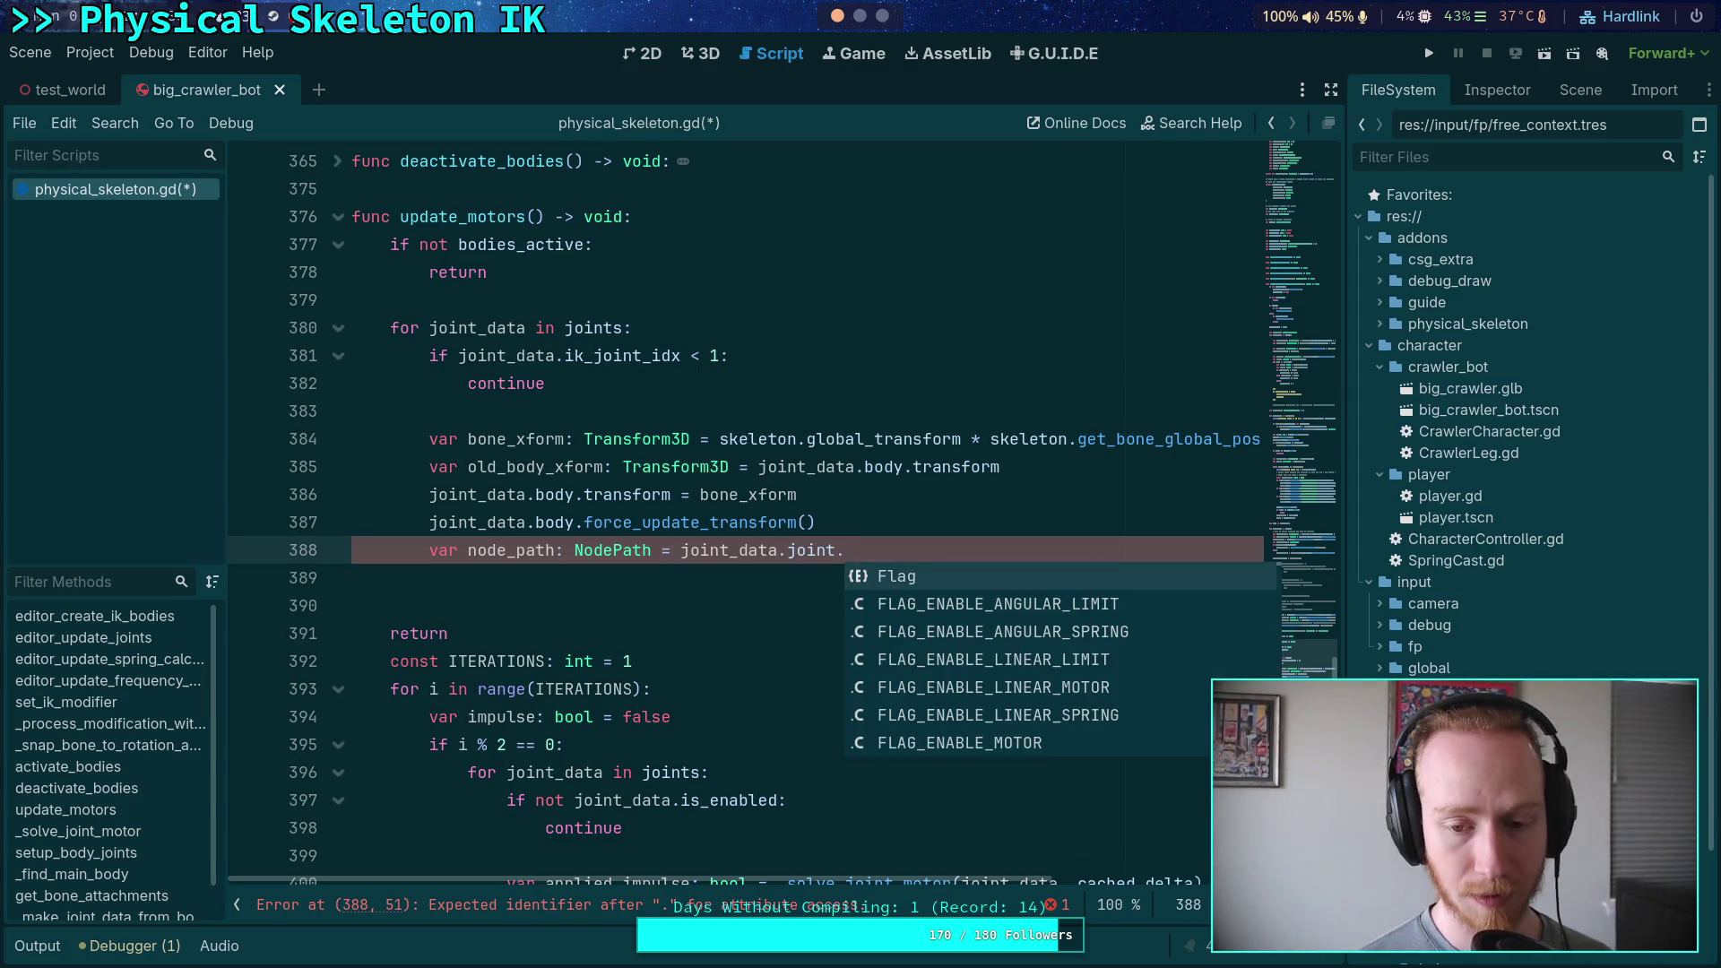
text(no)
key(Return)
key(Return)
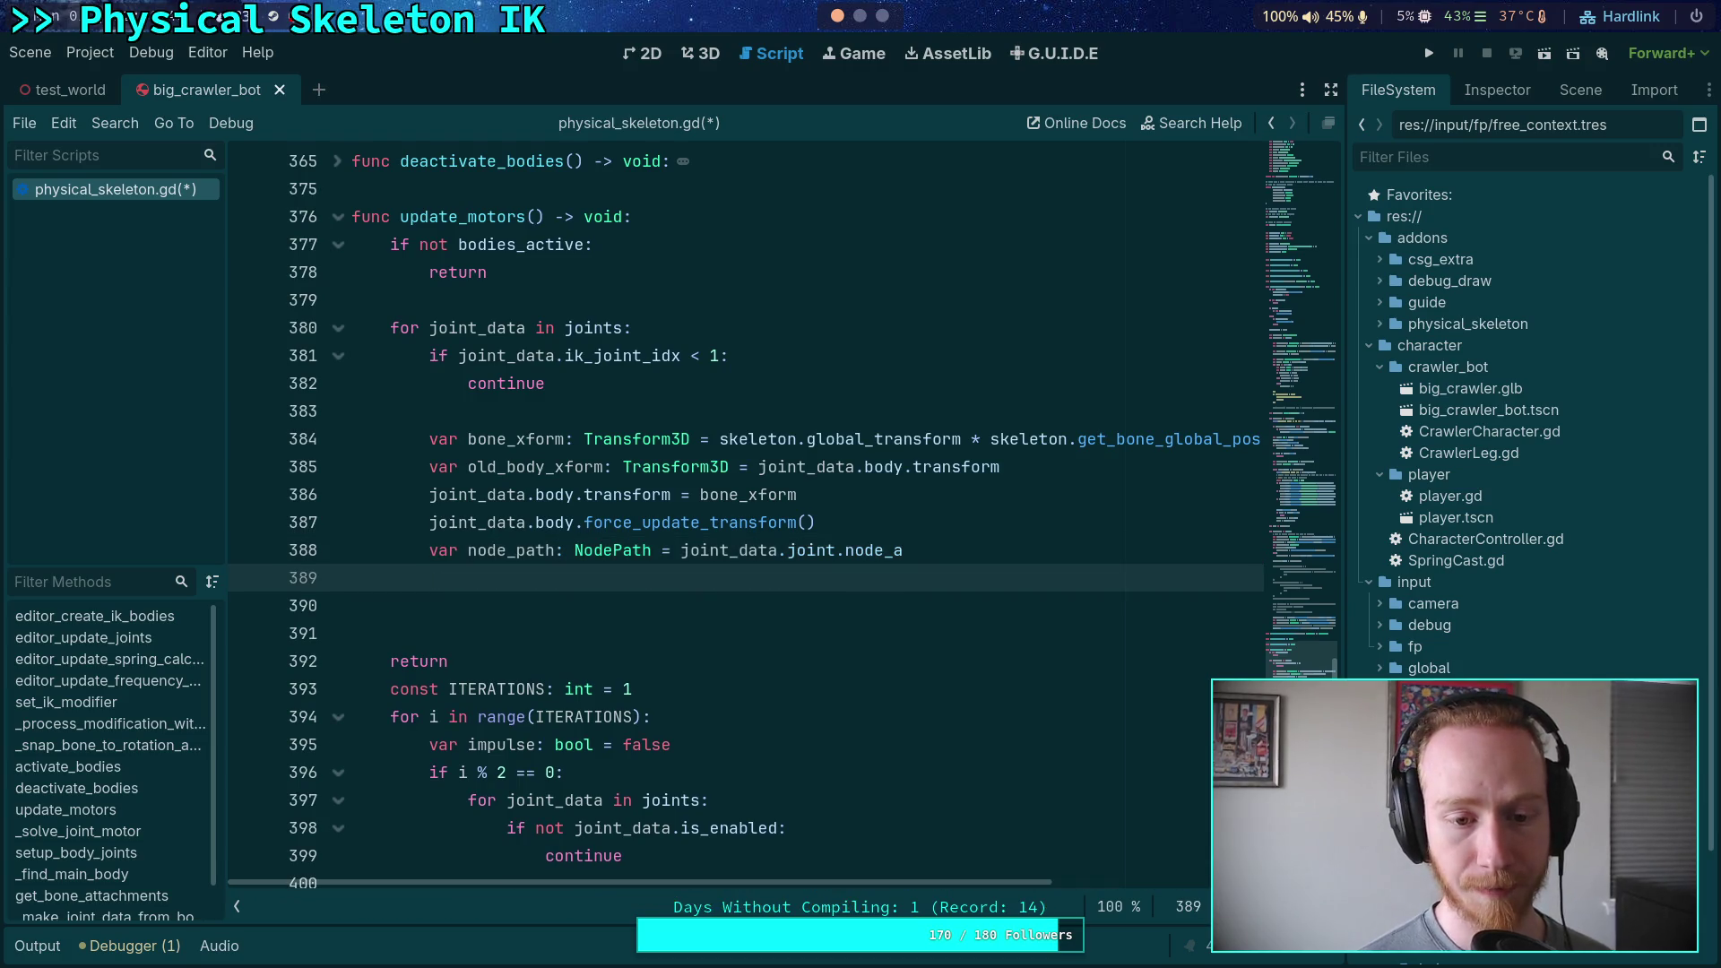
Clear joint_data.joint.node_a to NodePath(), then start reassigning node_a from node_path
text(joint_data.)
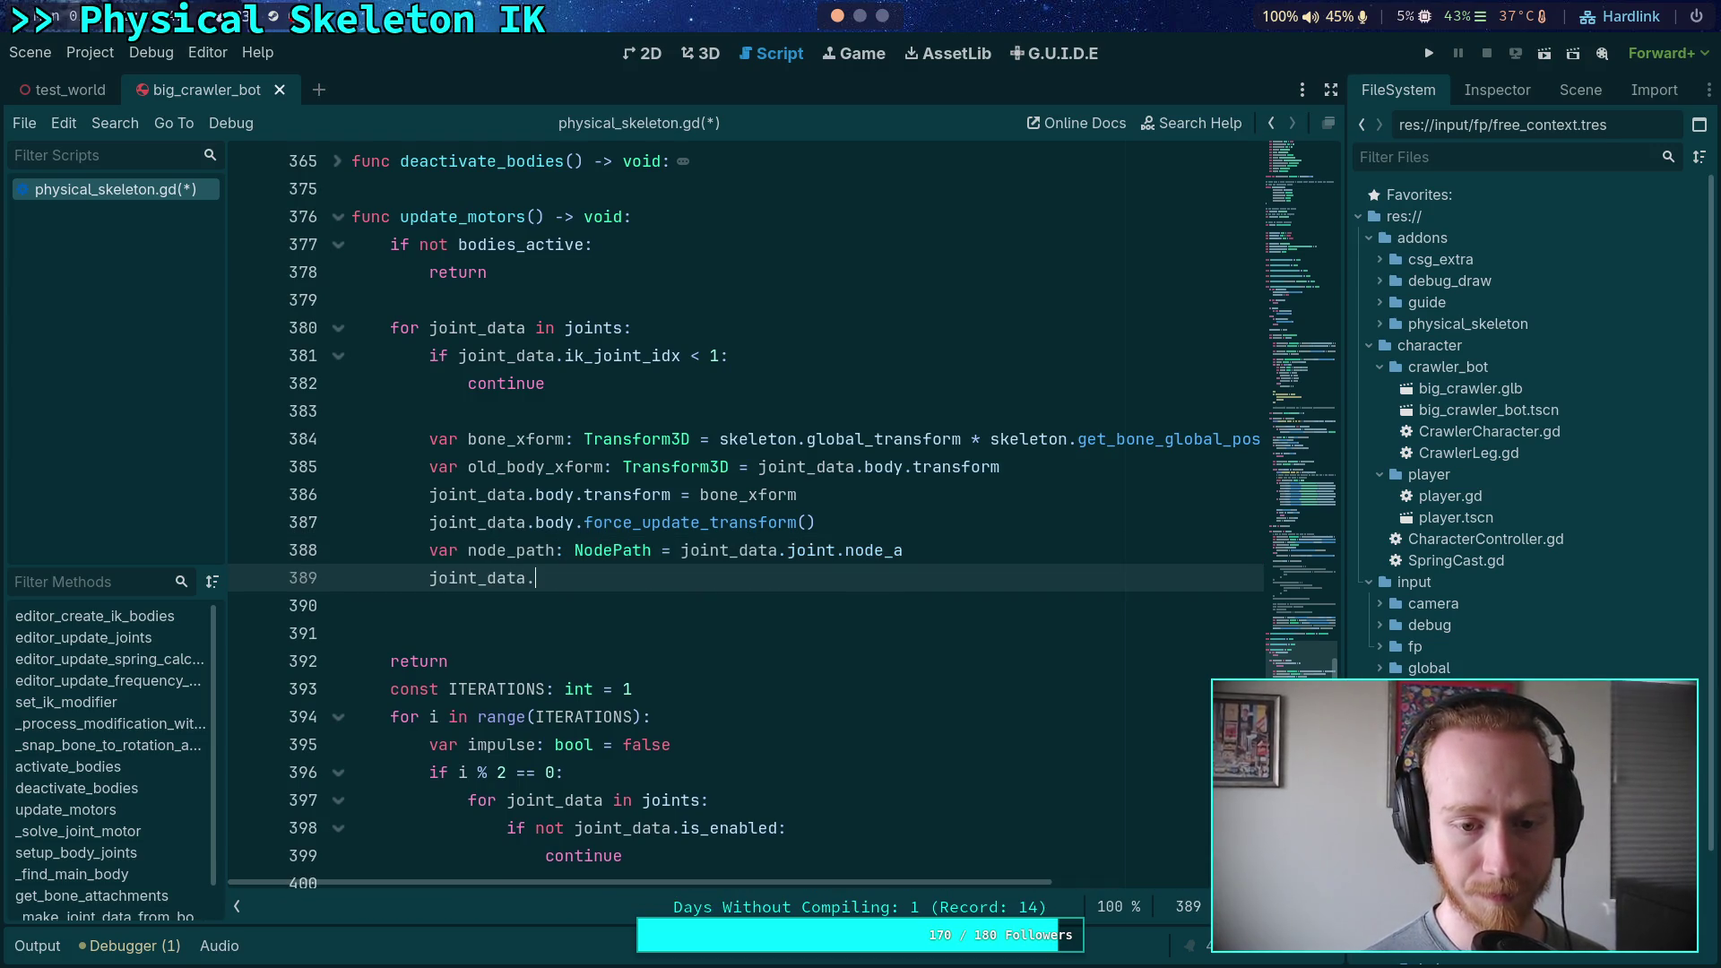
text(joint.no)
key(Return)
text(= )
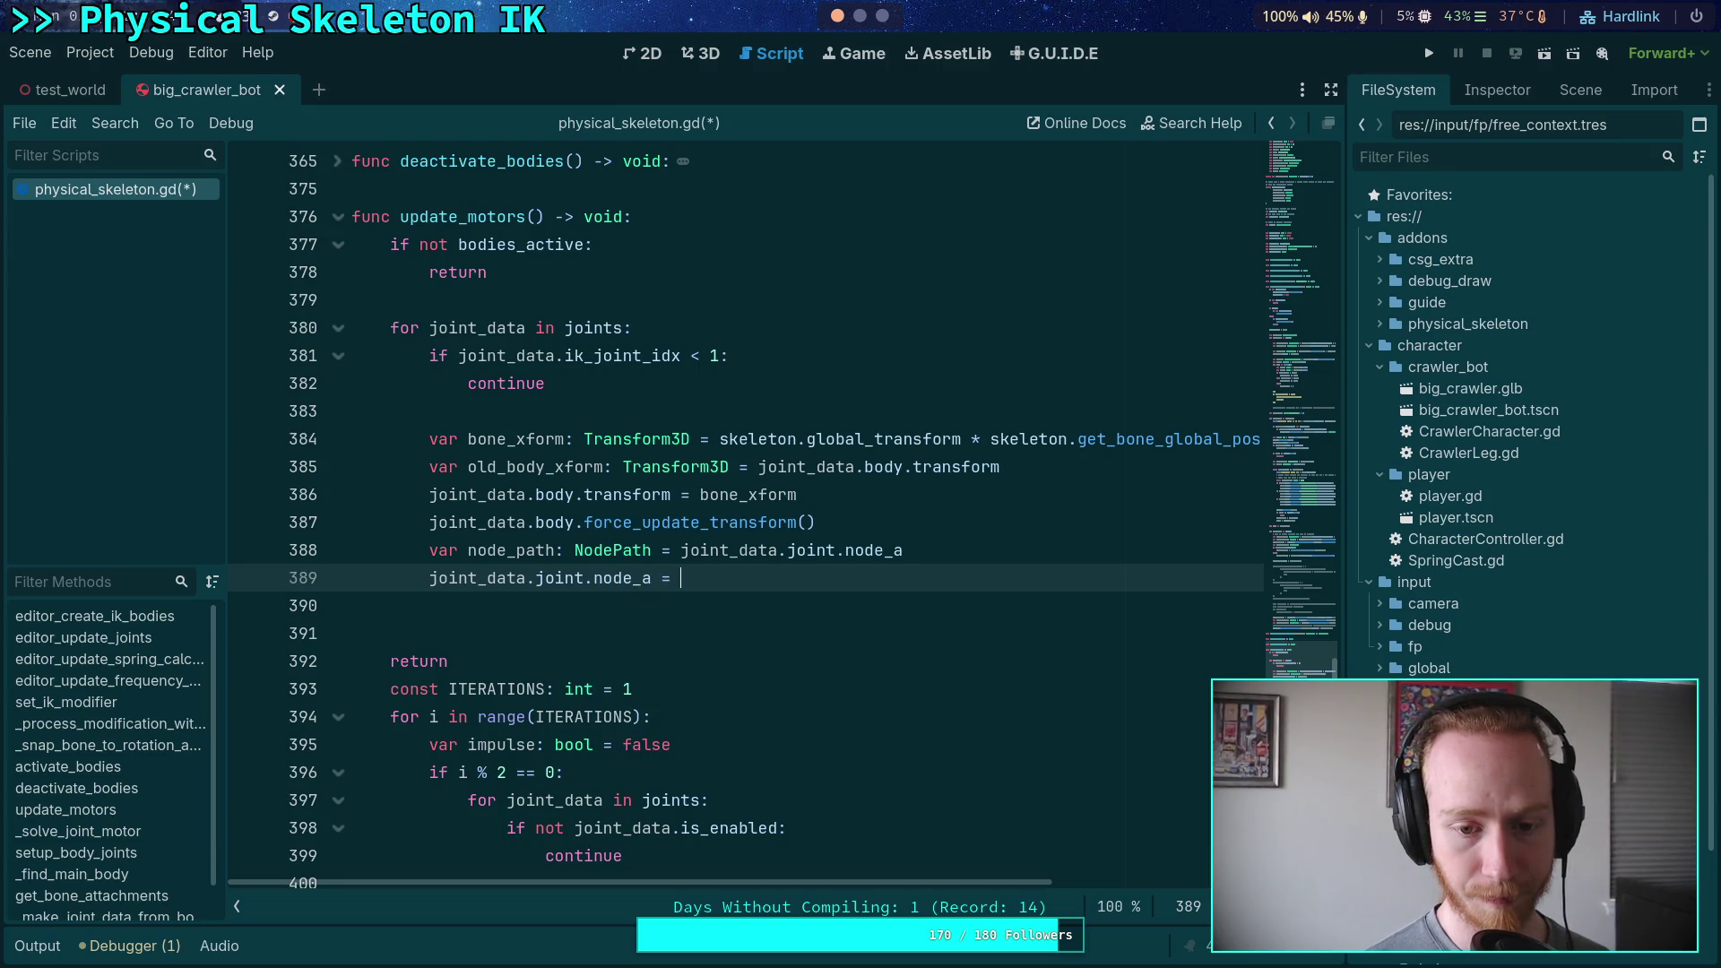
text(NodePath())
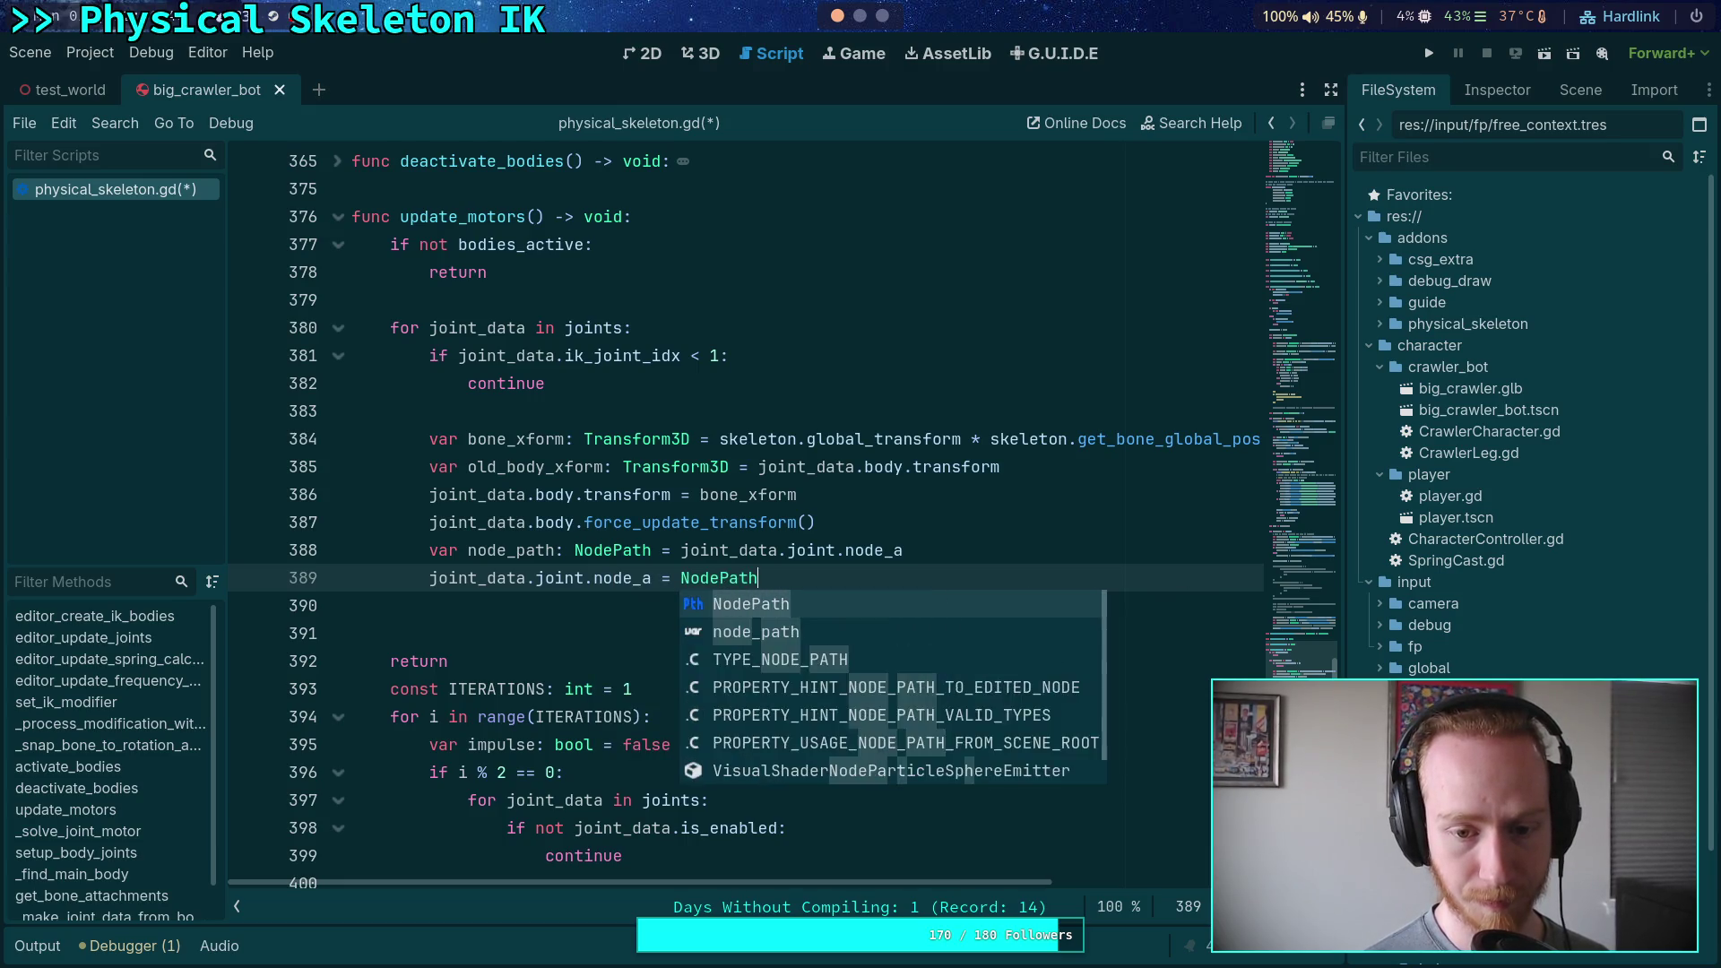
key(Return)
text(joint_)
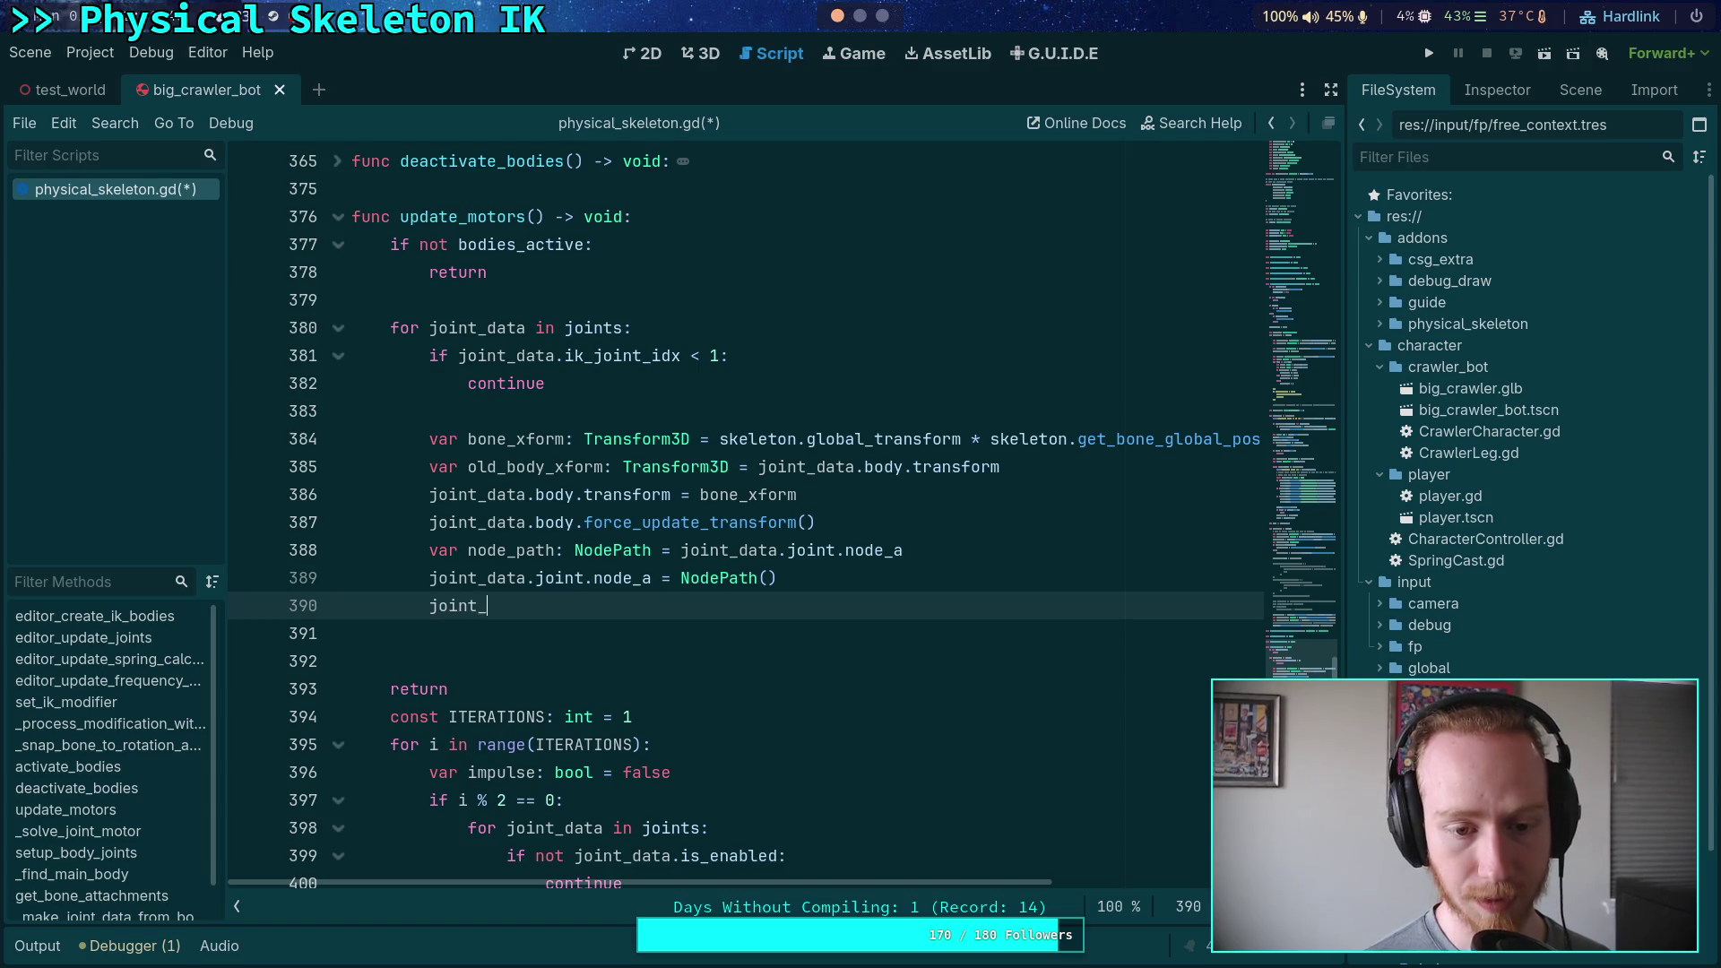
text(data.joi)
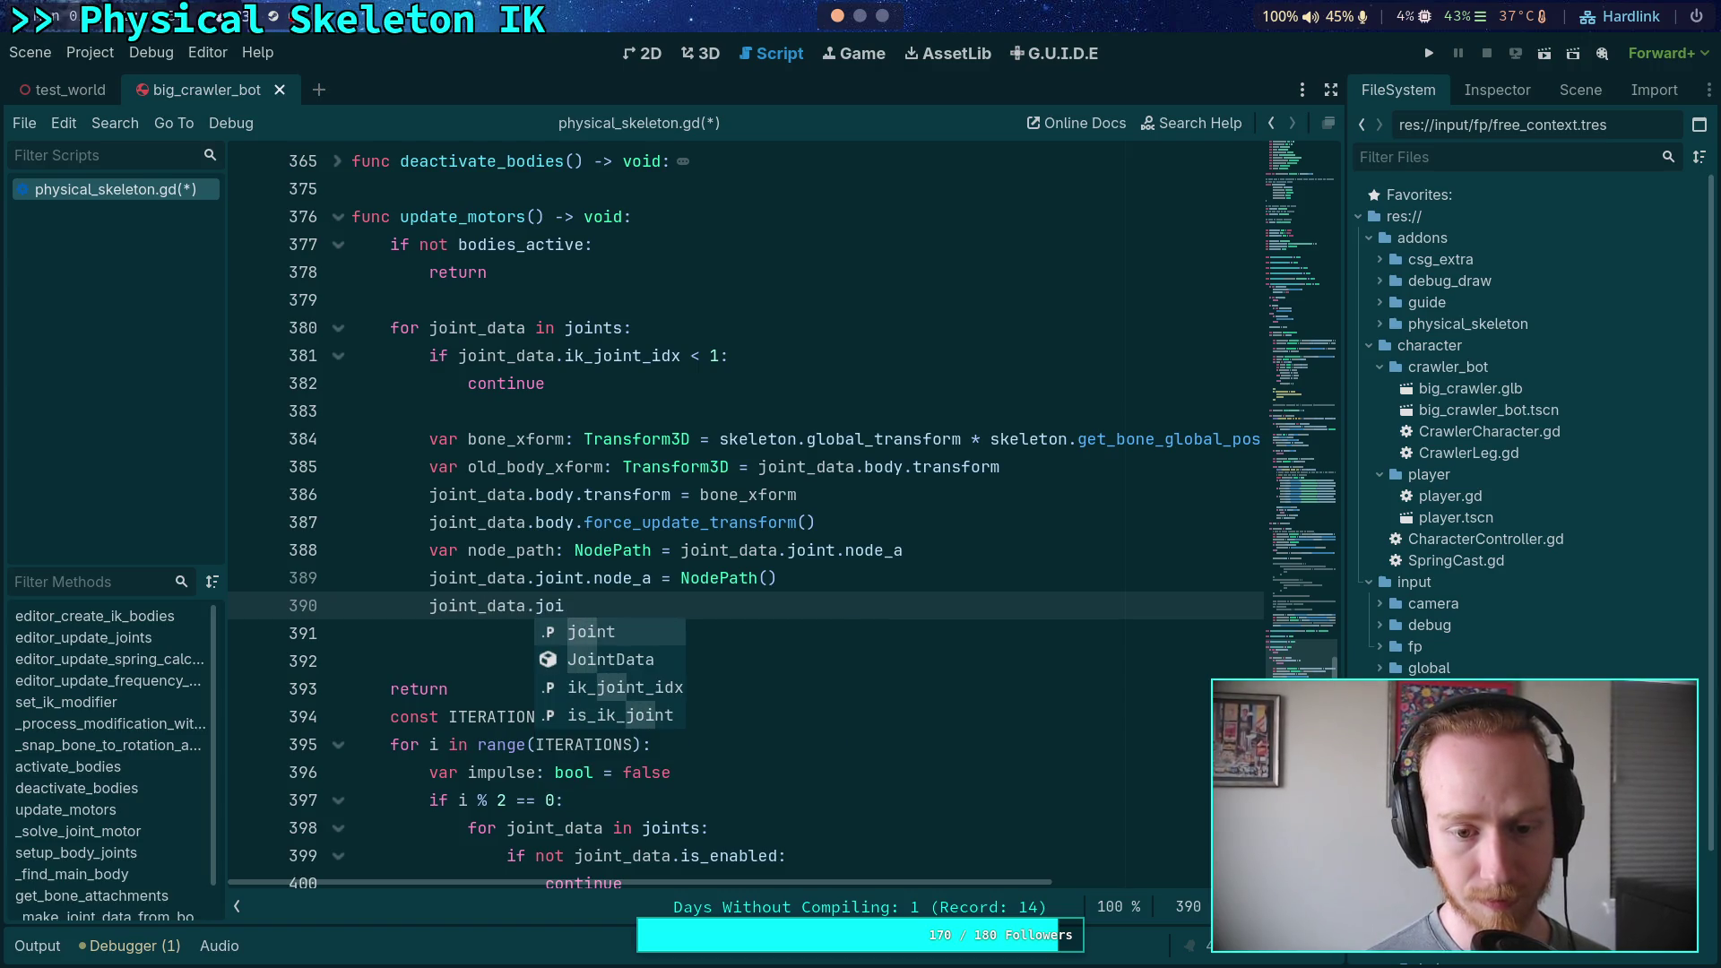
key(Return)
text(.node_a = )
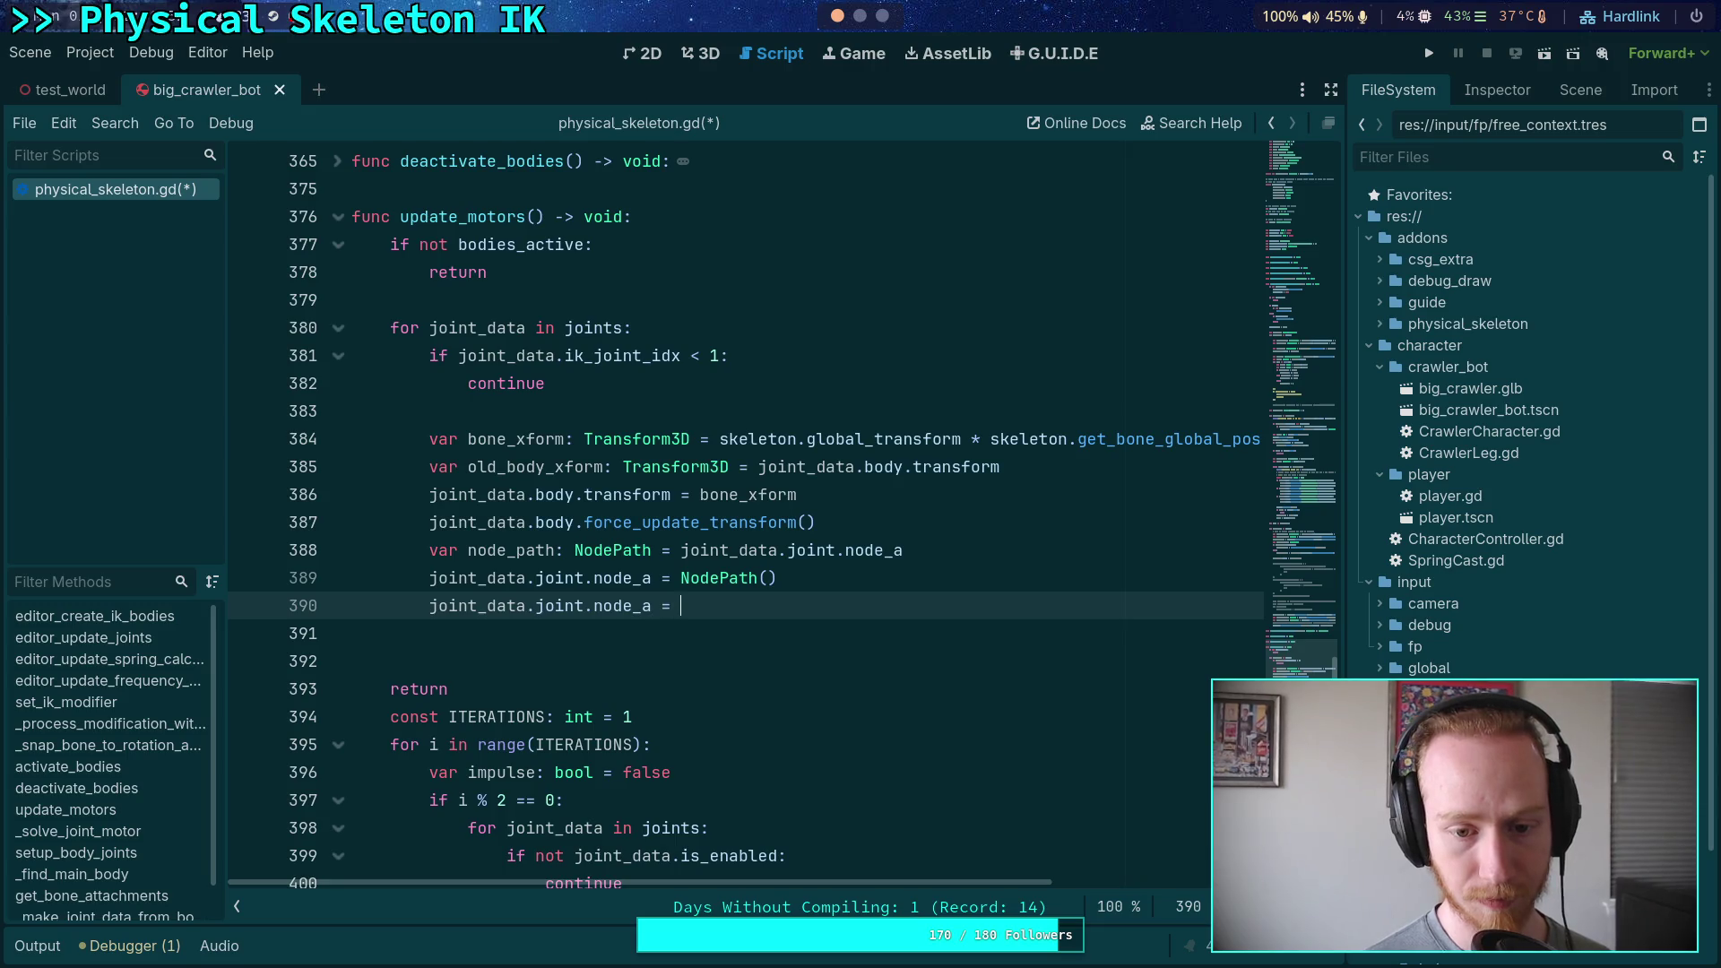
text(node)
Finish restoring node_a from node_path and set the body transform back to old_body_xform
key(Return)
key(Return)
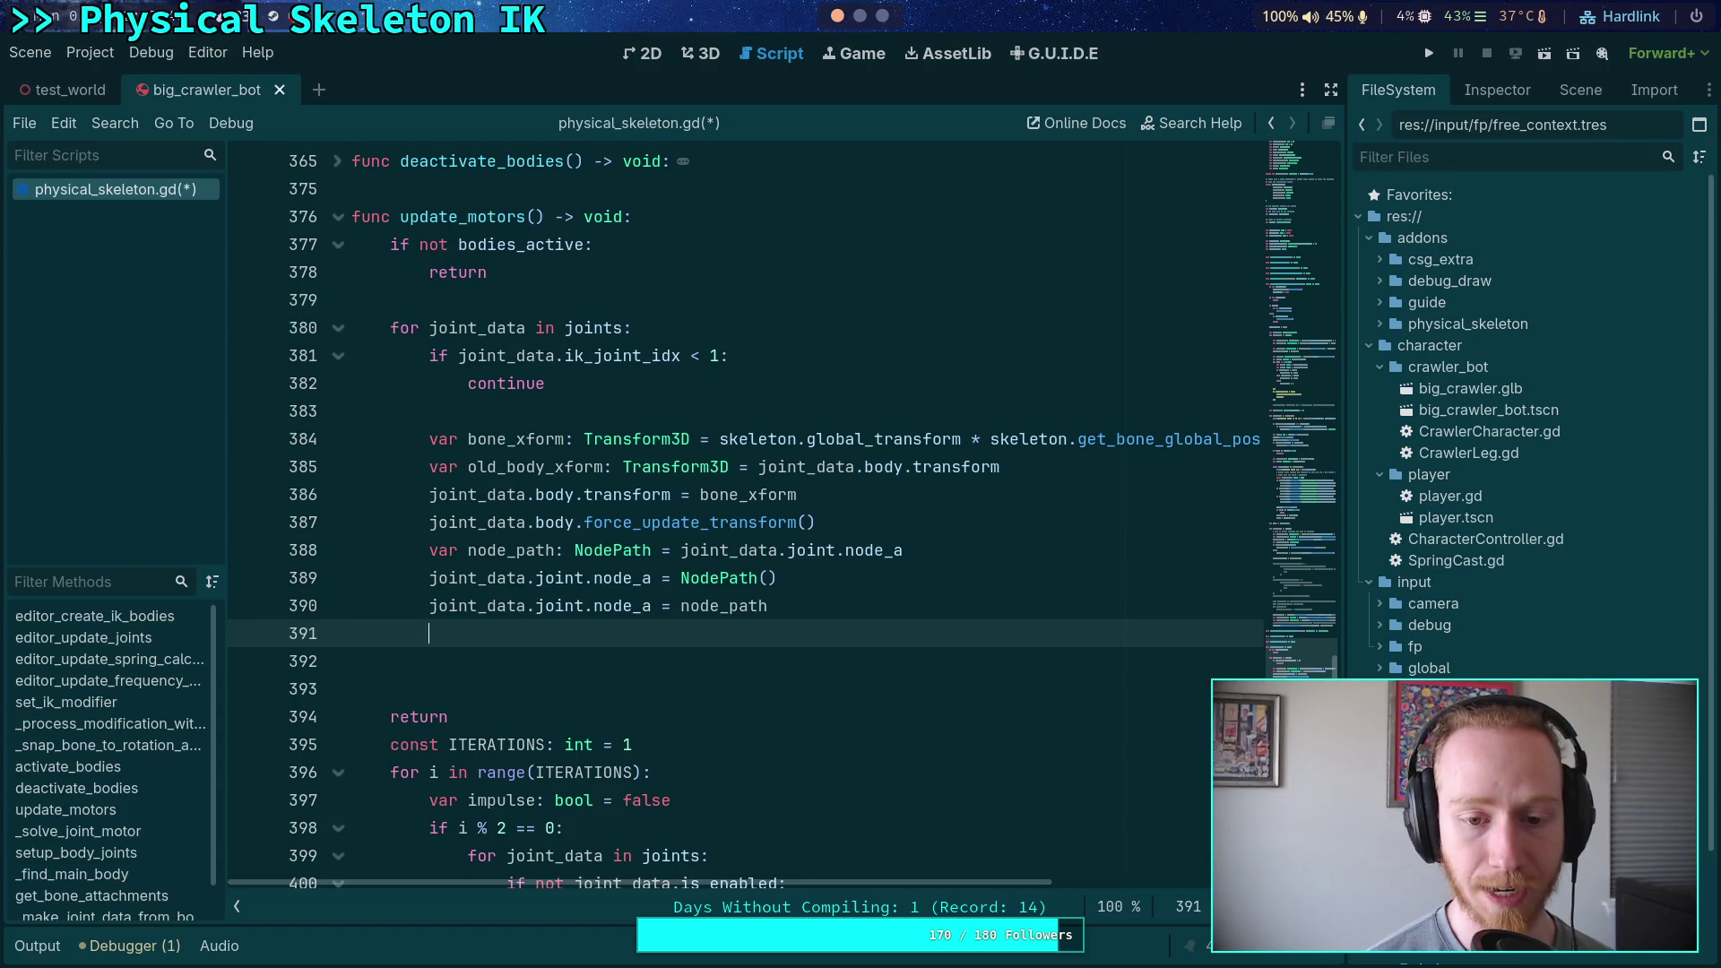
text(joint_dat)
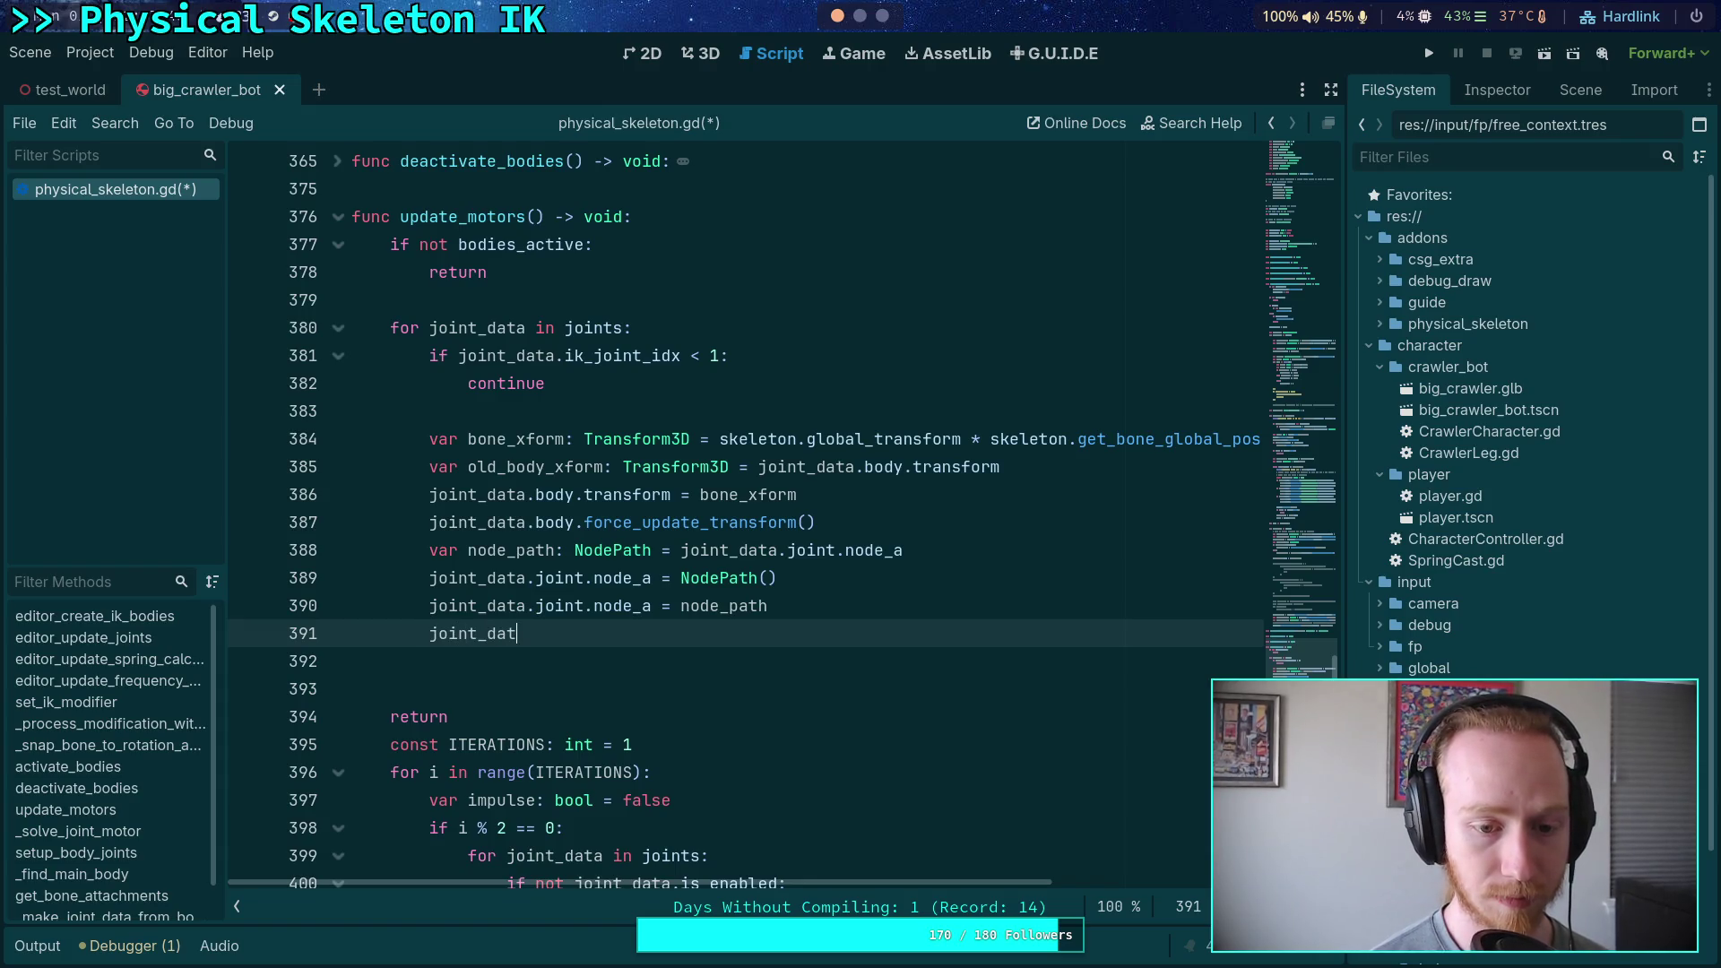
text(a.body.transform)
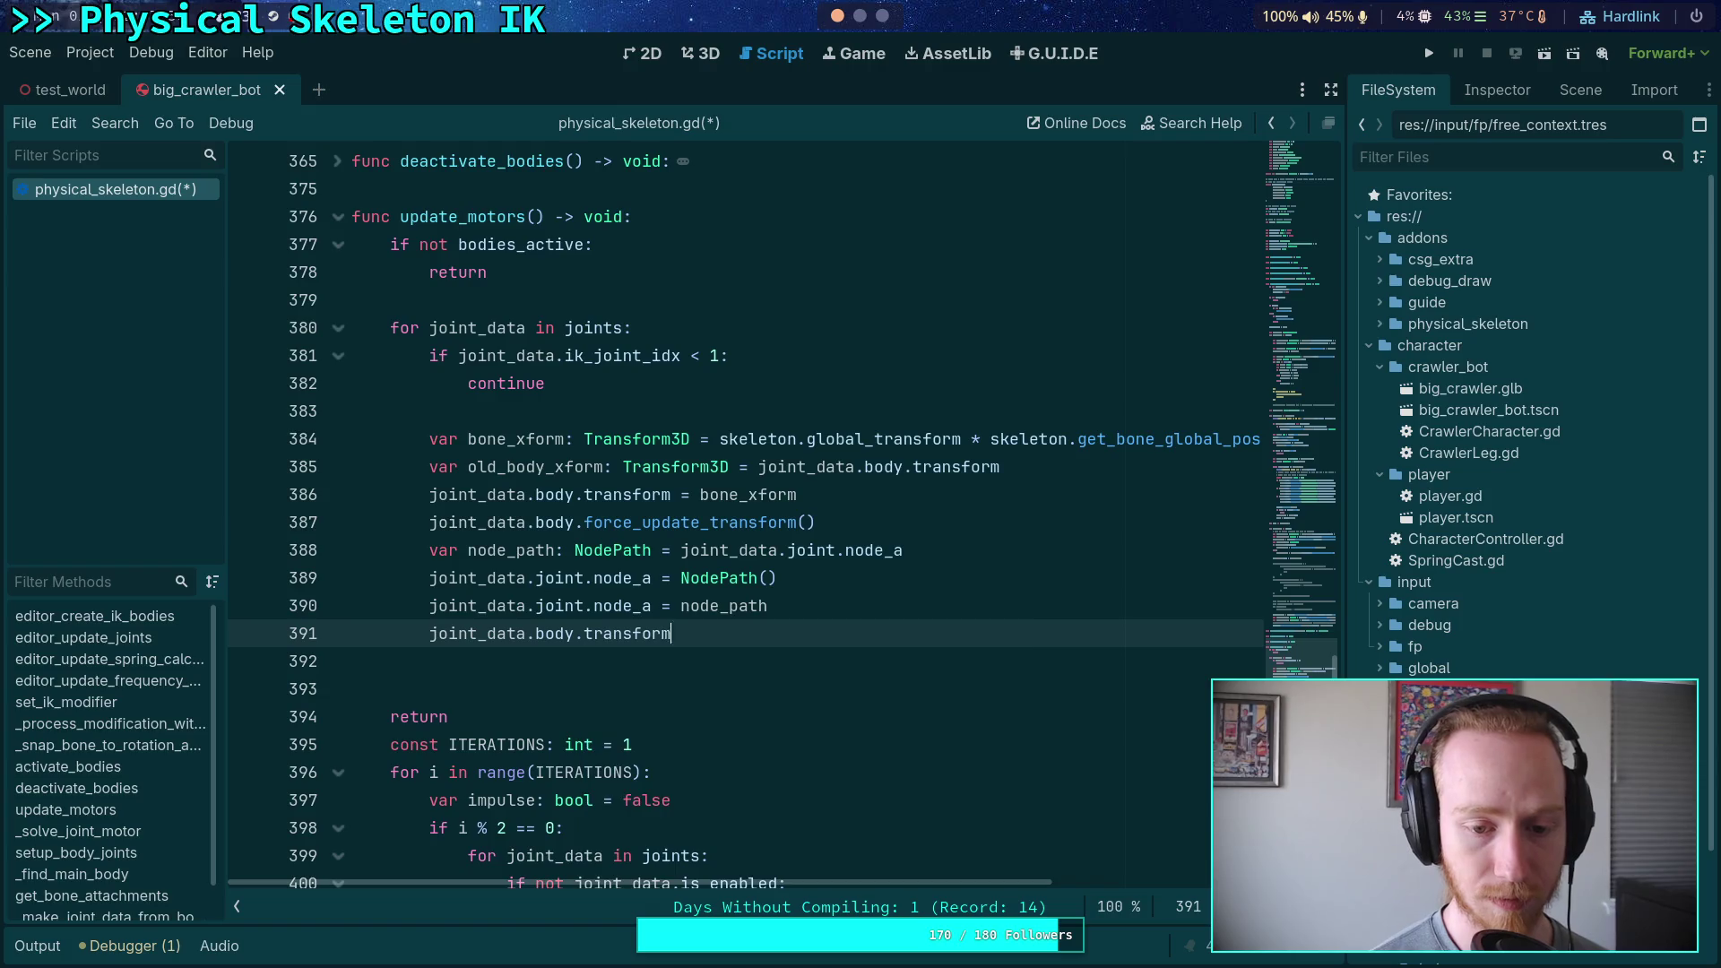
text( = old)
key(Return)
key(Return)
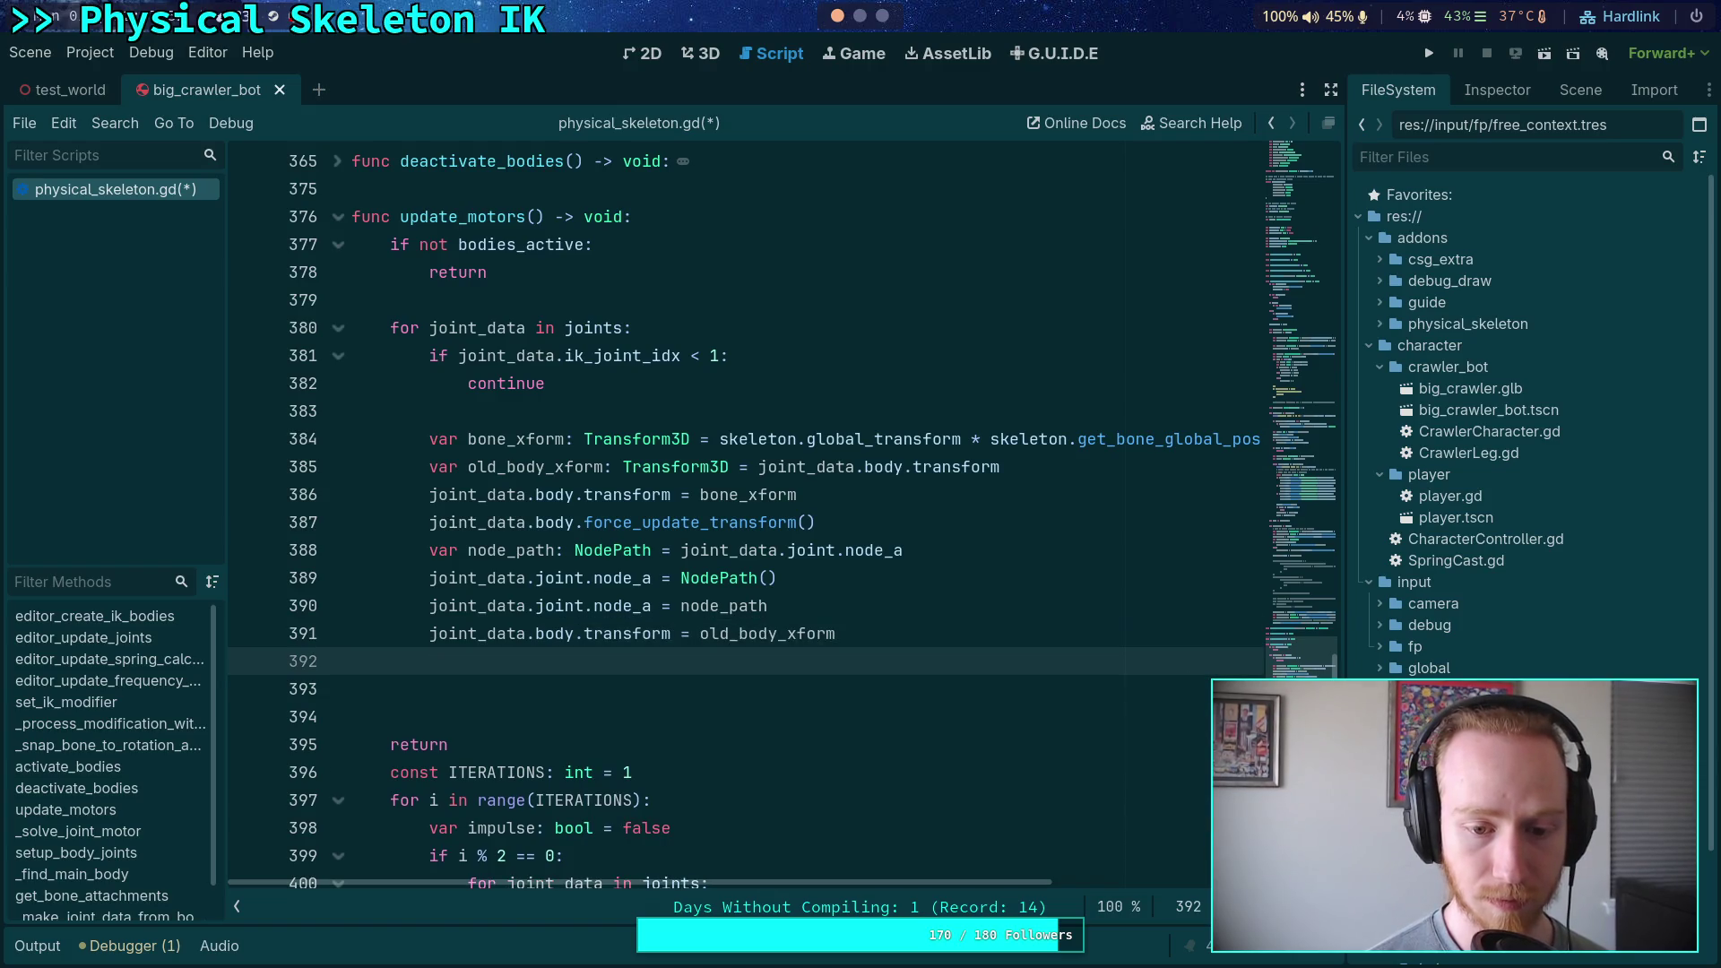
Paste force_update_transform() after the restore, remove leftover blank lines, and save with Ctrl+S
key(Up)
key(Up)
key(Up)
key(Down)
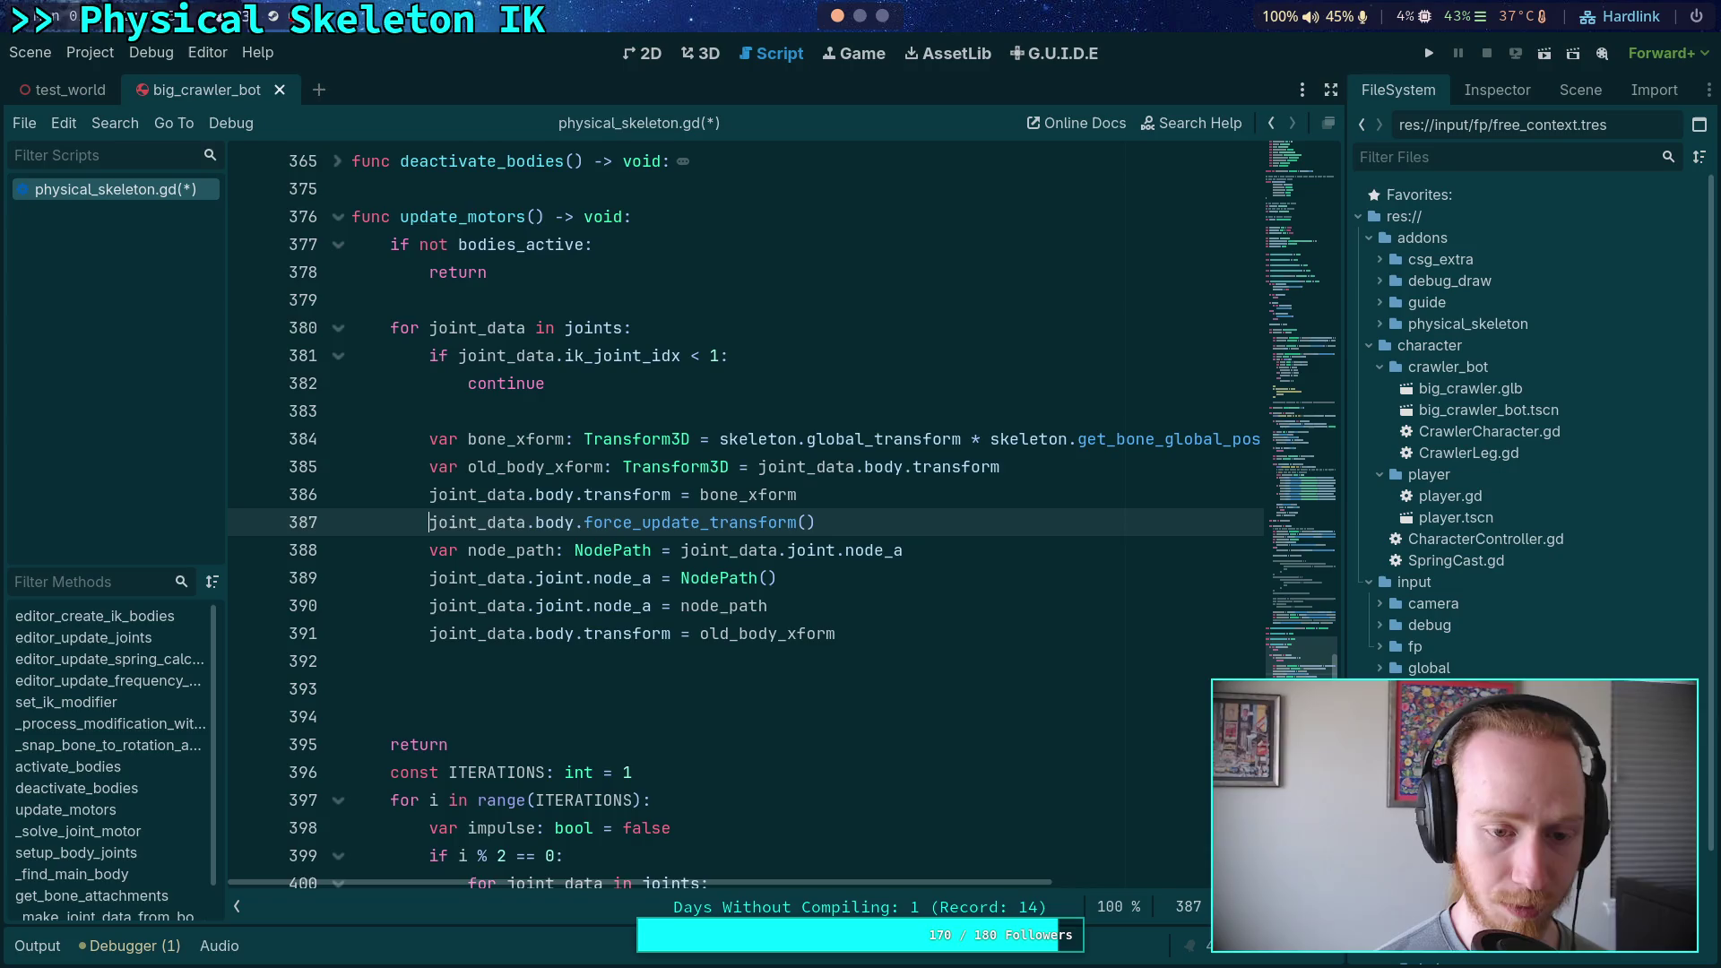
key(Down)
key(Down)
key(Down)
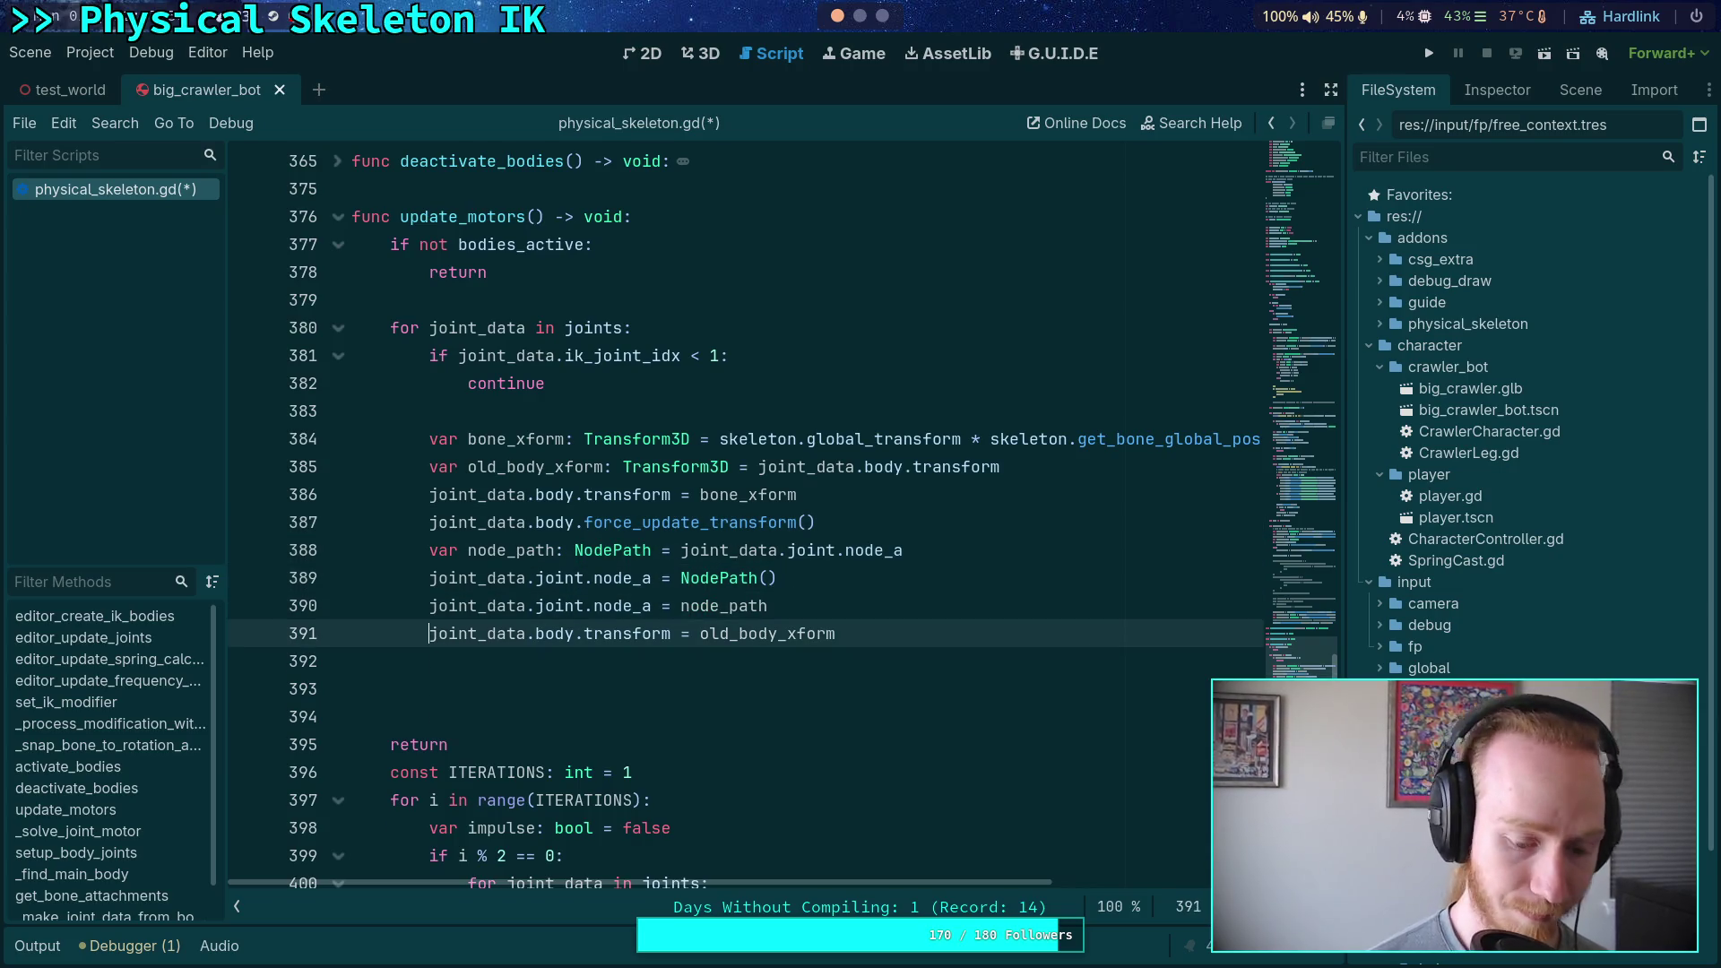
text(joint_data.body.force_update_transform())
key(Delete)
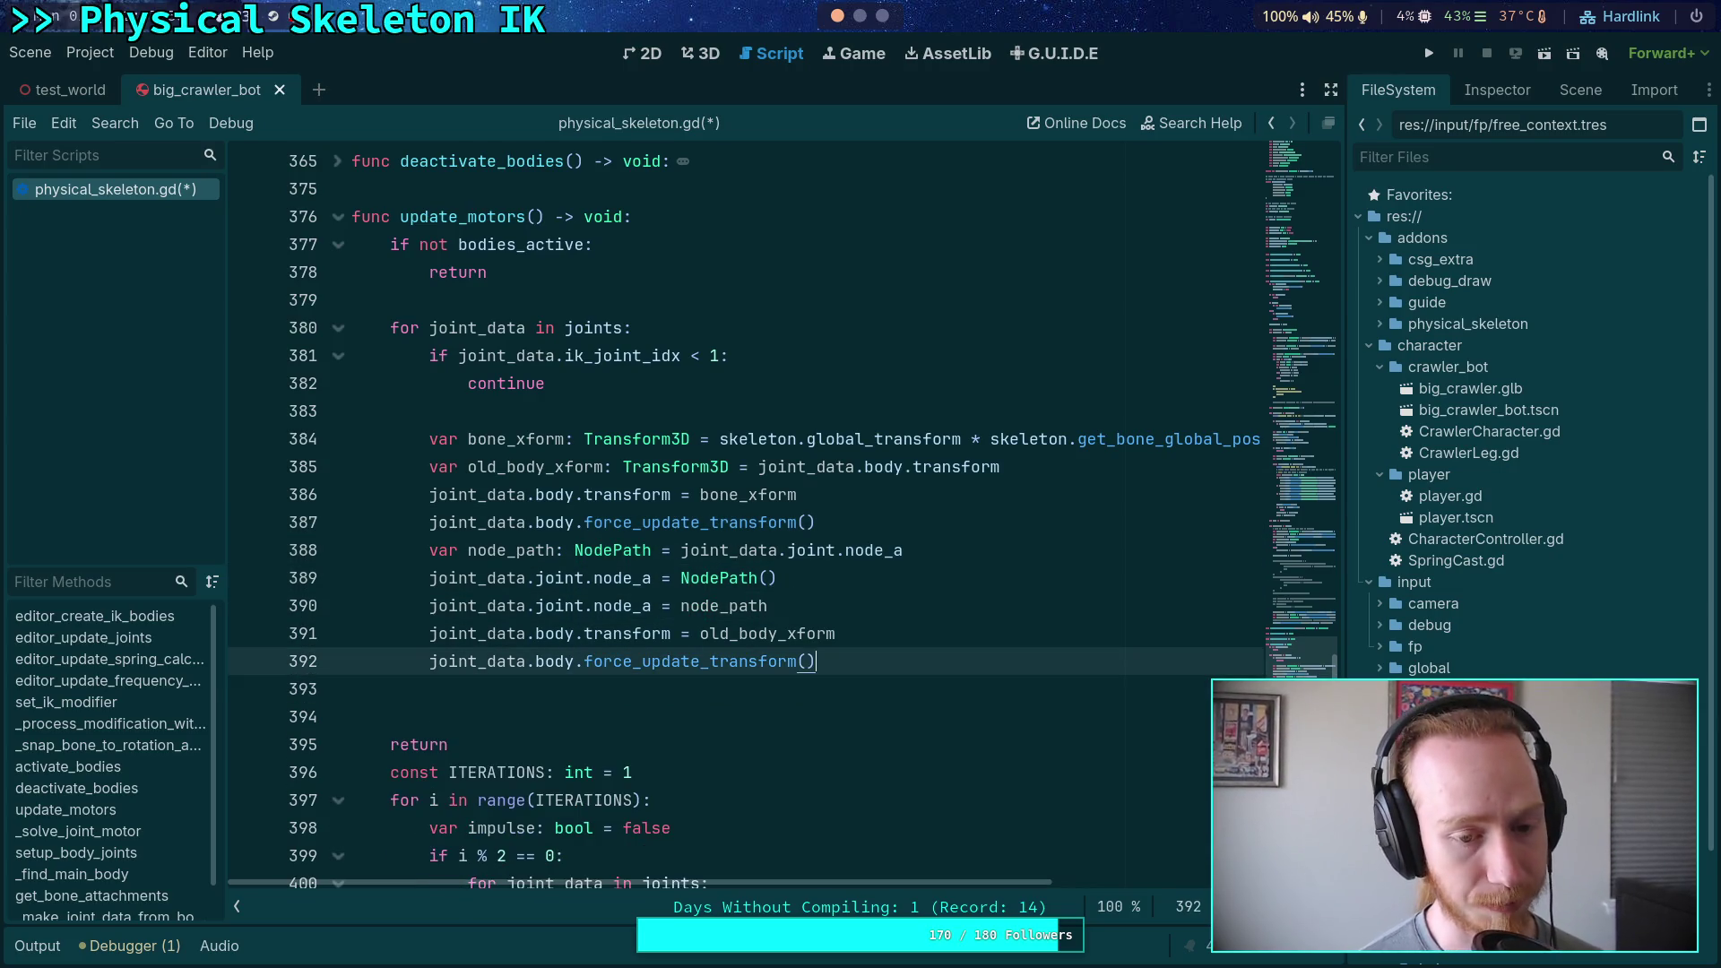
key(Tab)
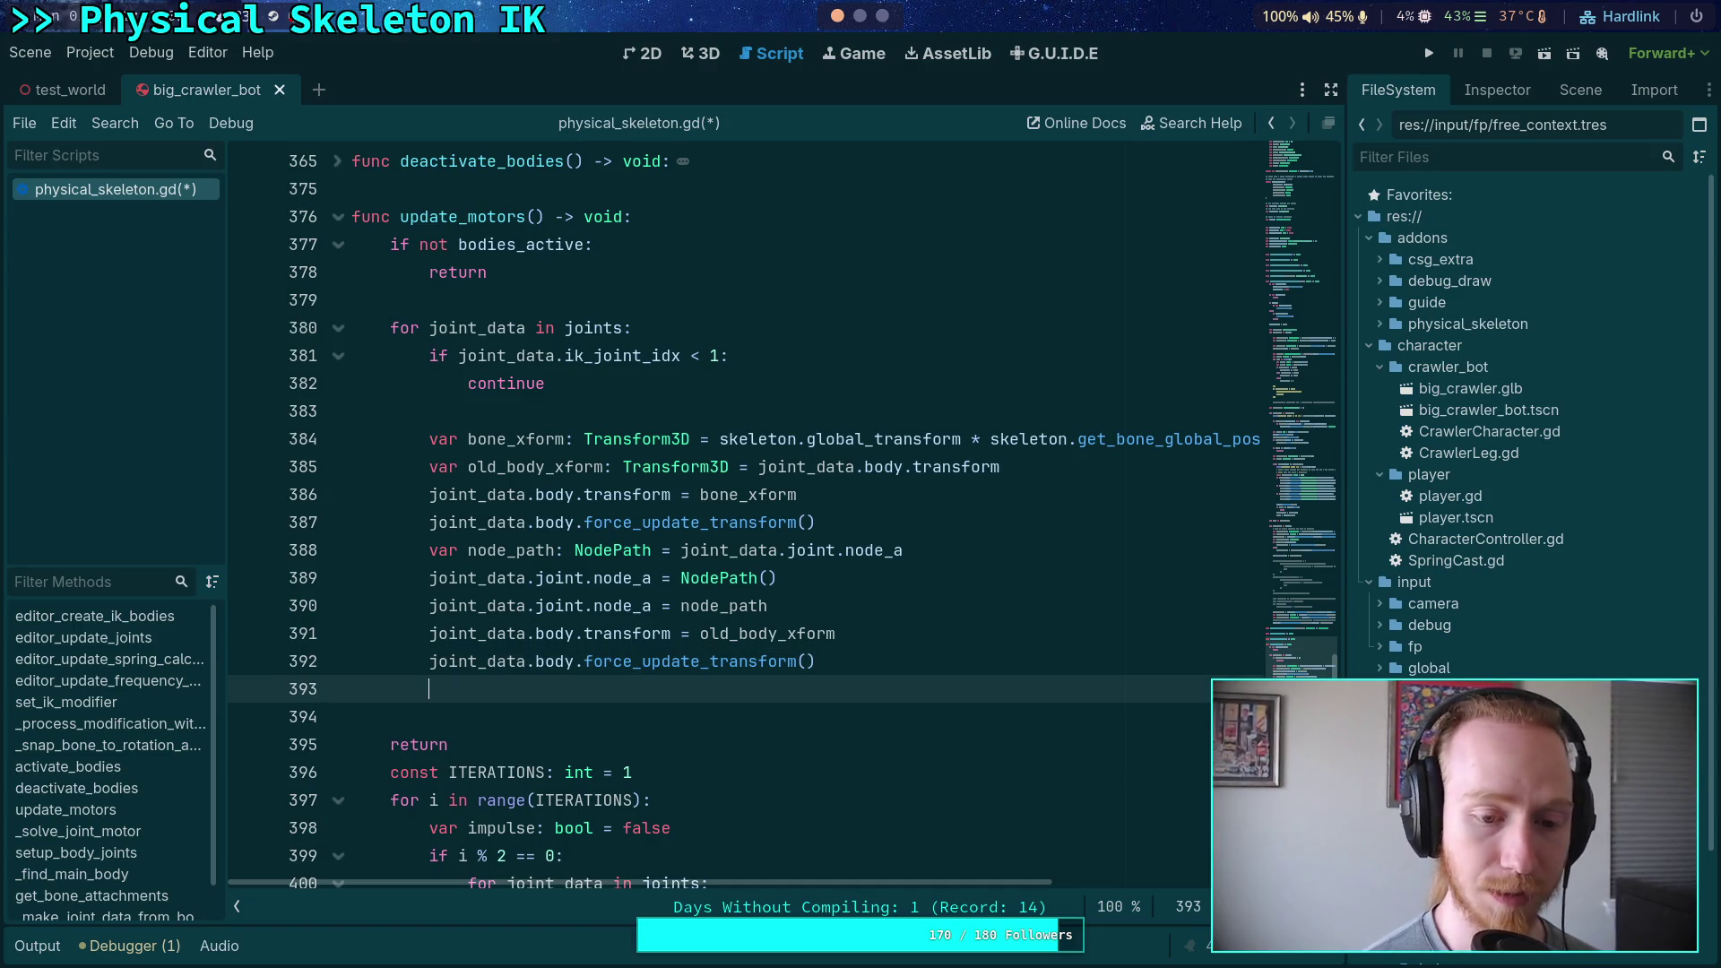
key(BackSpace)
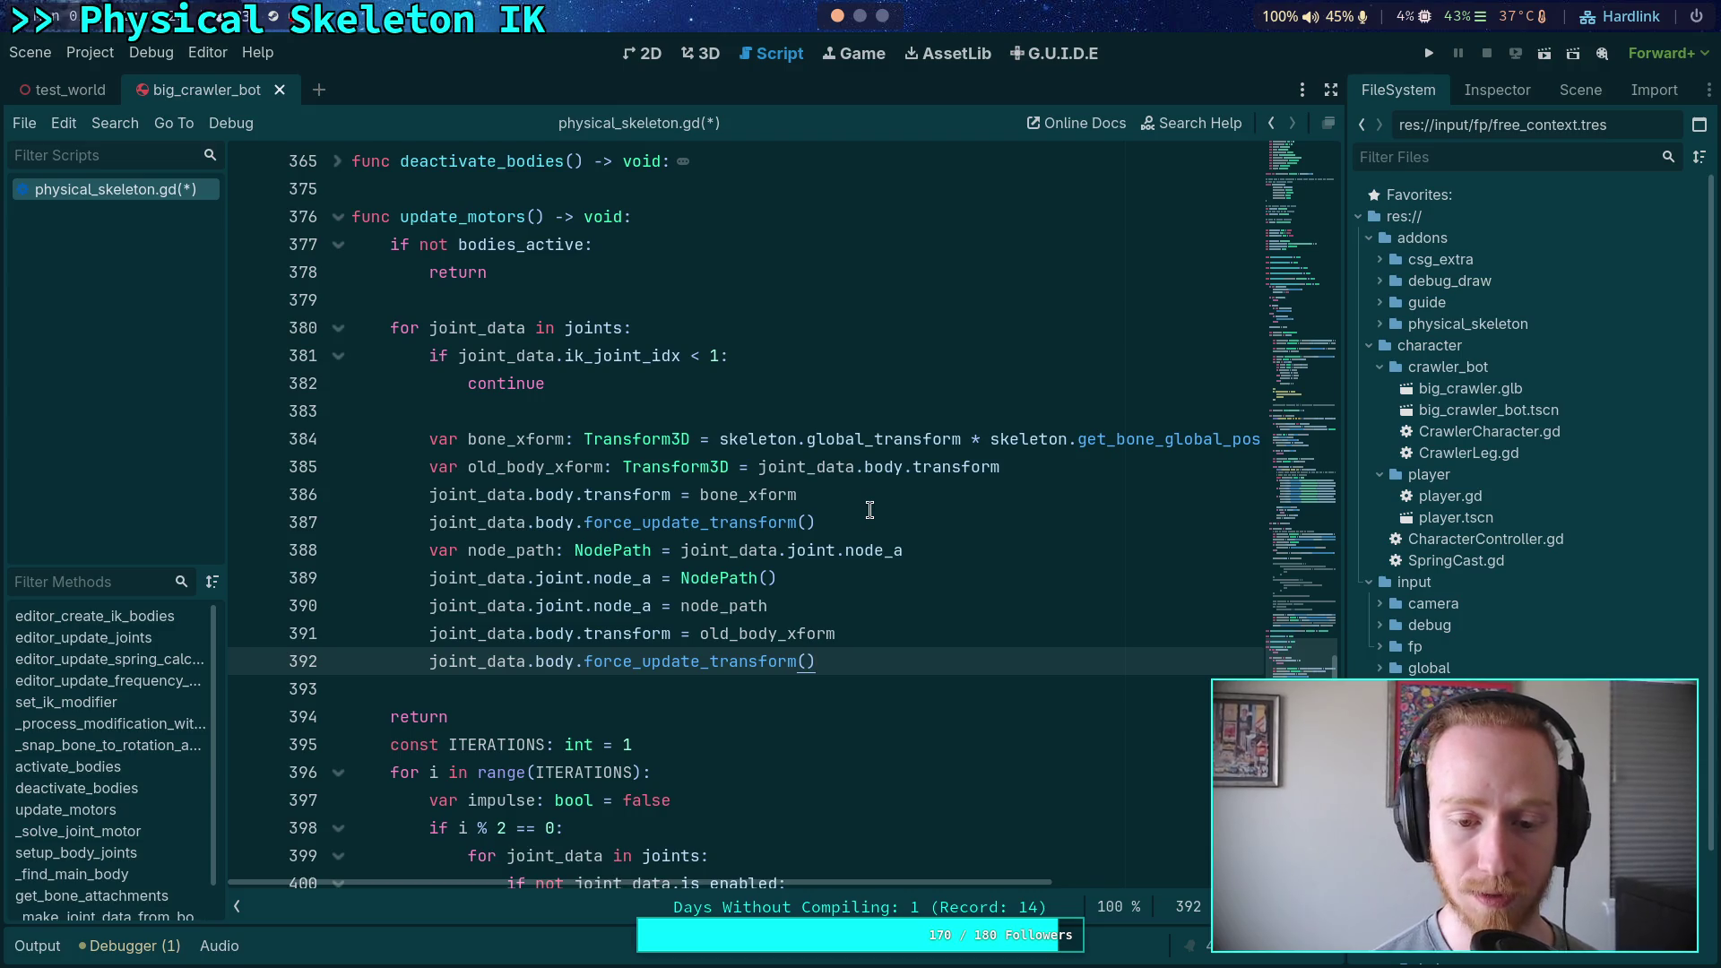
key(ctrl+s)
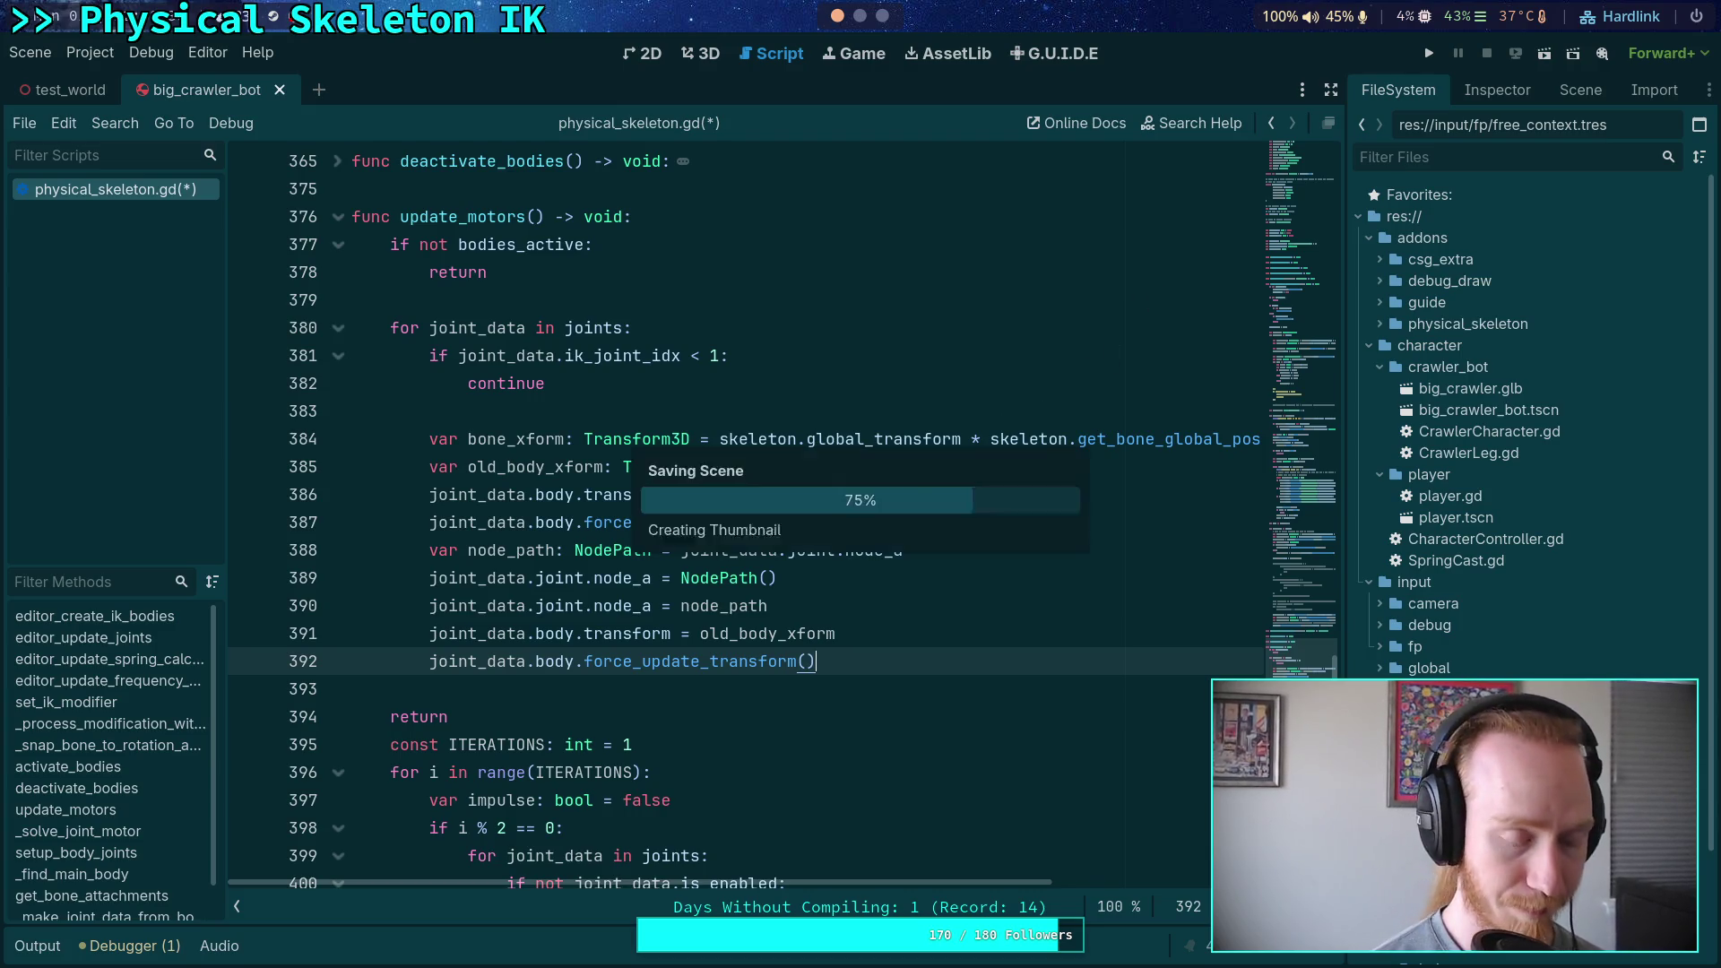
Run the project to watch the crawler, stop it with F8, then relaunch the game
click(1427, 56)
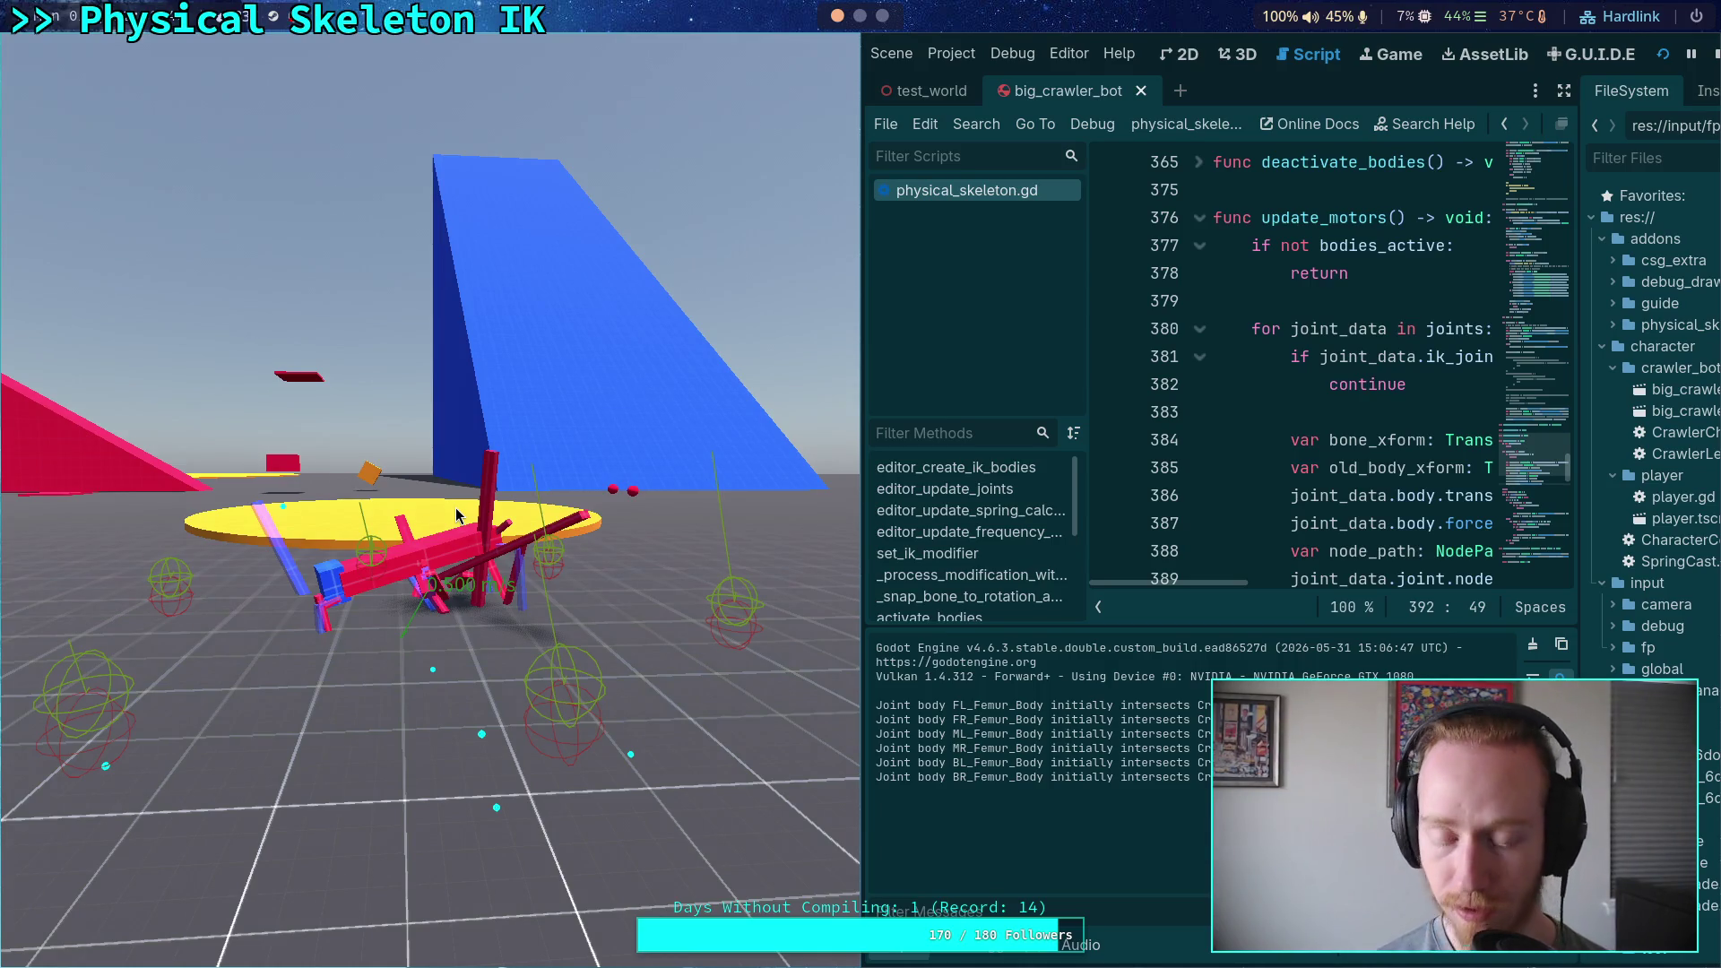
key(F8)
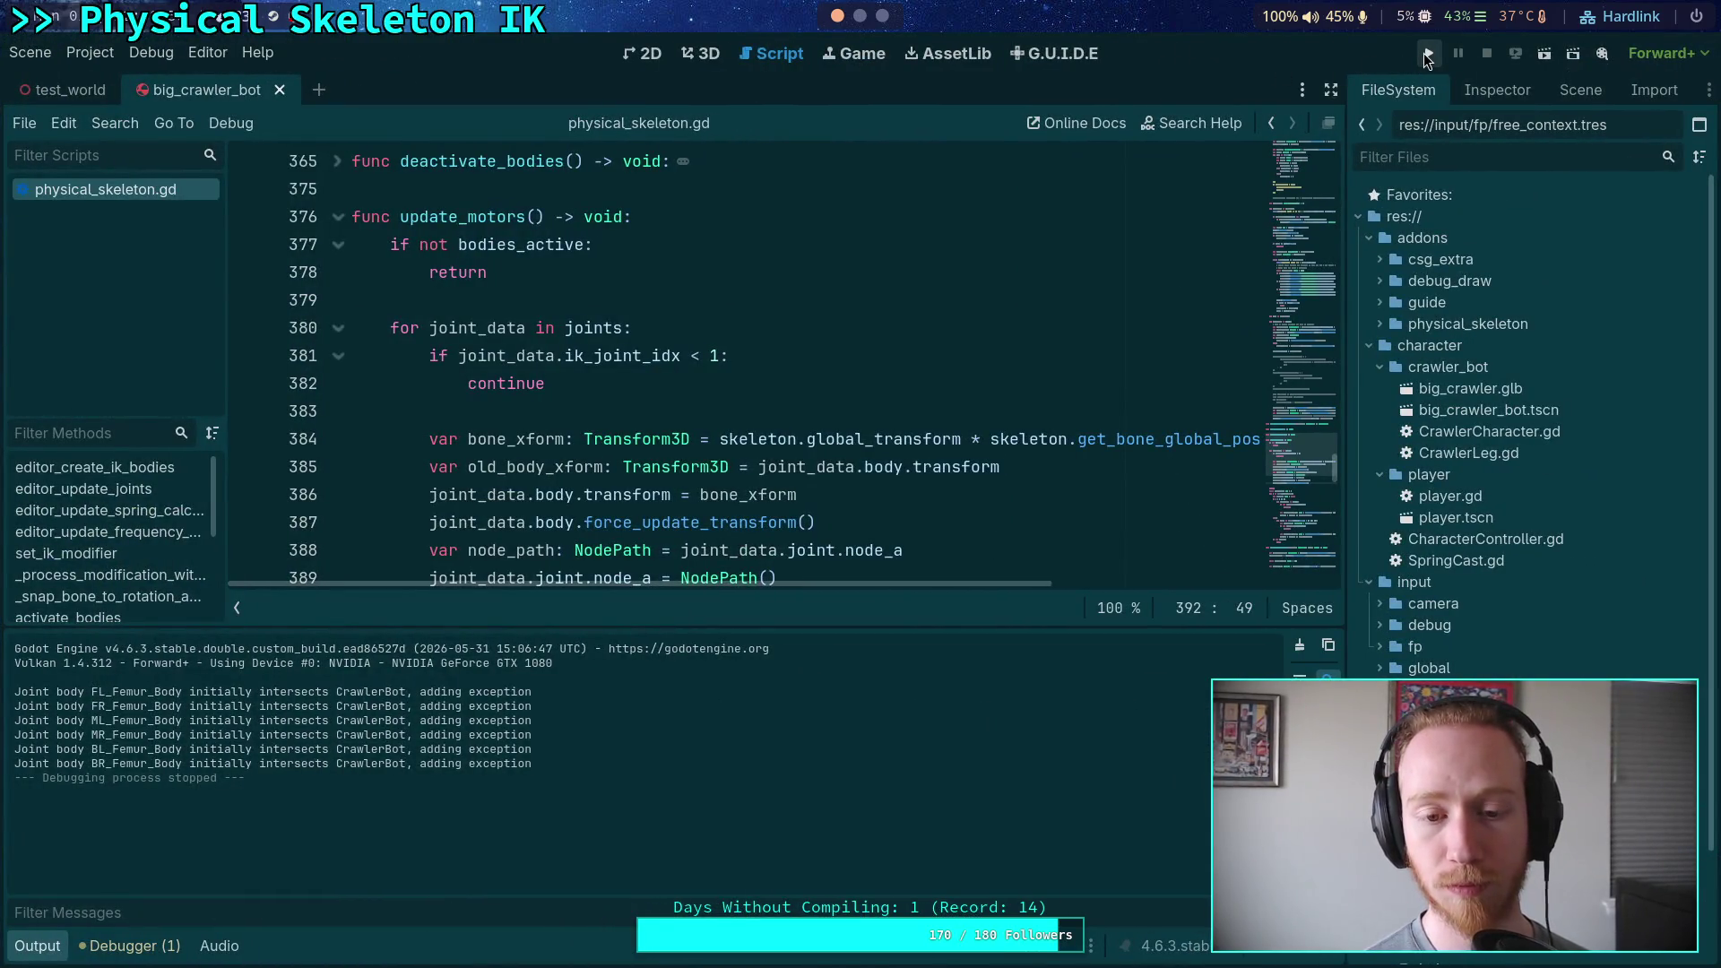
click(1423, 52)
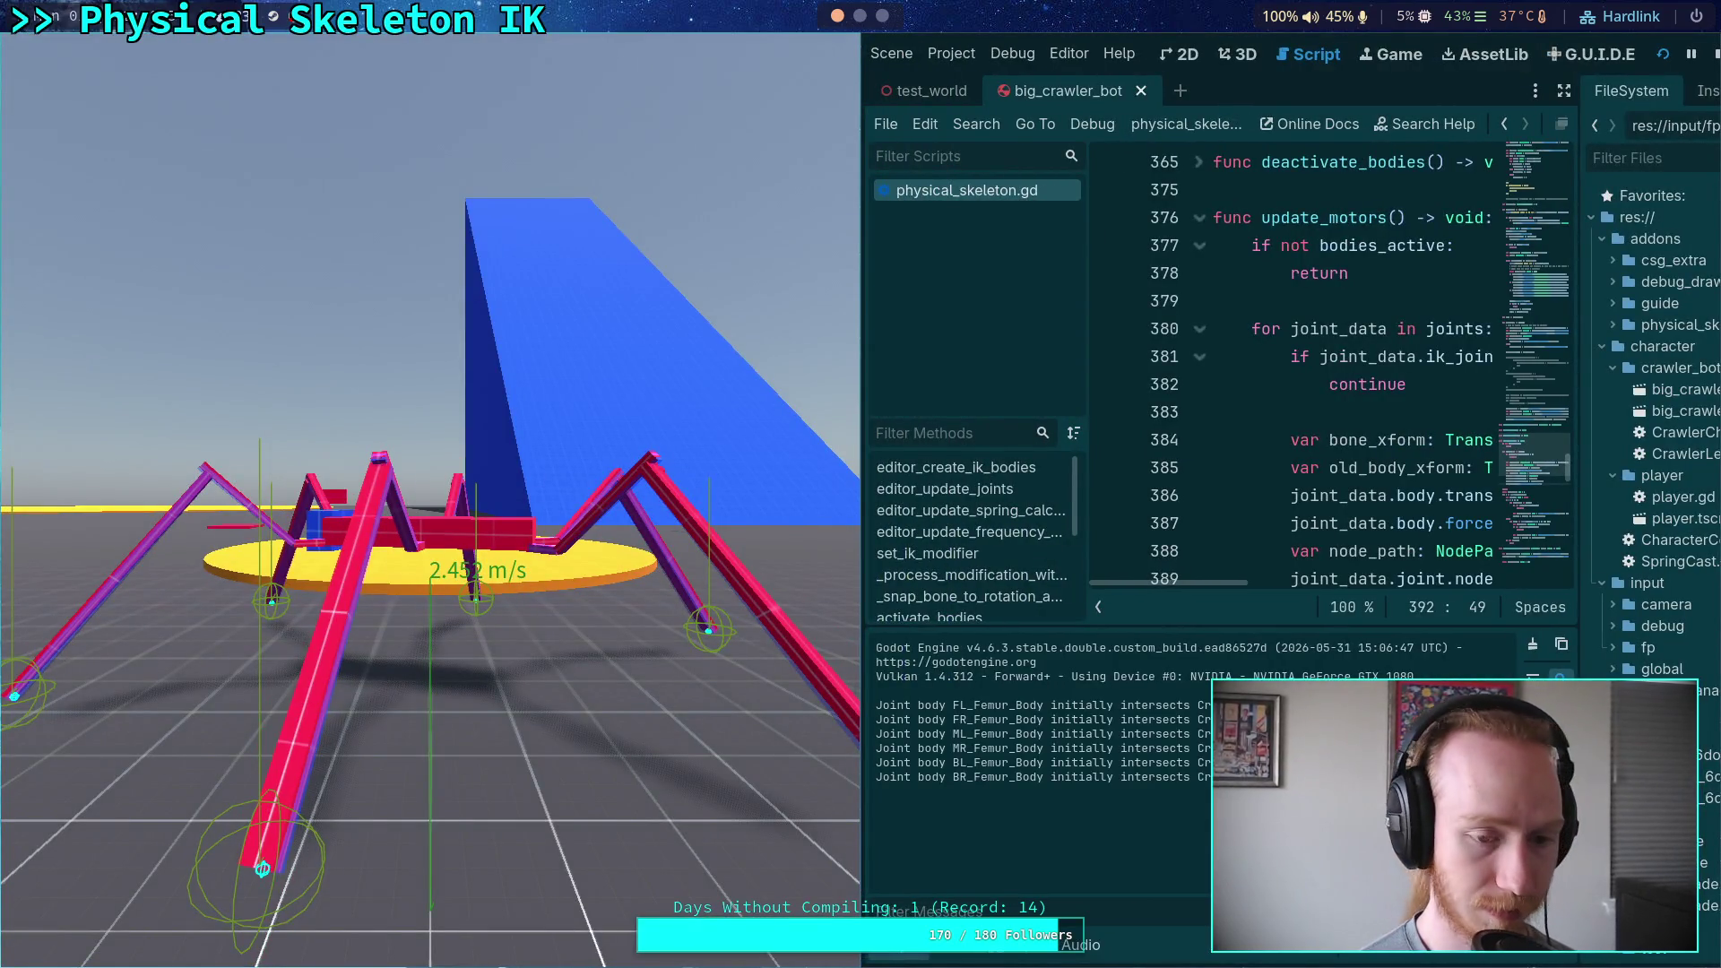
Advance the crawler's physics tick by tick with the period key to inspect its leg poses
key(period)
key(period)
key(period)
key(period)
key(period)
key(period)
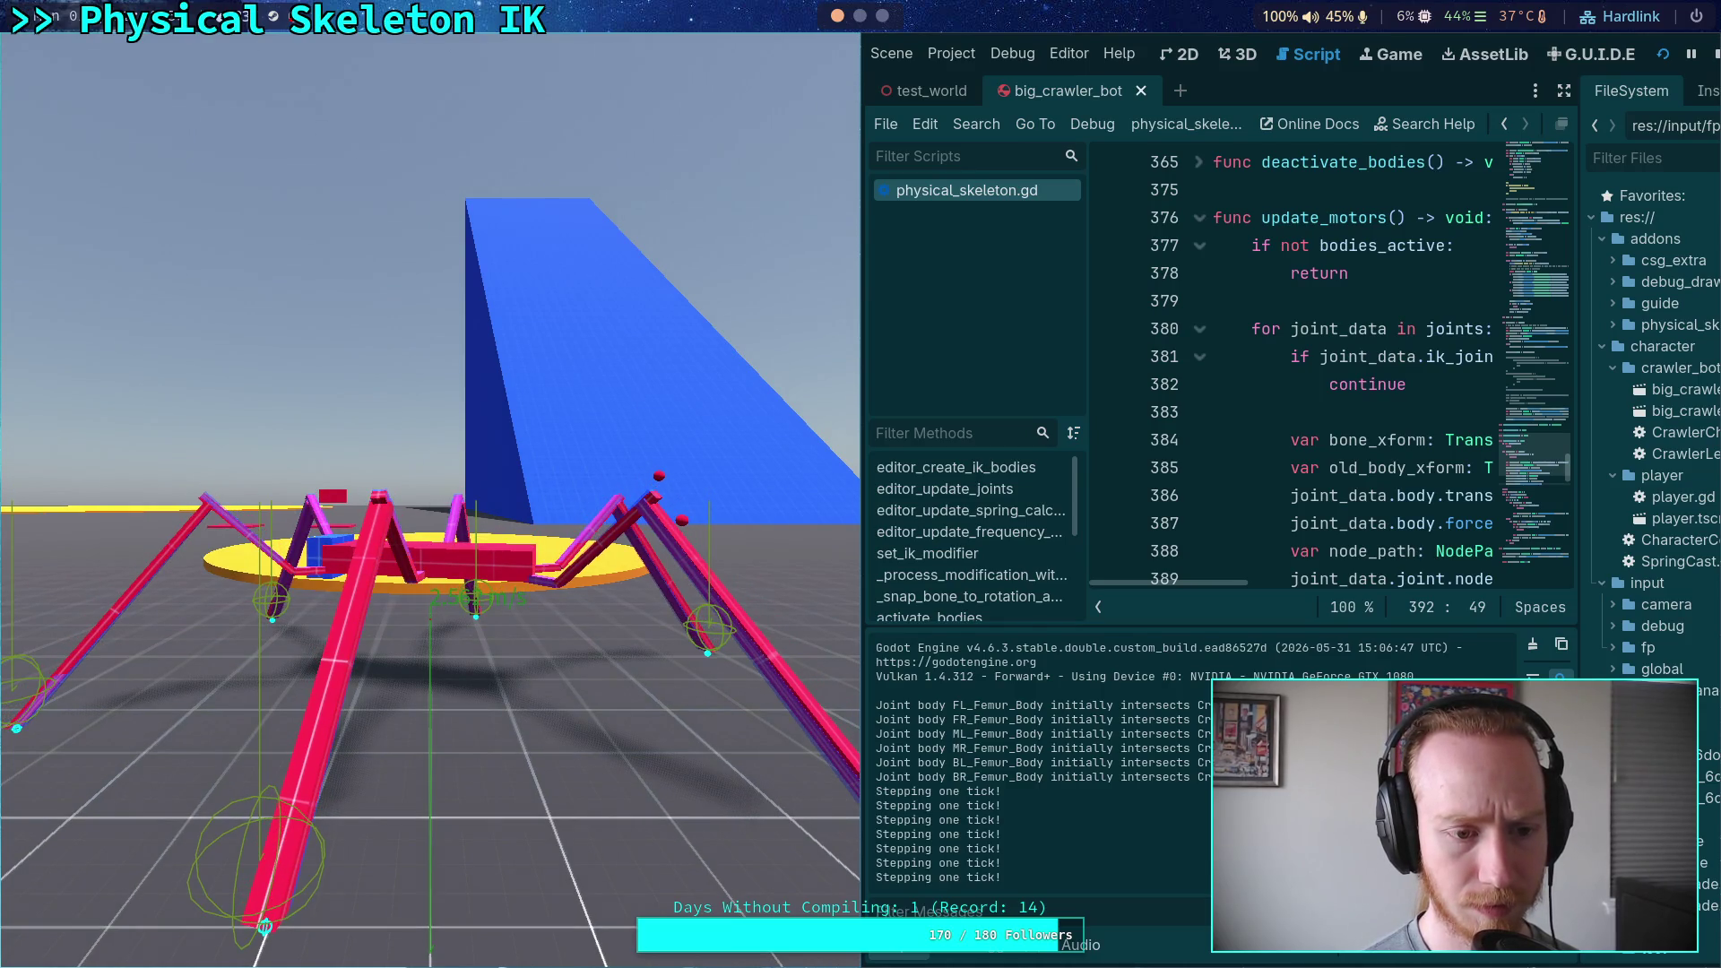
key(period)
key(period)
key(period)
key(period)
key(period)
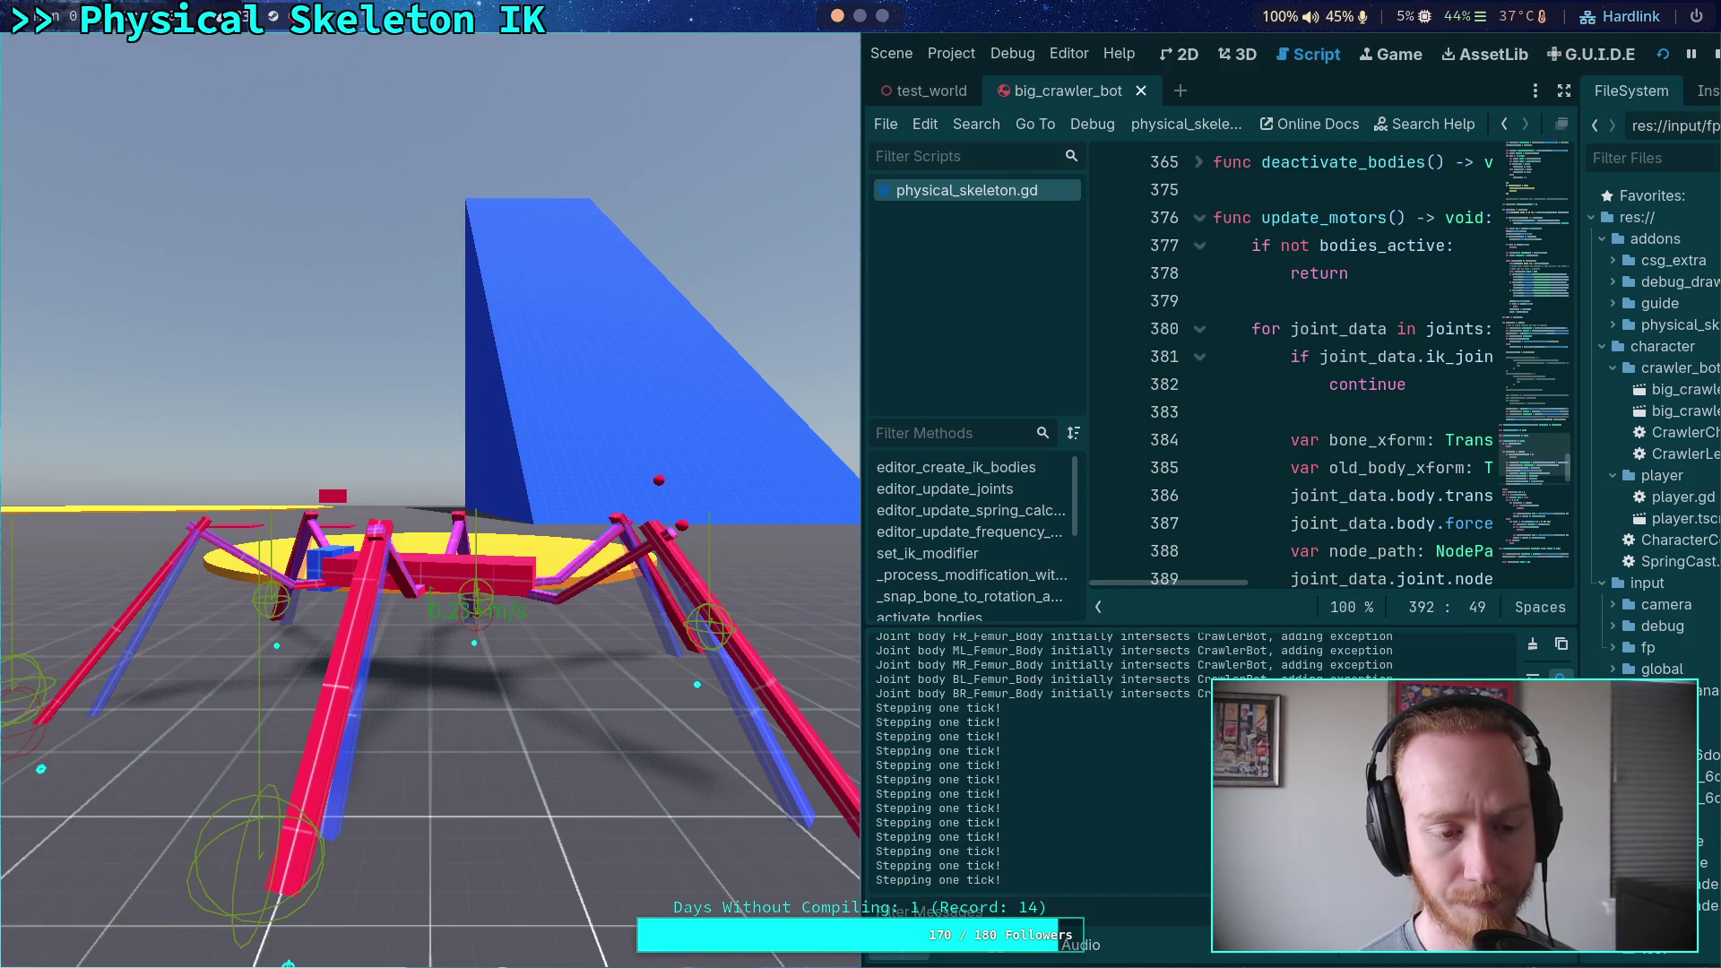
key(period)
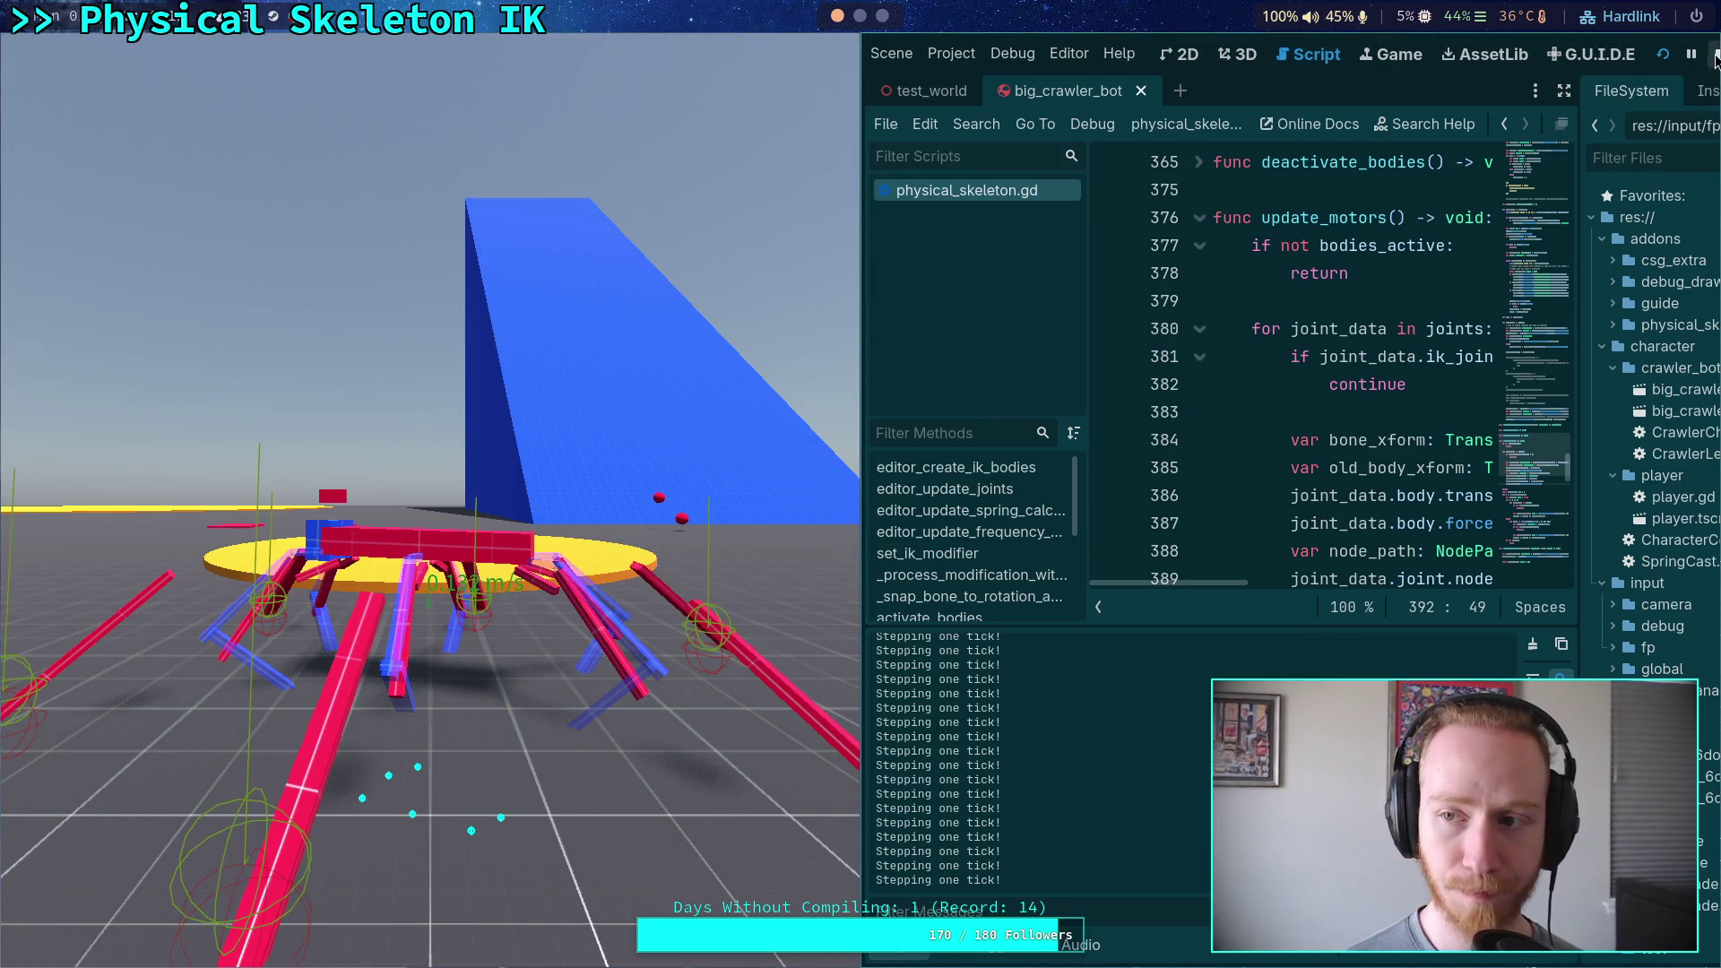
Stop the game, set Jolt Position Steps 16 and Baumgarte factor 0.18, then rerun
key(Escape)
click(90, 52)
click(108, 77)
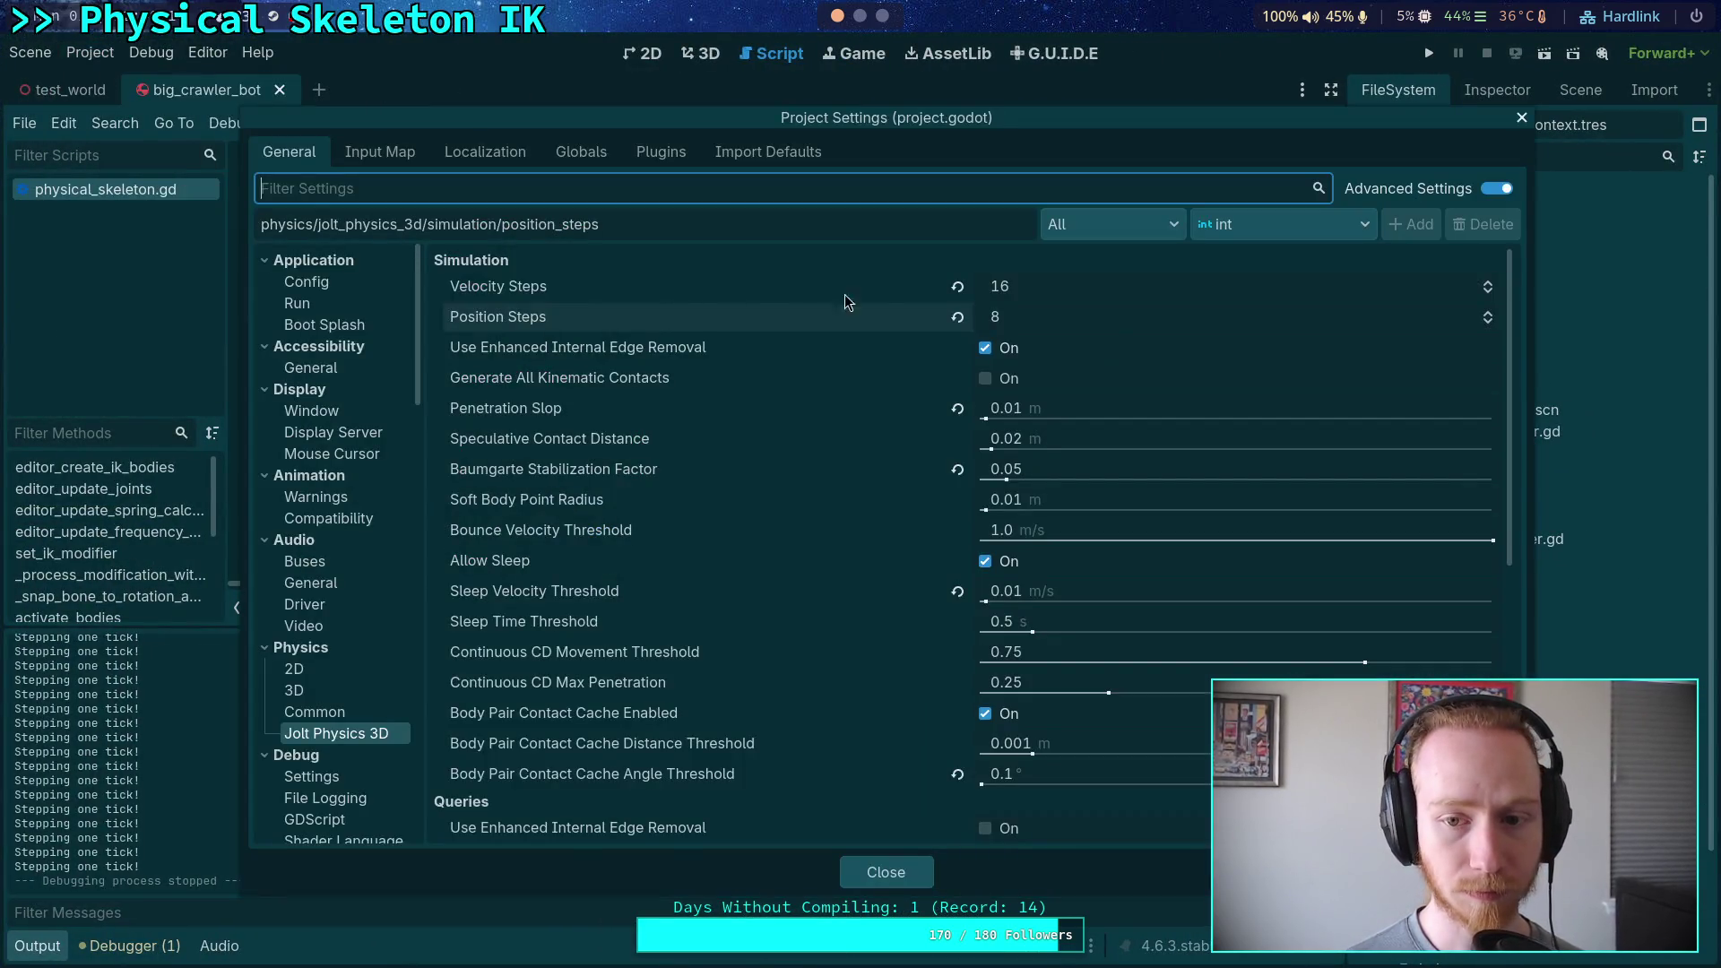
click(1099, 324)
text(16)
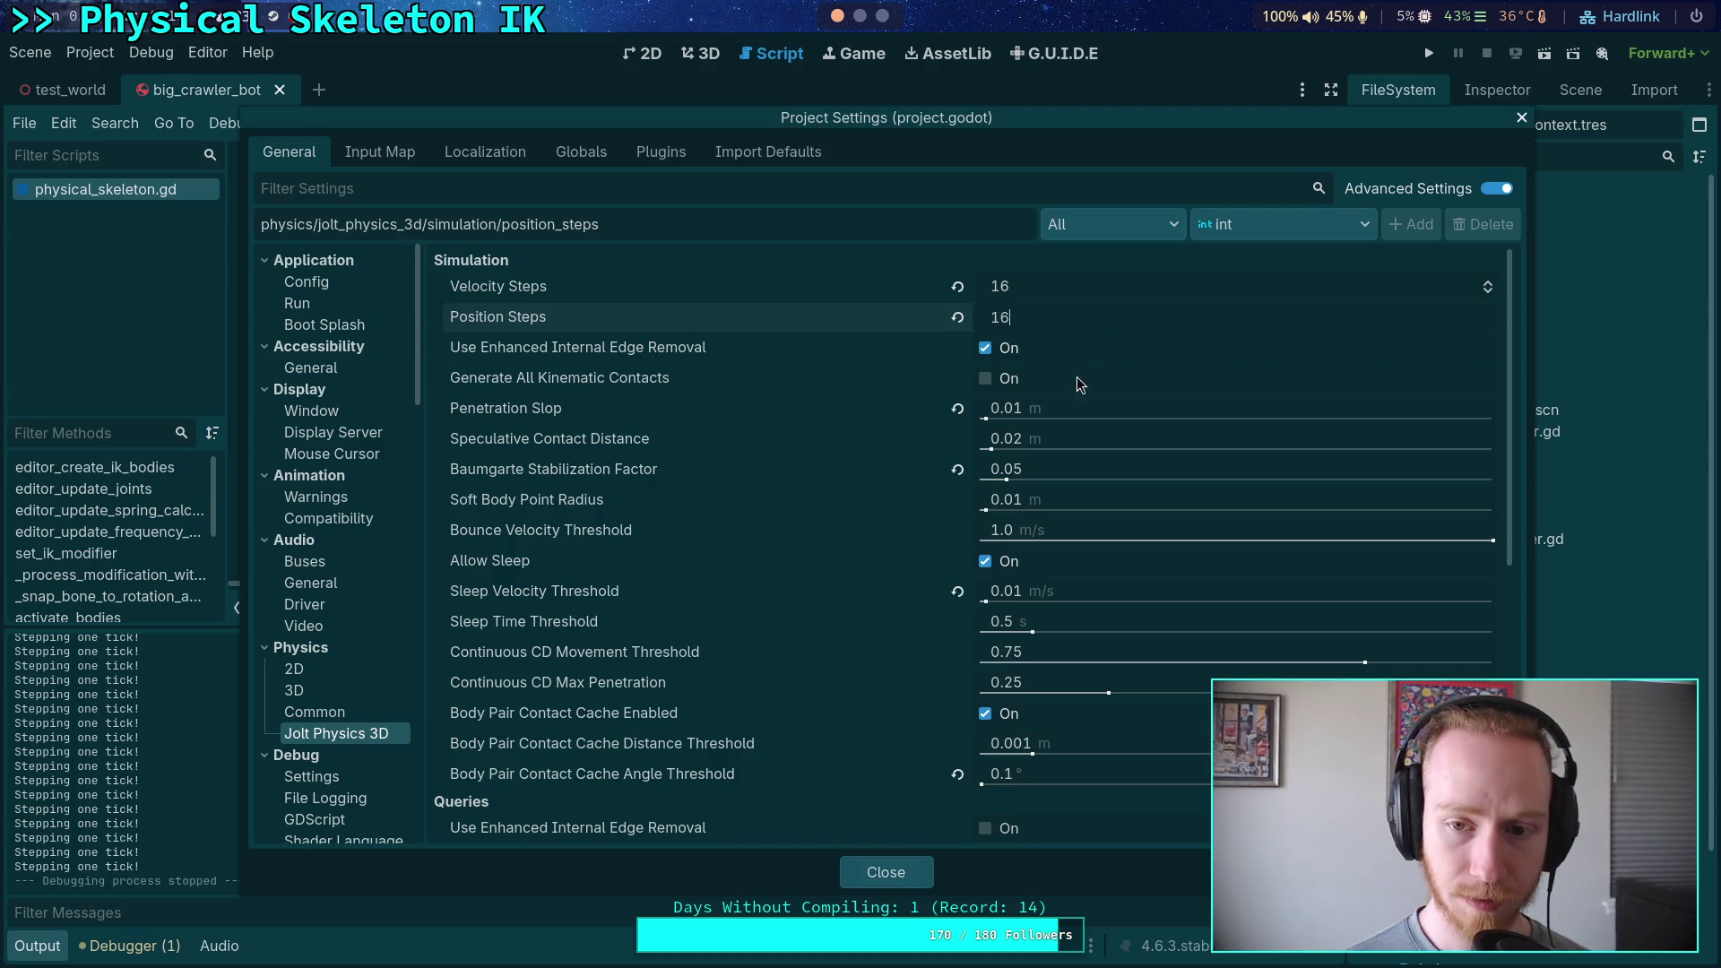
click(1093, 465)
text(0.18)
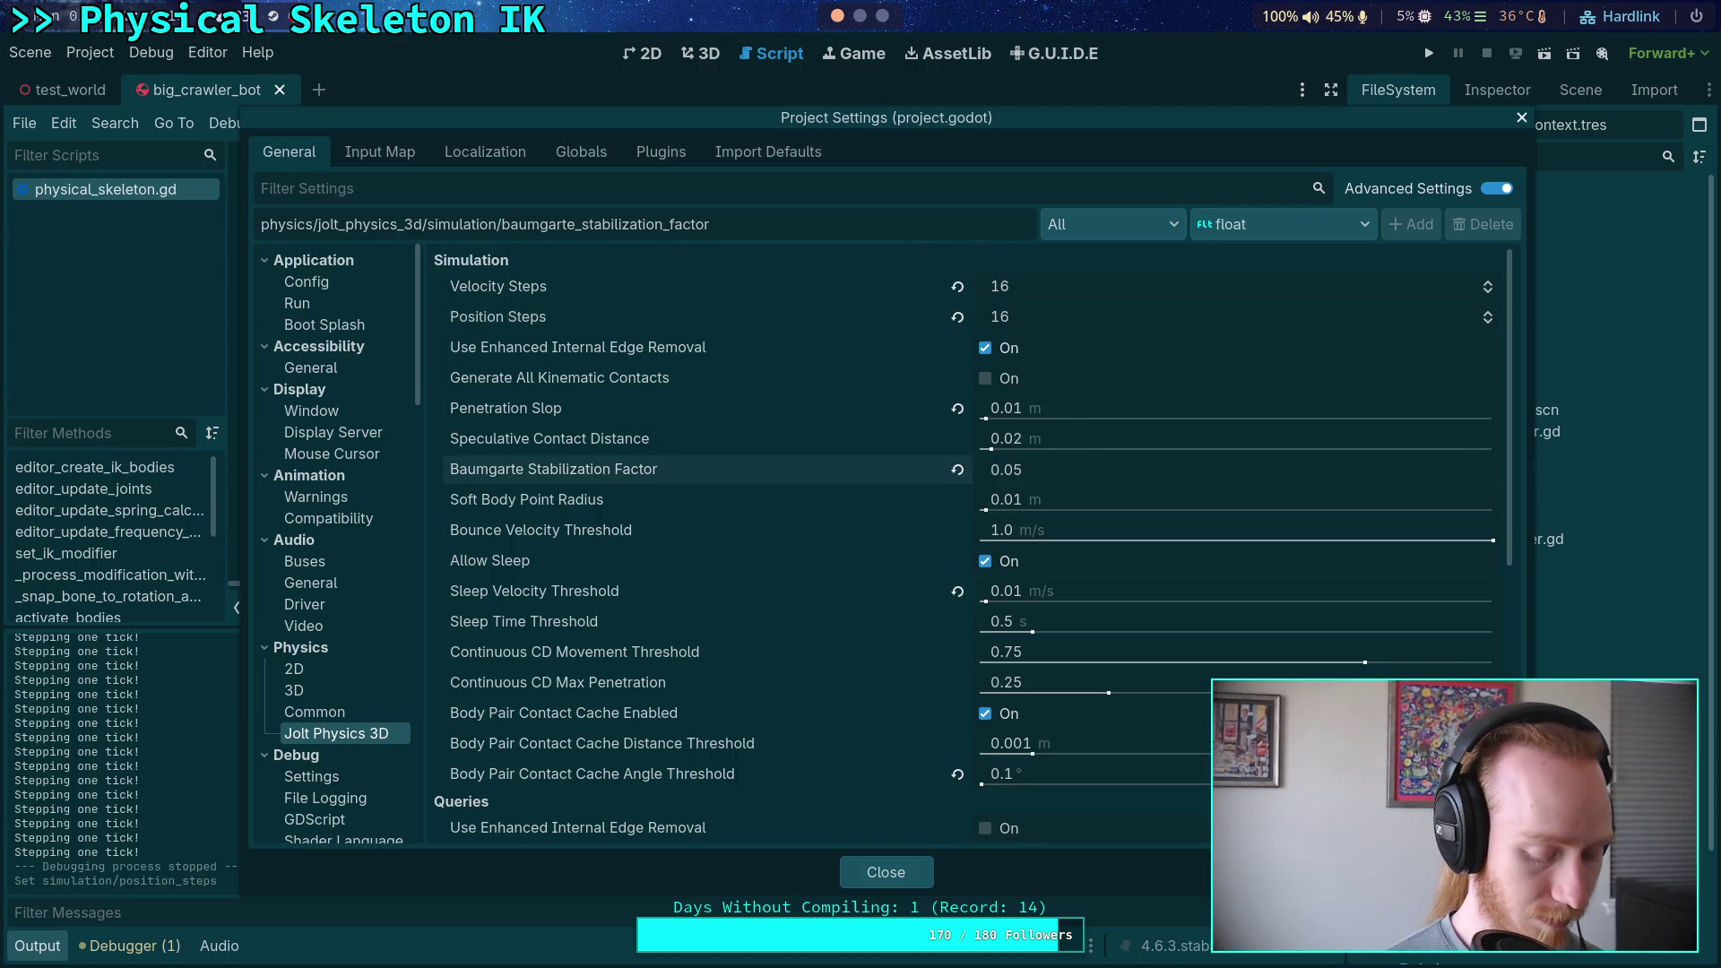
key(Return)
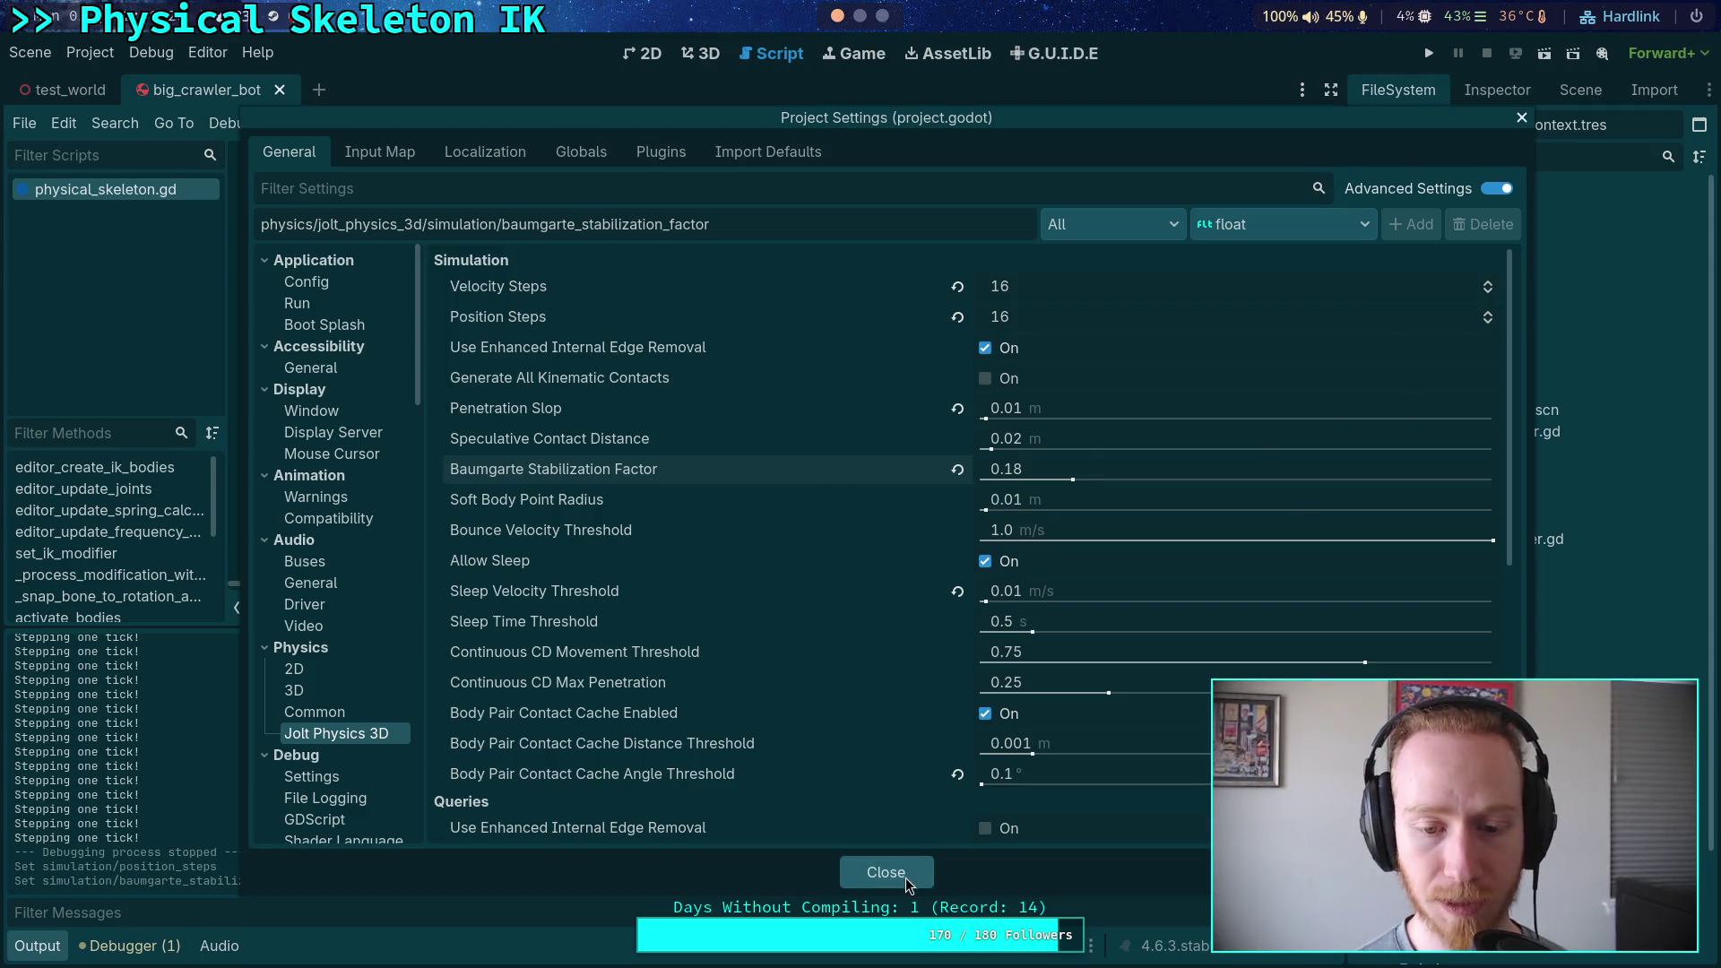
click(912, 880)
click(1419, 56)
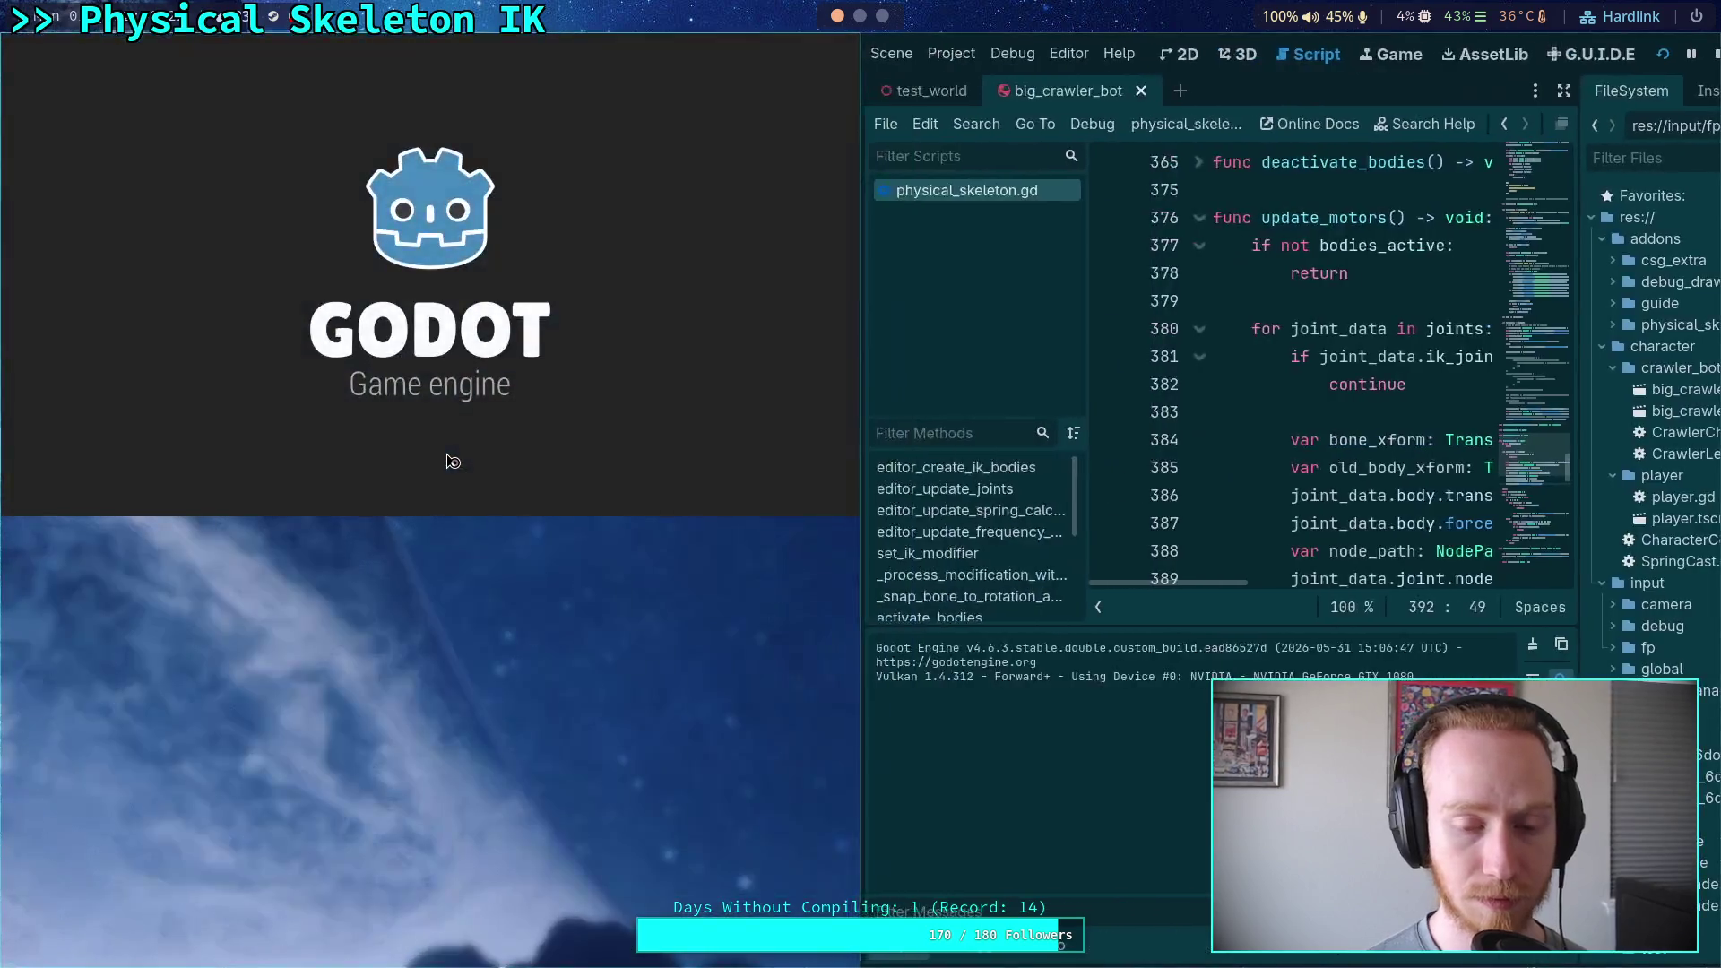
Step the physics six times with the period key, watching the crawler's legs splay outward
key(period)
key(period)
key(period)
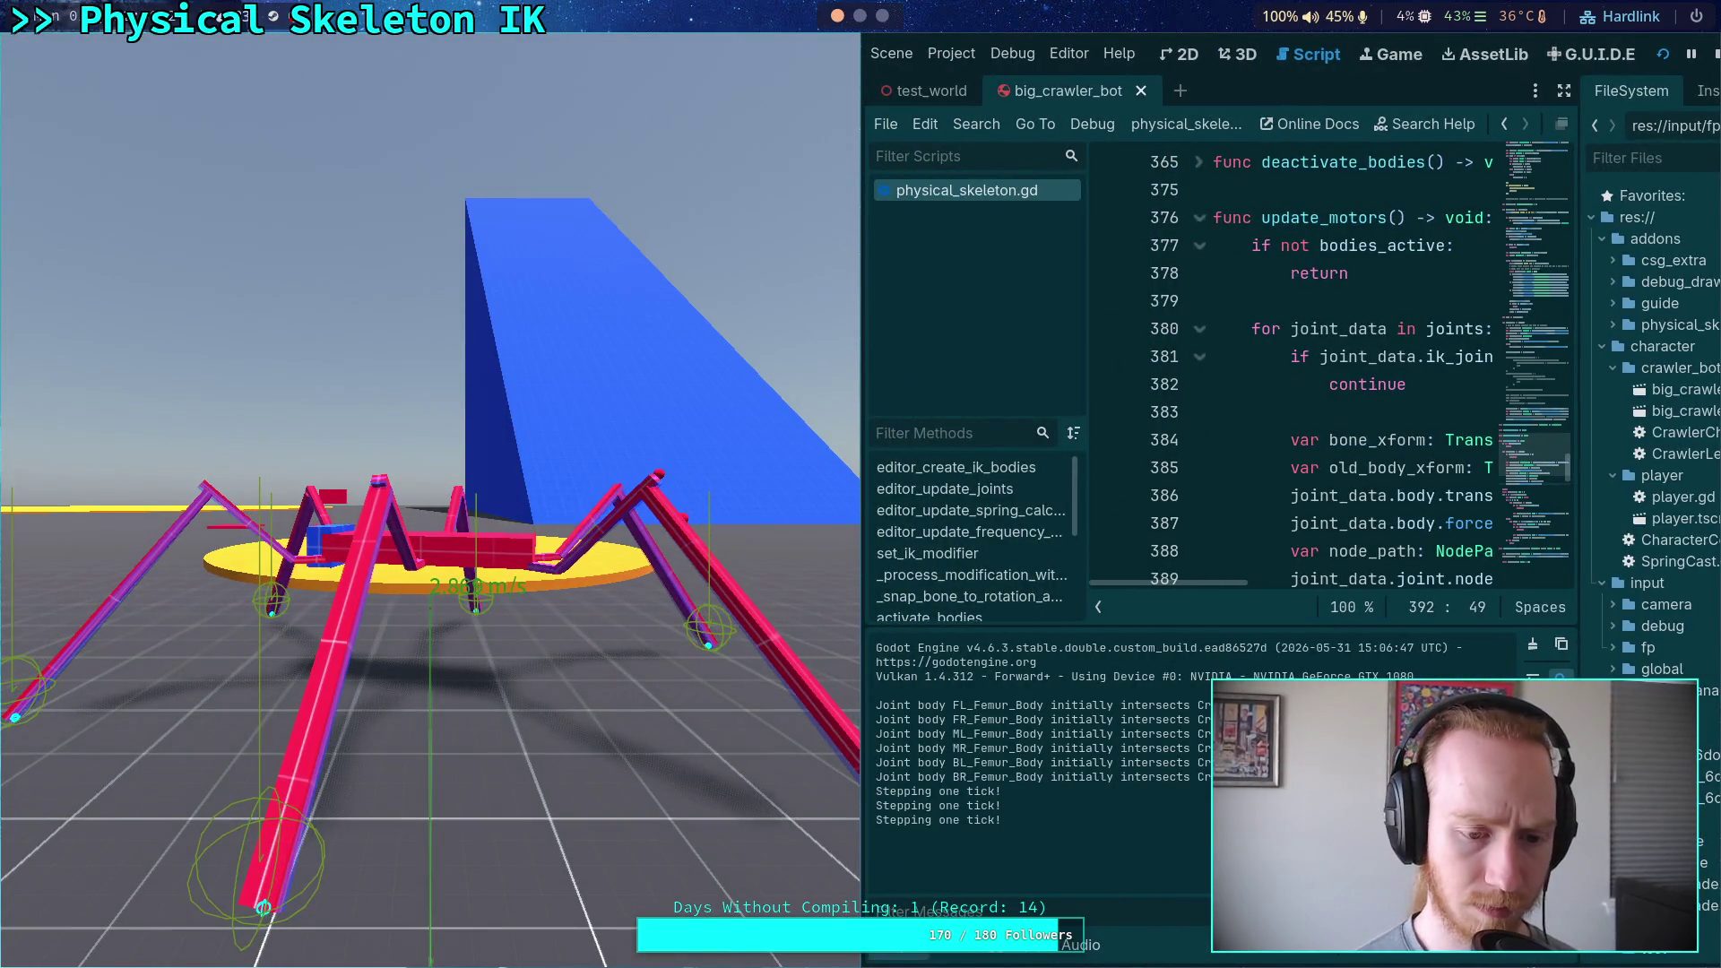
key(period)
key(period)
key(period)
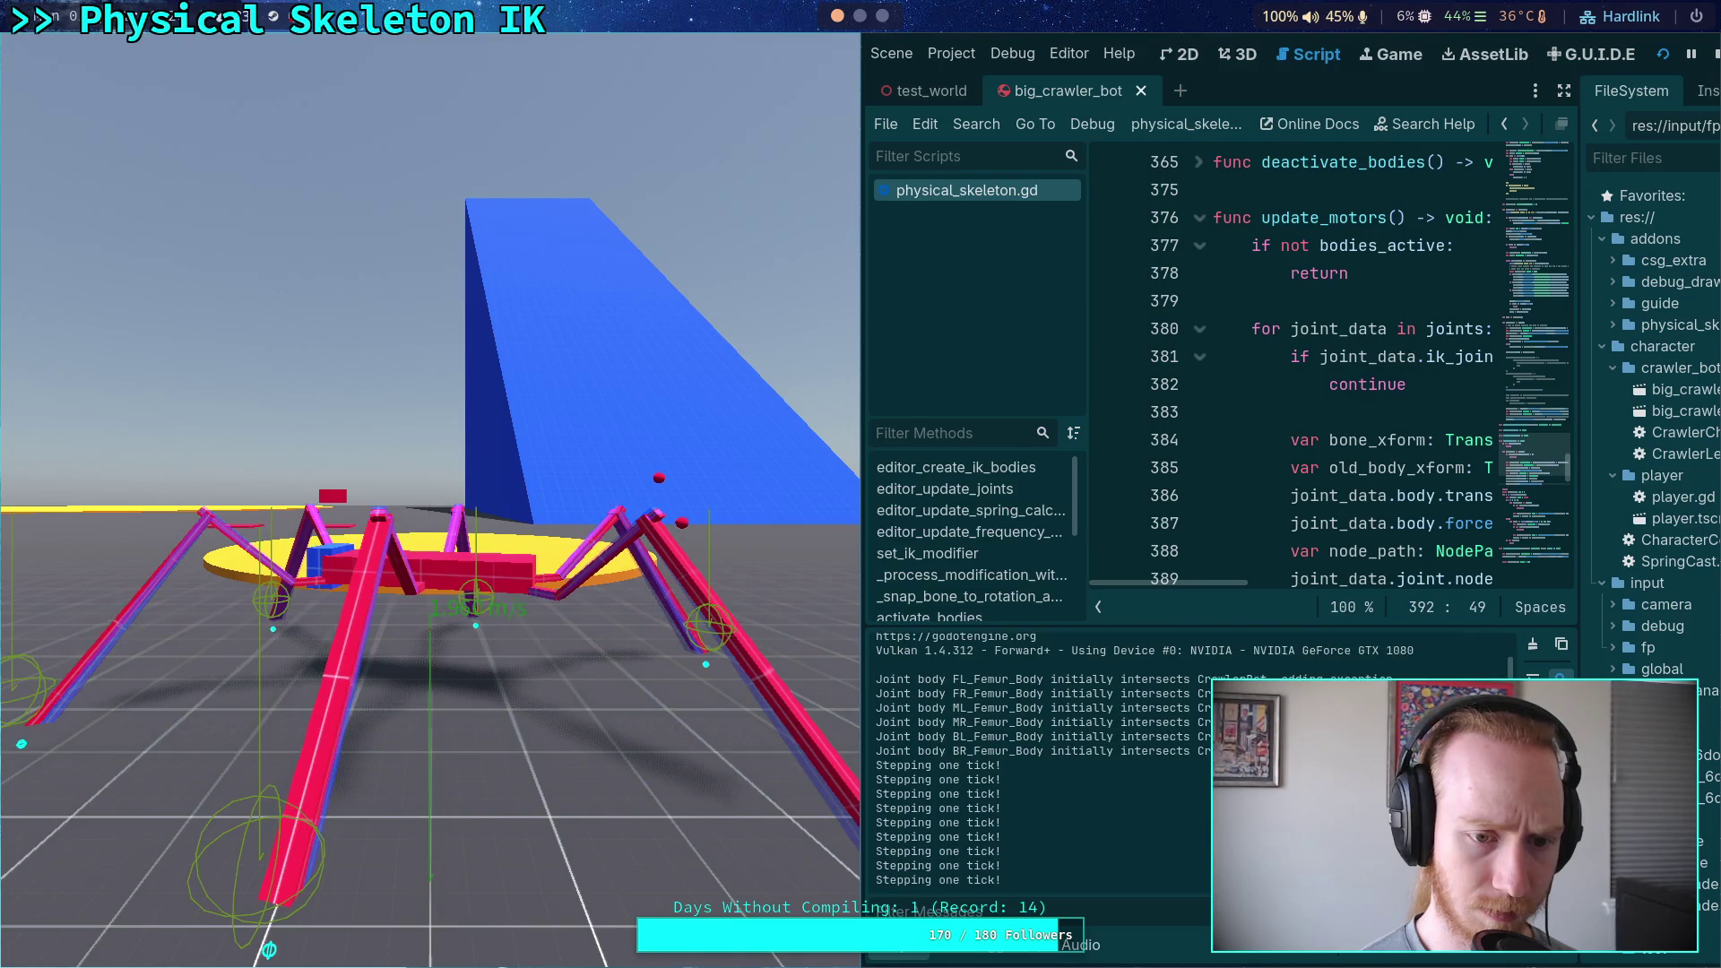
key(period)
key(period)
key(period)
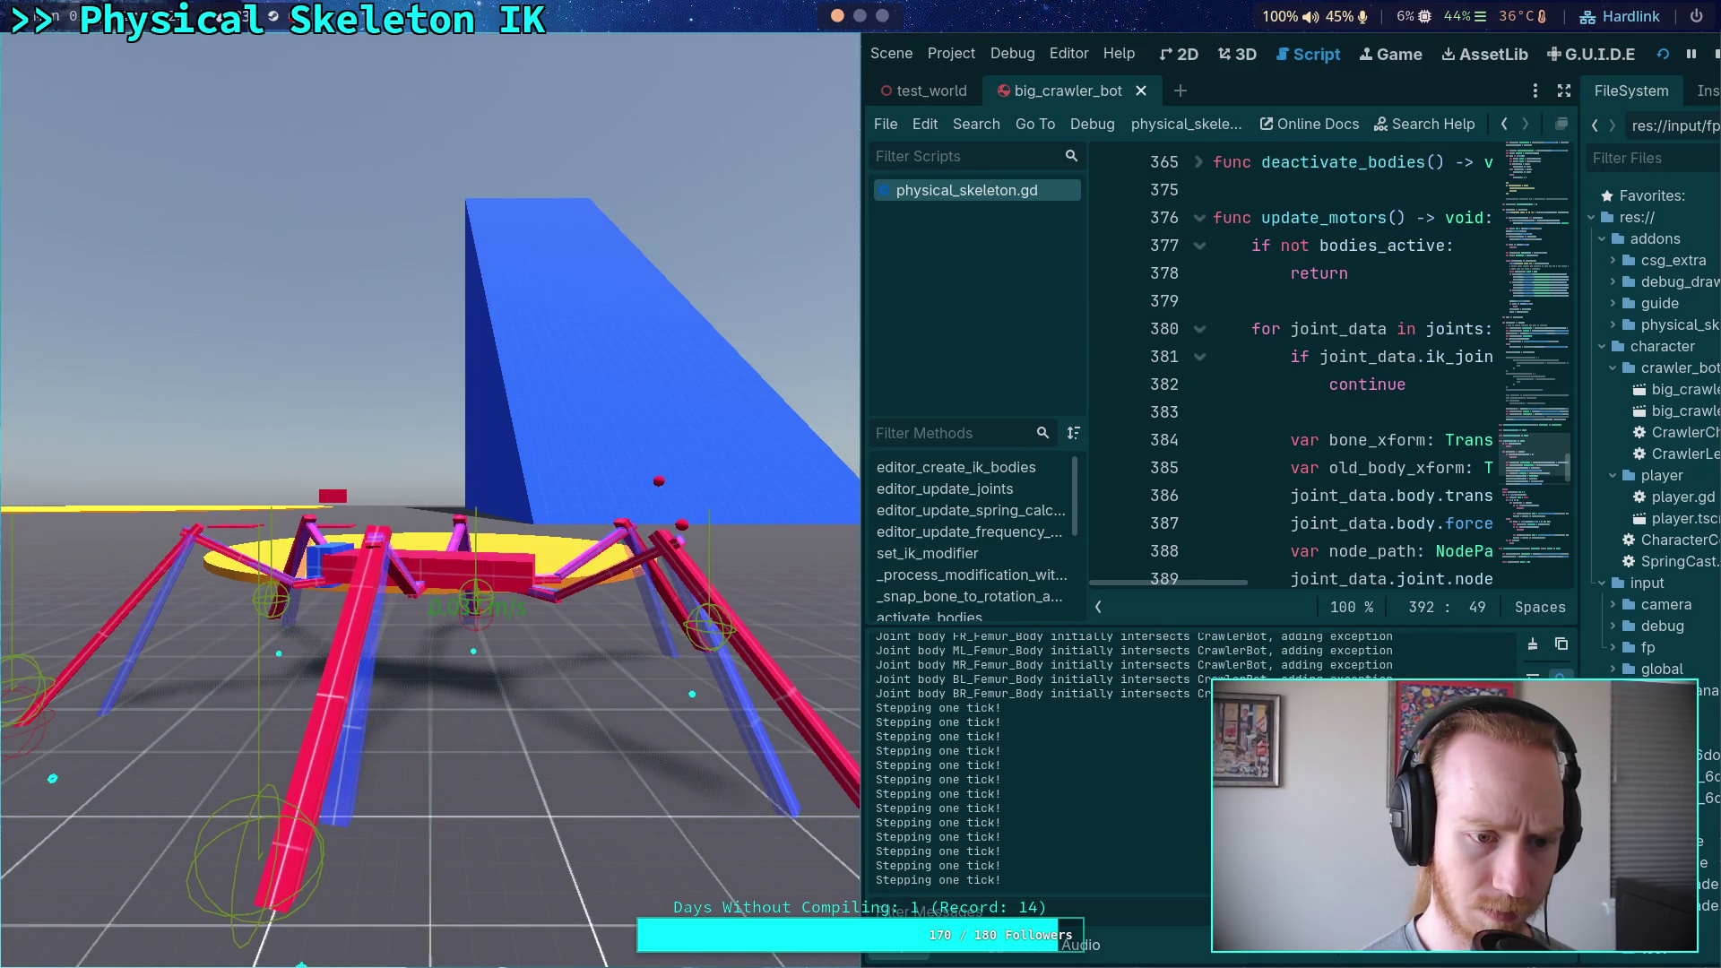
key(period)
key(period)
key(period)
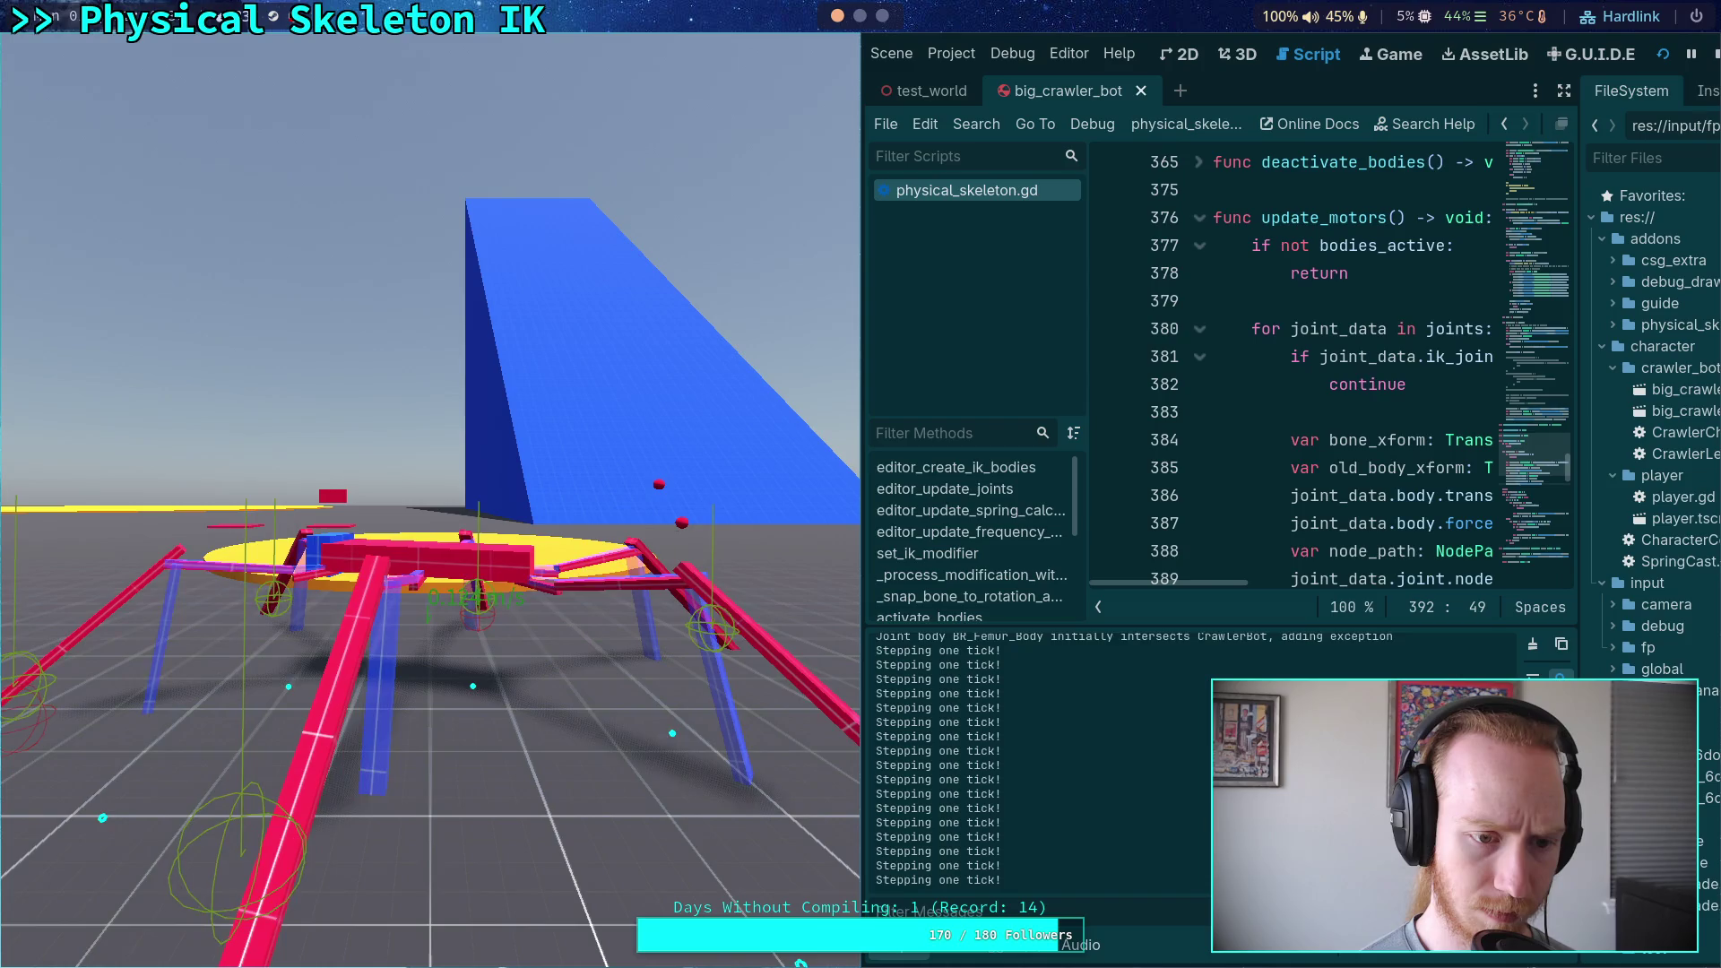
key(period)
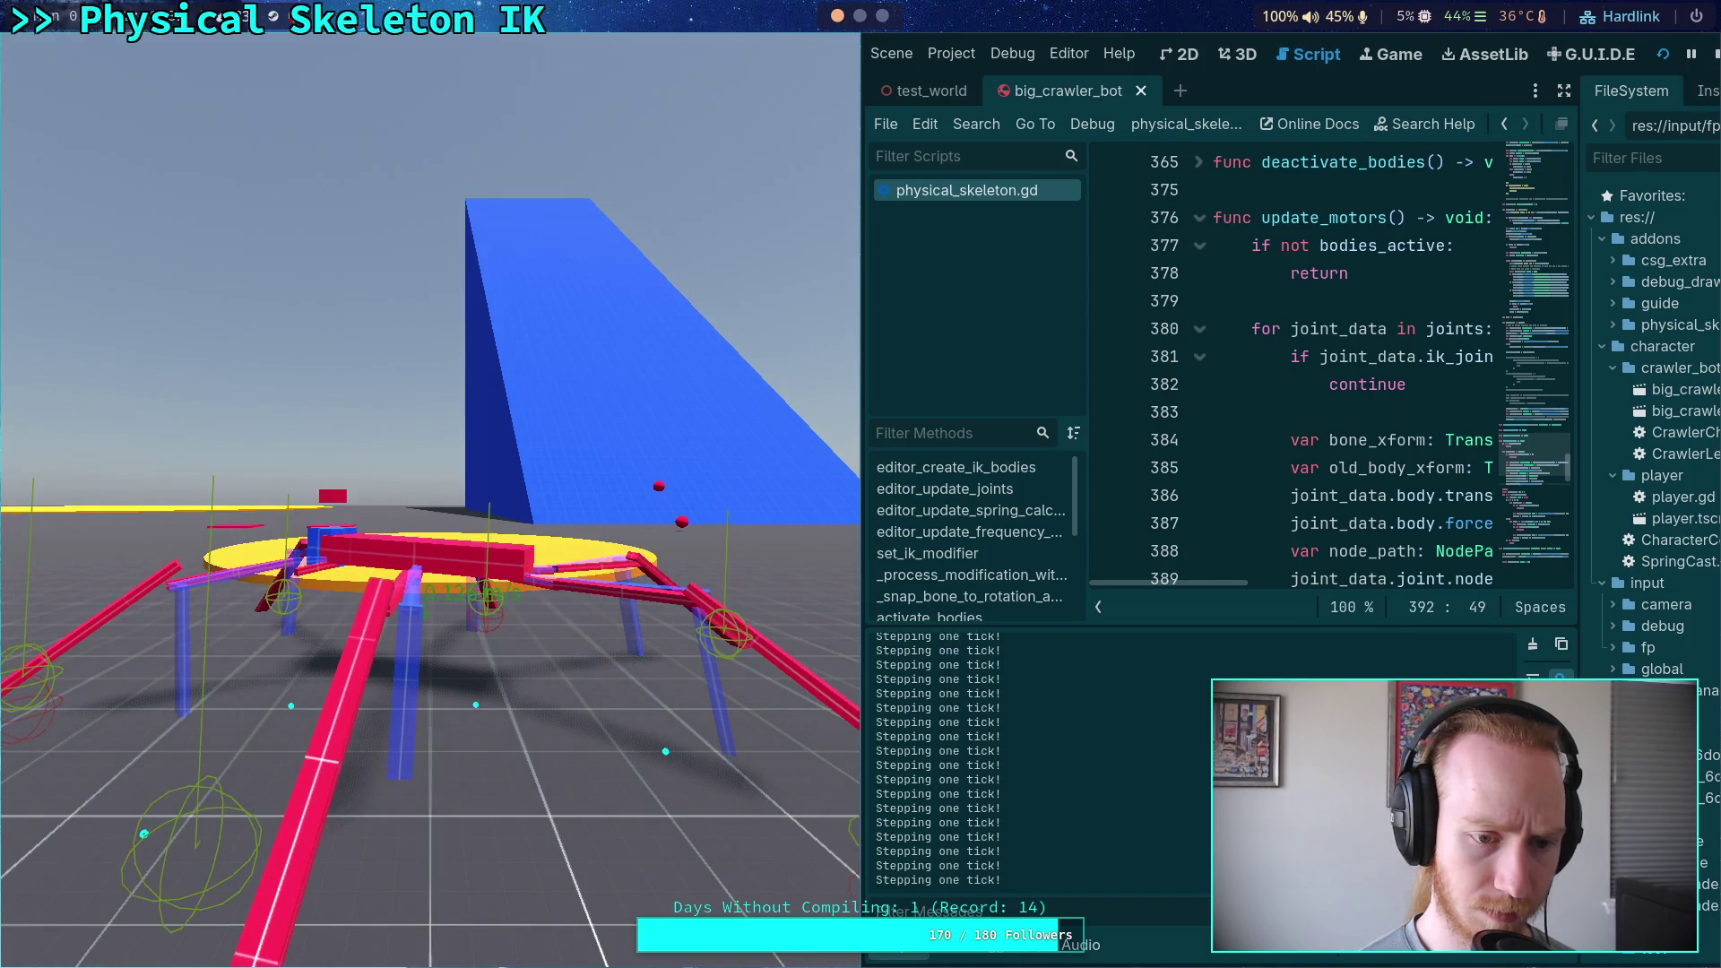
key(period)
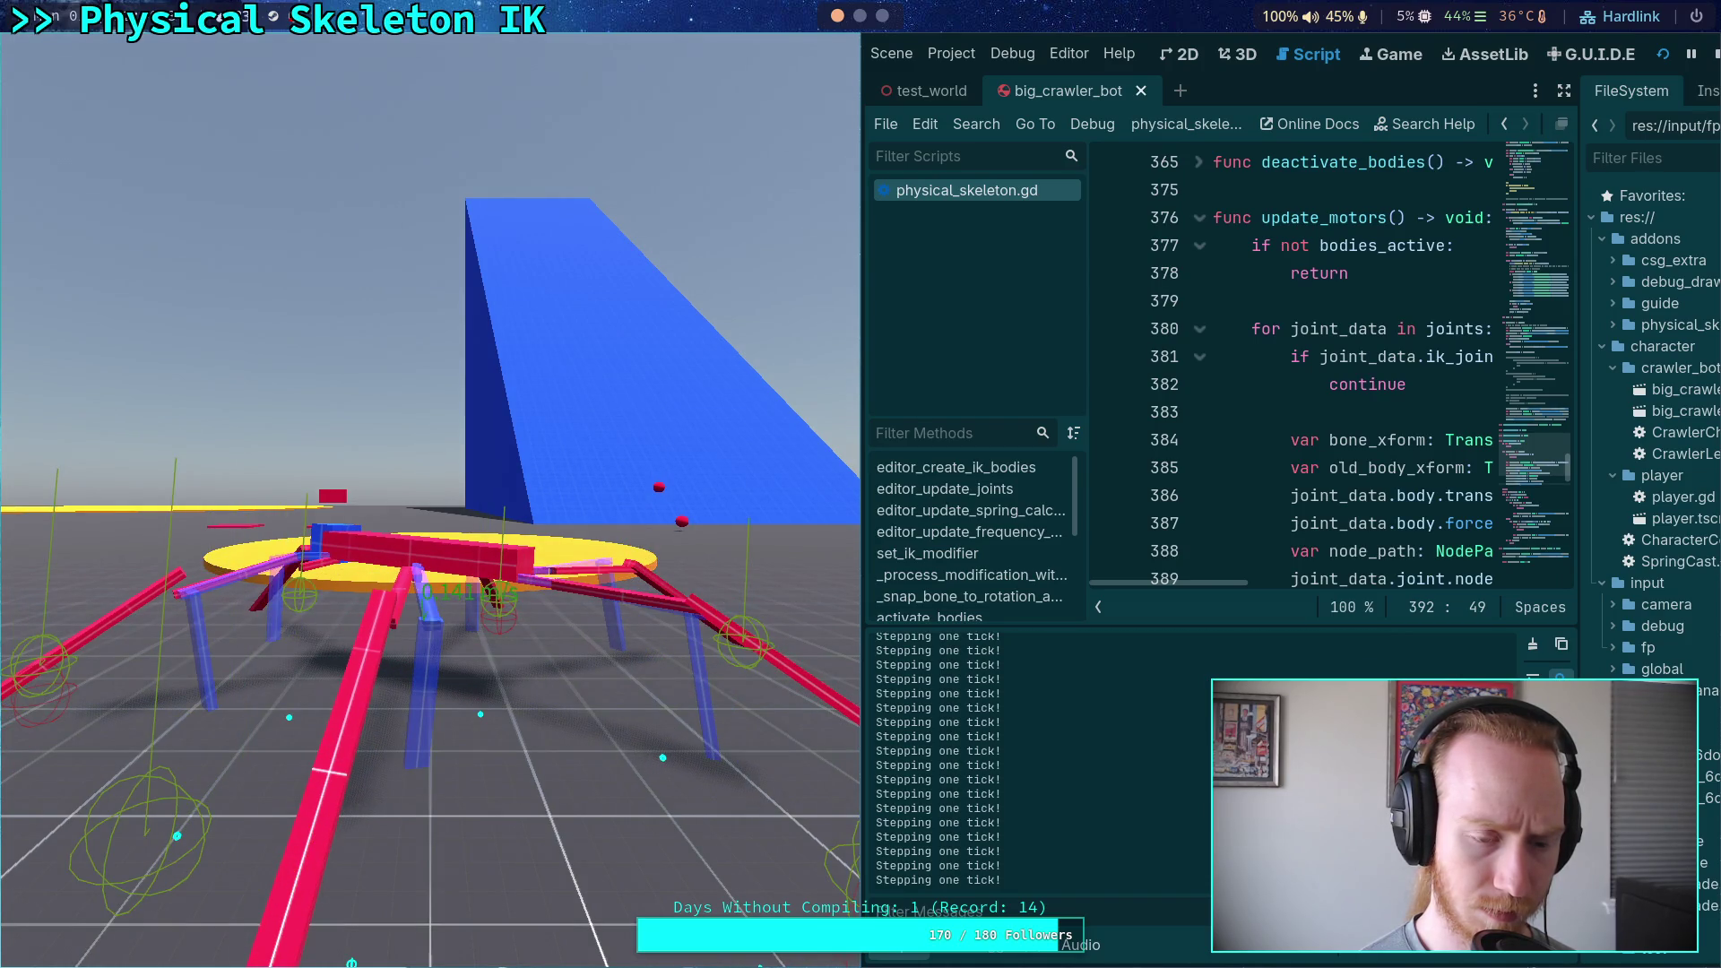
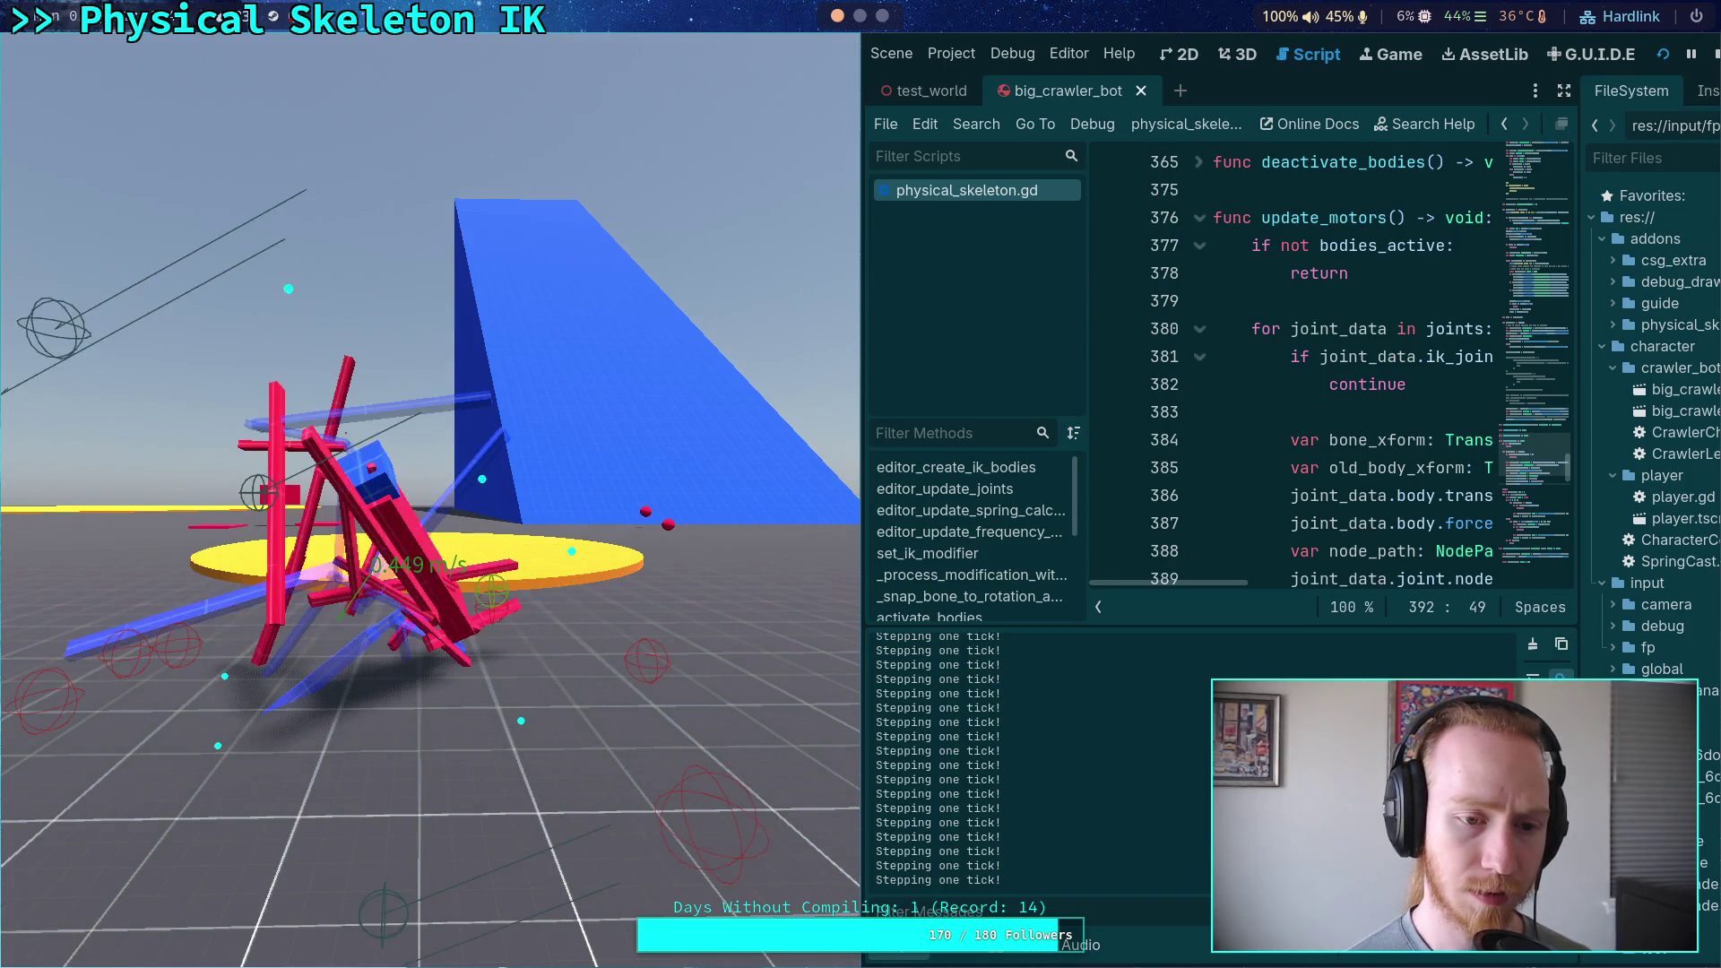
Stop the running game and bring up Project Settings
click(1715, 57)
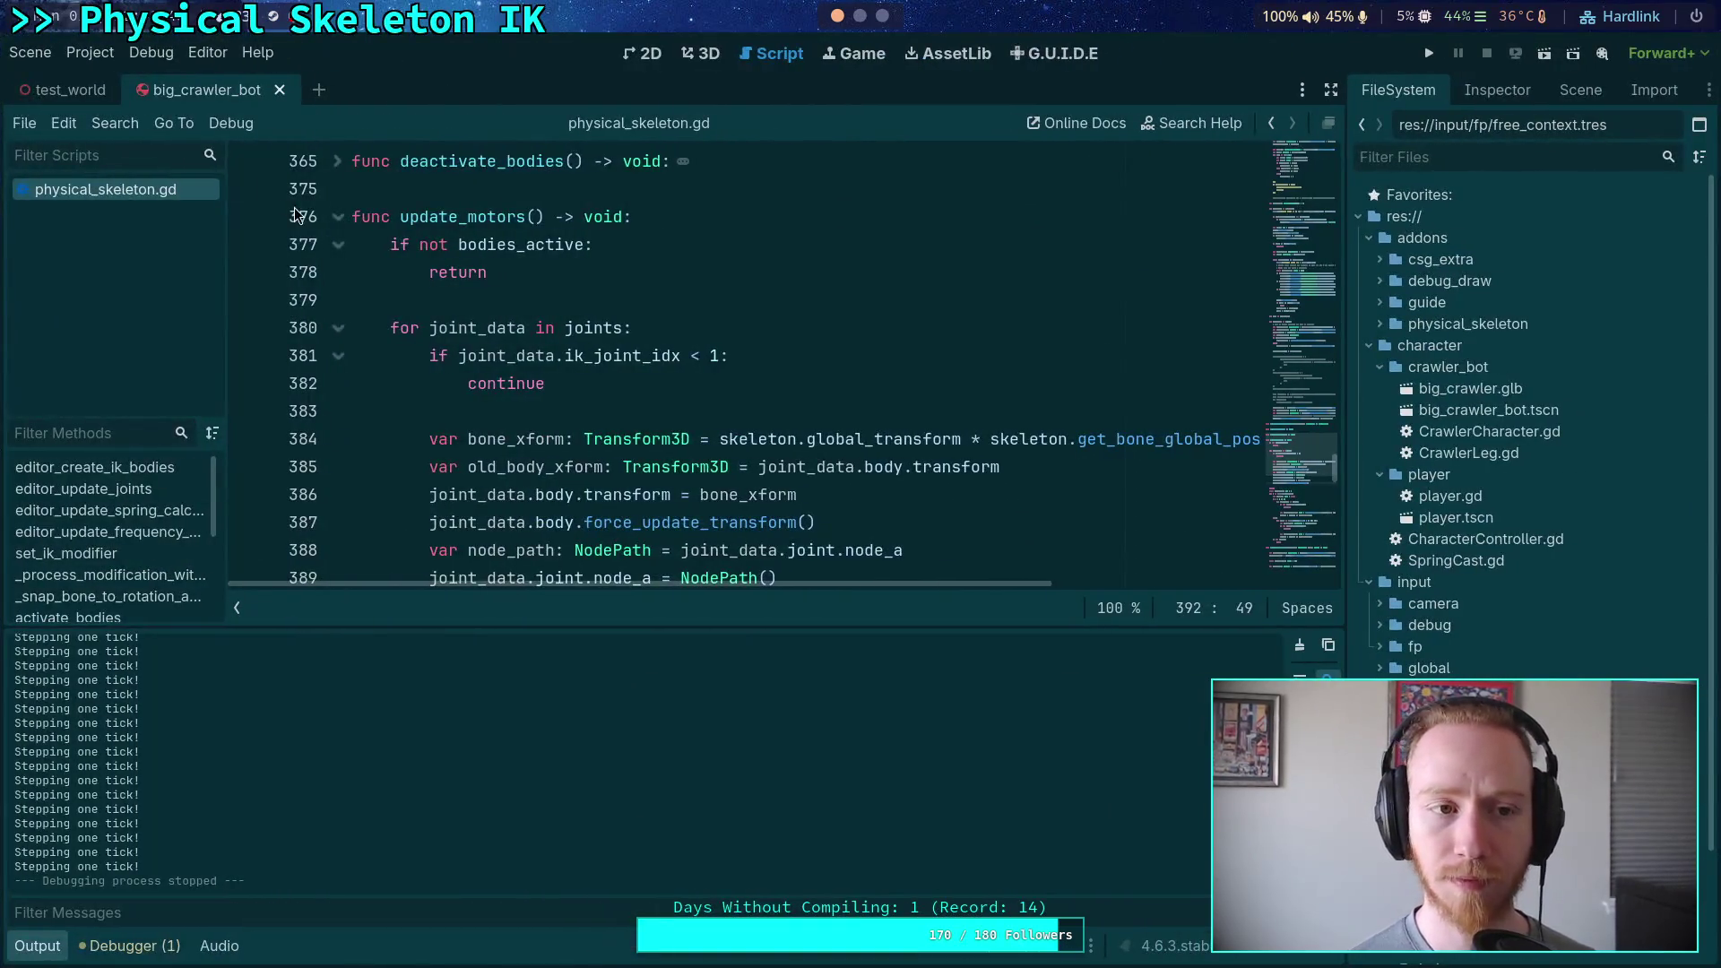
click(93, 54)
click(107, 81)
In the Python terminal, recompute 1.-(0.8**(2/16)), giving about 0.0275, and return to Godot
key(super+4)
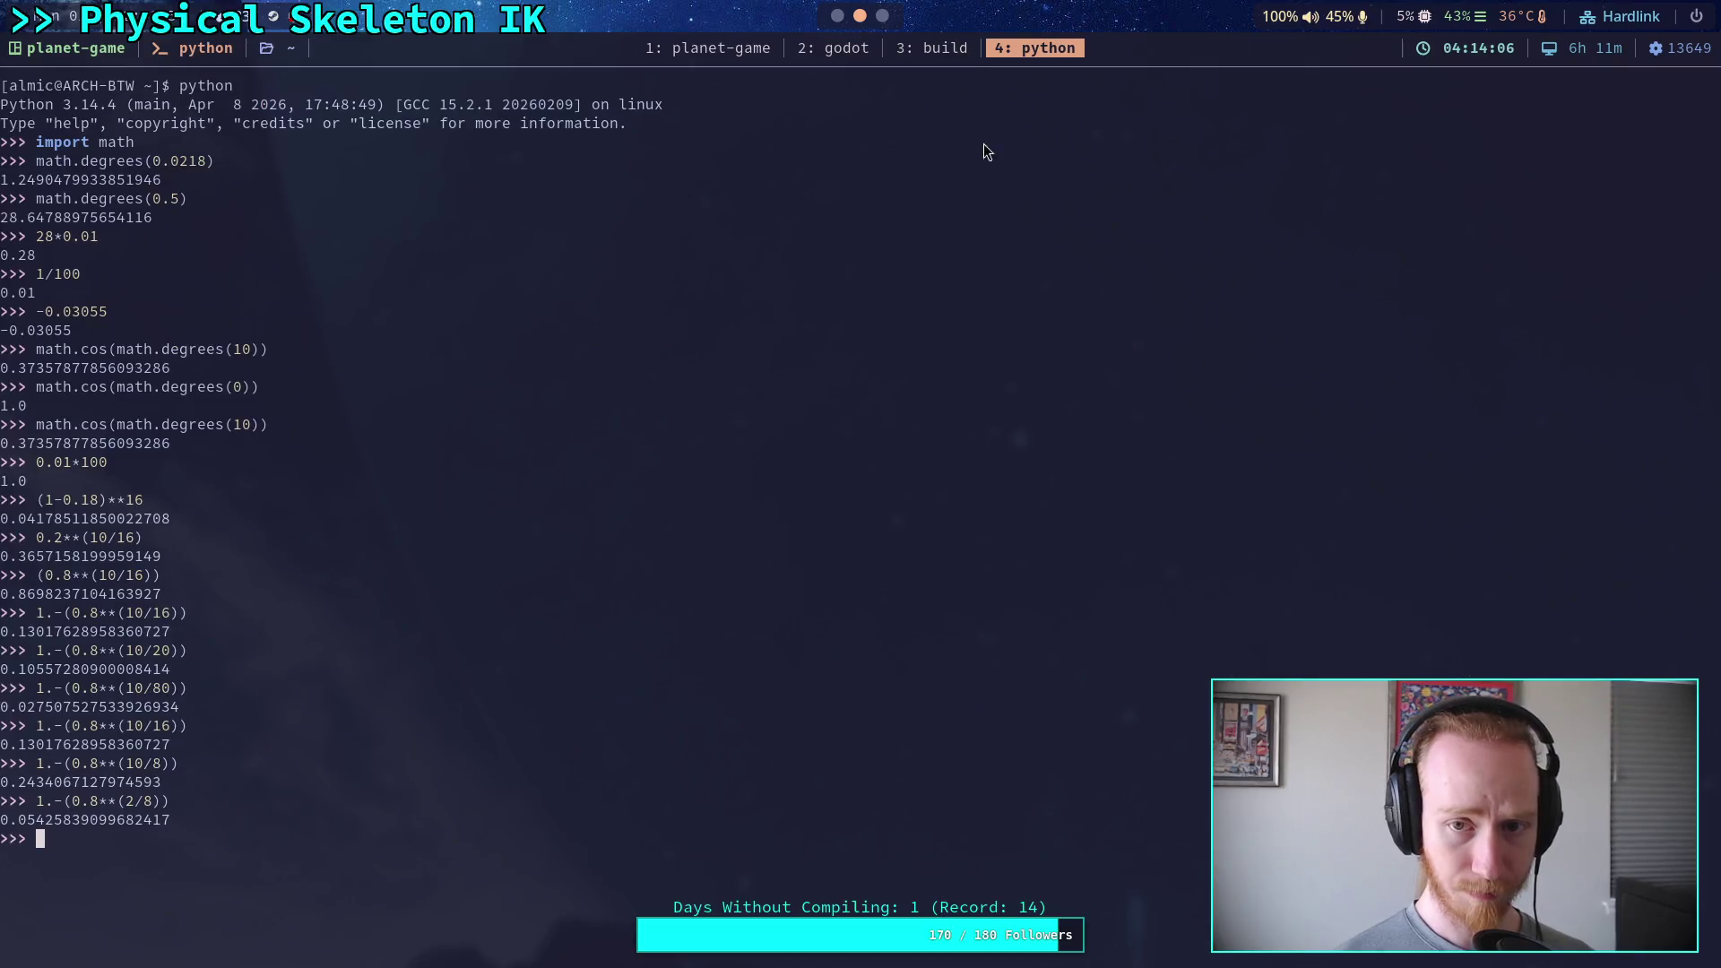
key(Up)
key(Left)
key(Left)
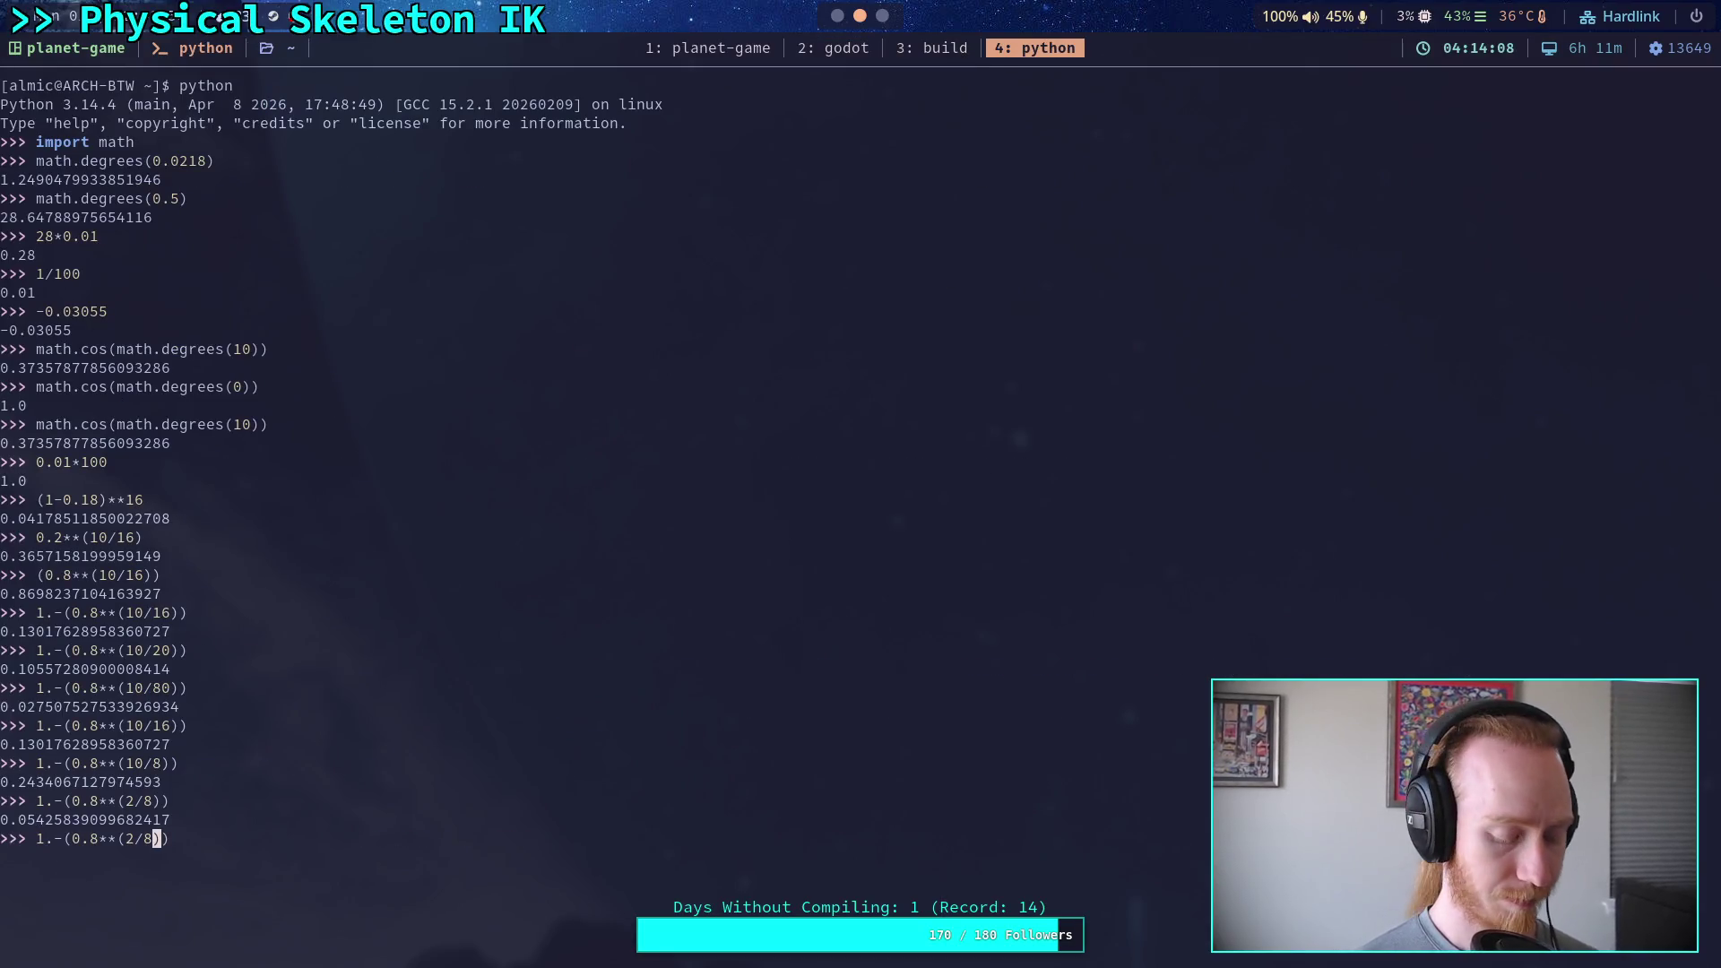
text(6)
key(Return)
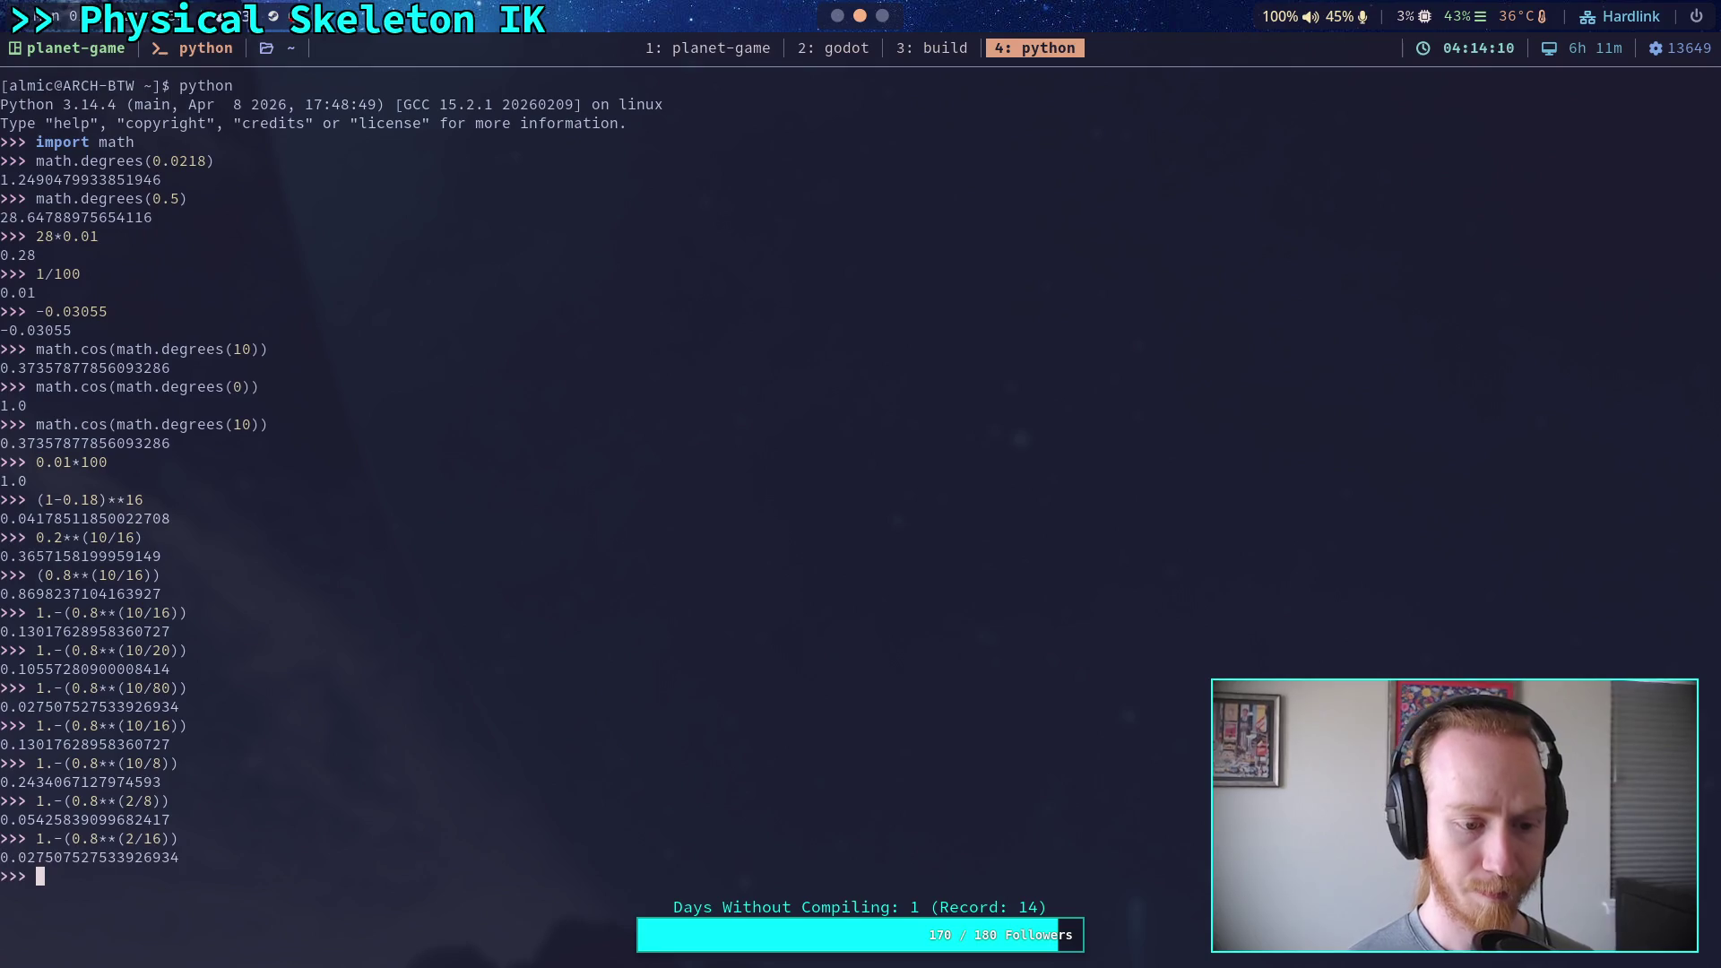
key(super+2)
Change Jolt's Baumgarte Stabilization Factor from 0.18 to 0.03, close settings, and rerun the crawler
click(1057, 466)
key(BackSpace)
key(BackSpace)
text(02)
key(Return)
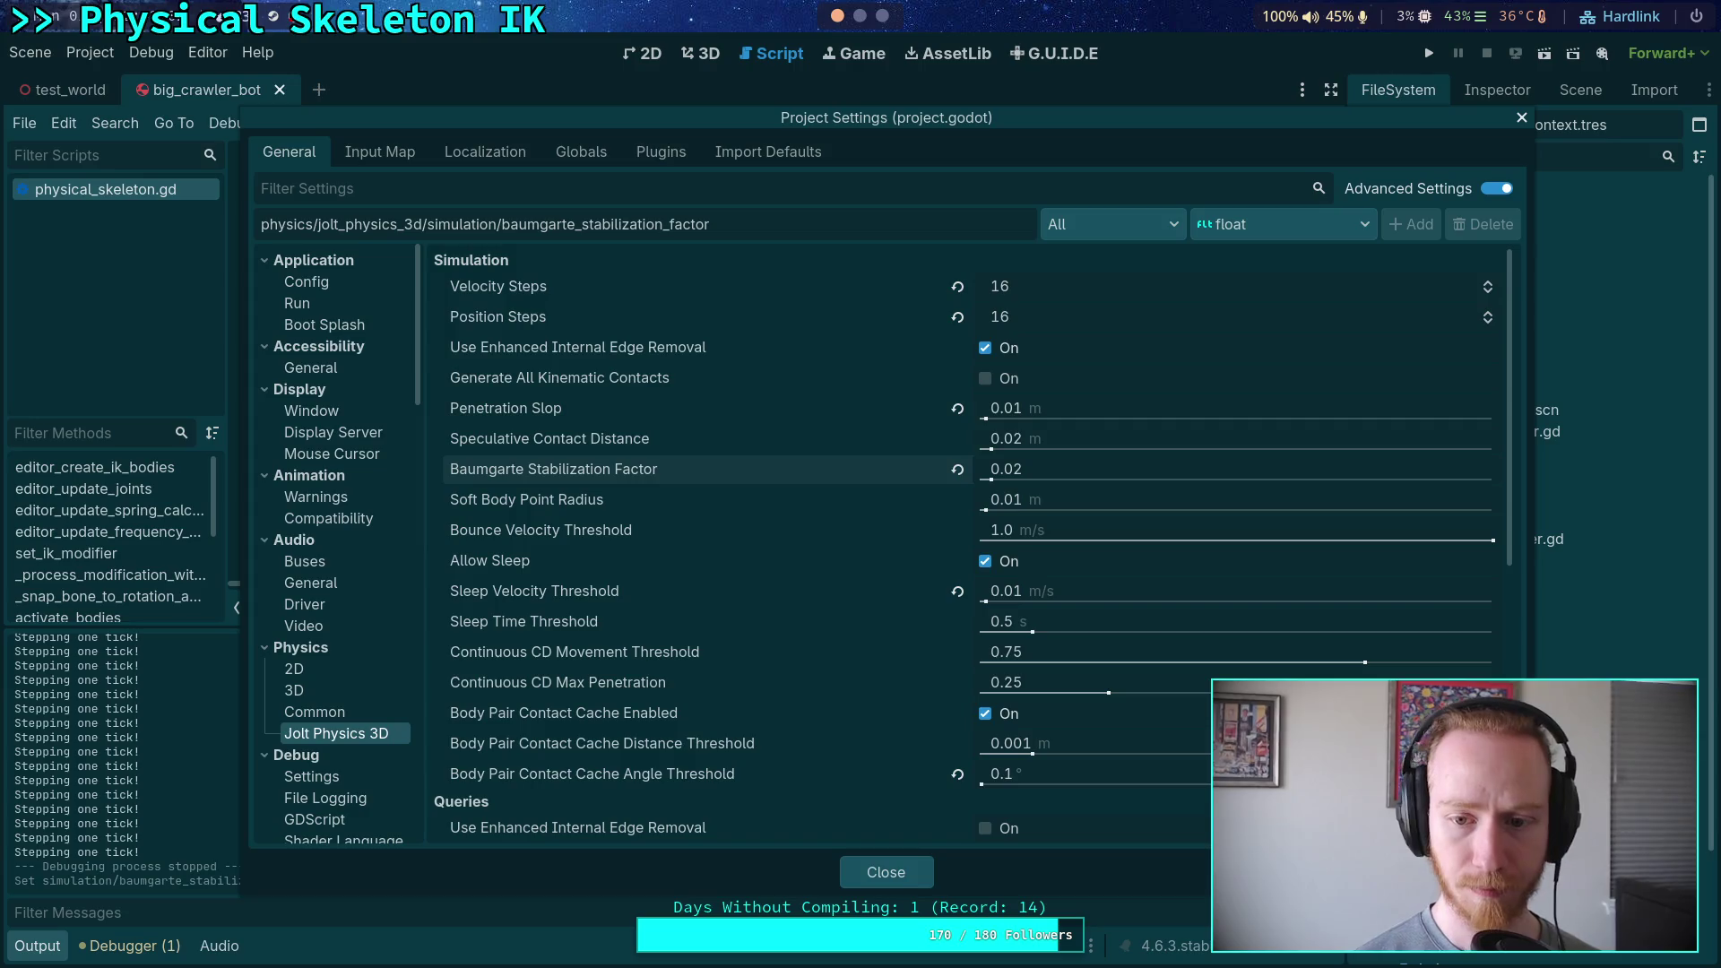
text(0.03)
key(Return)
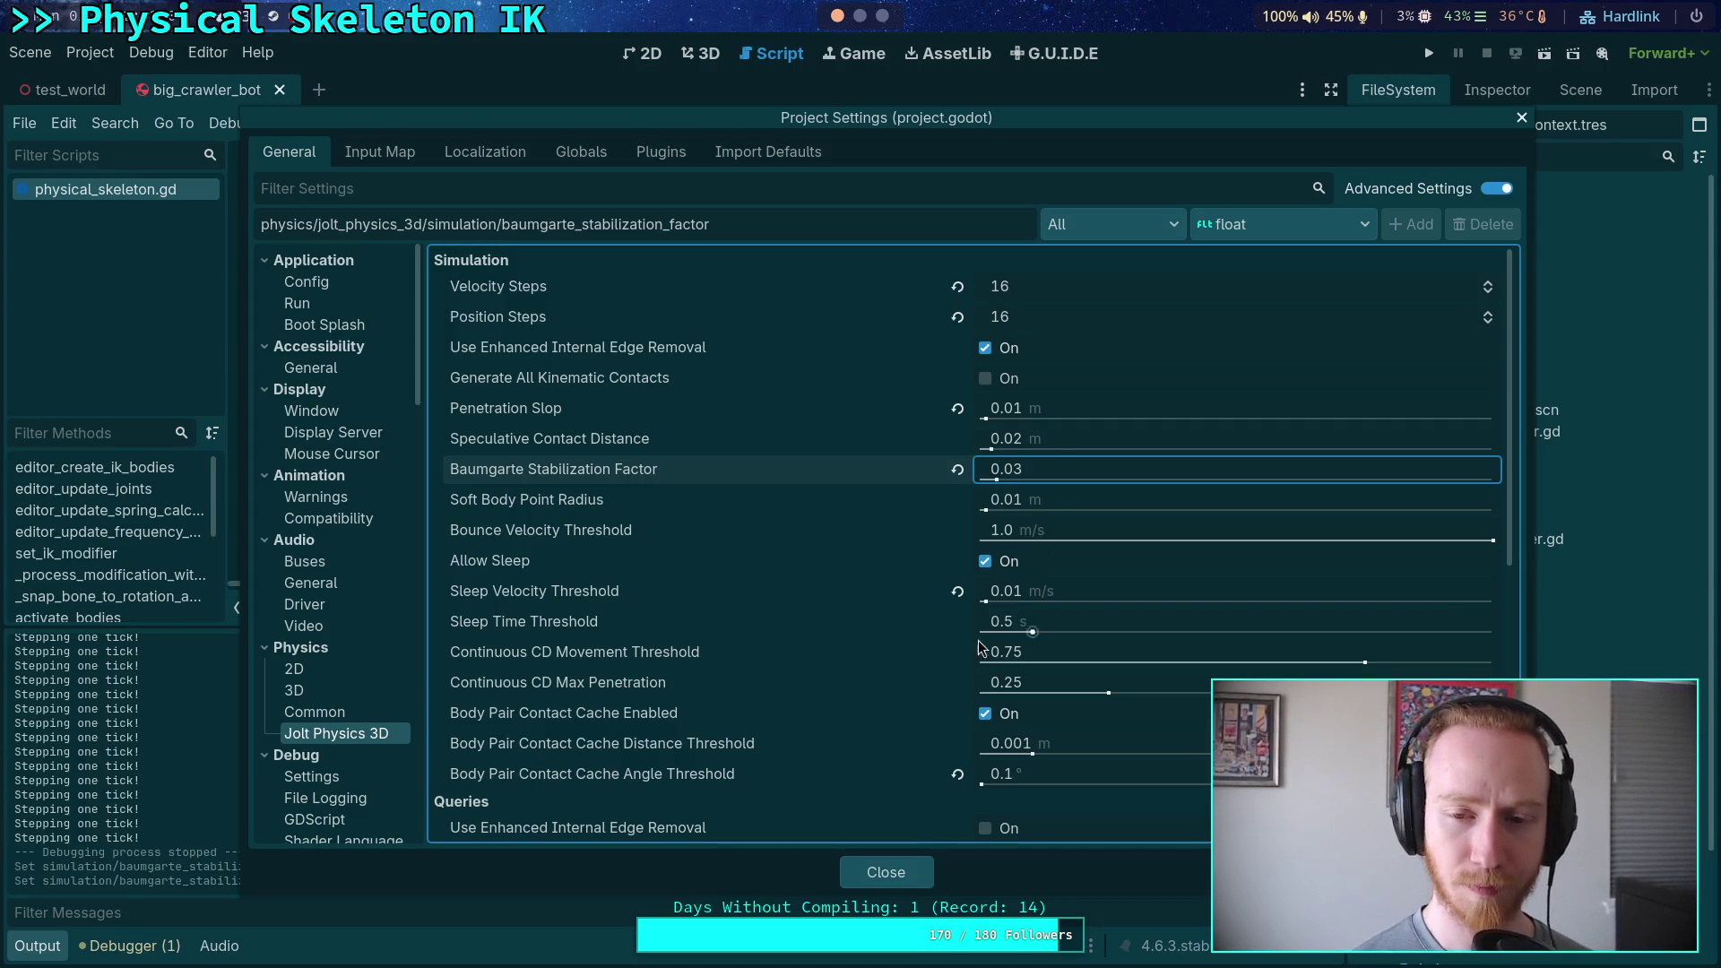
click(892, 886)
click(1425, 55)
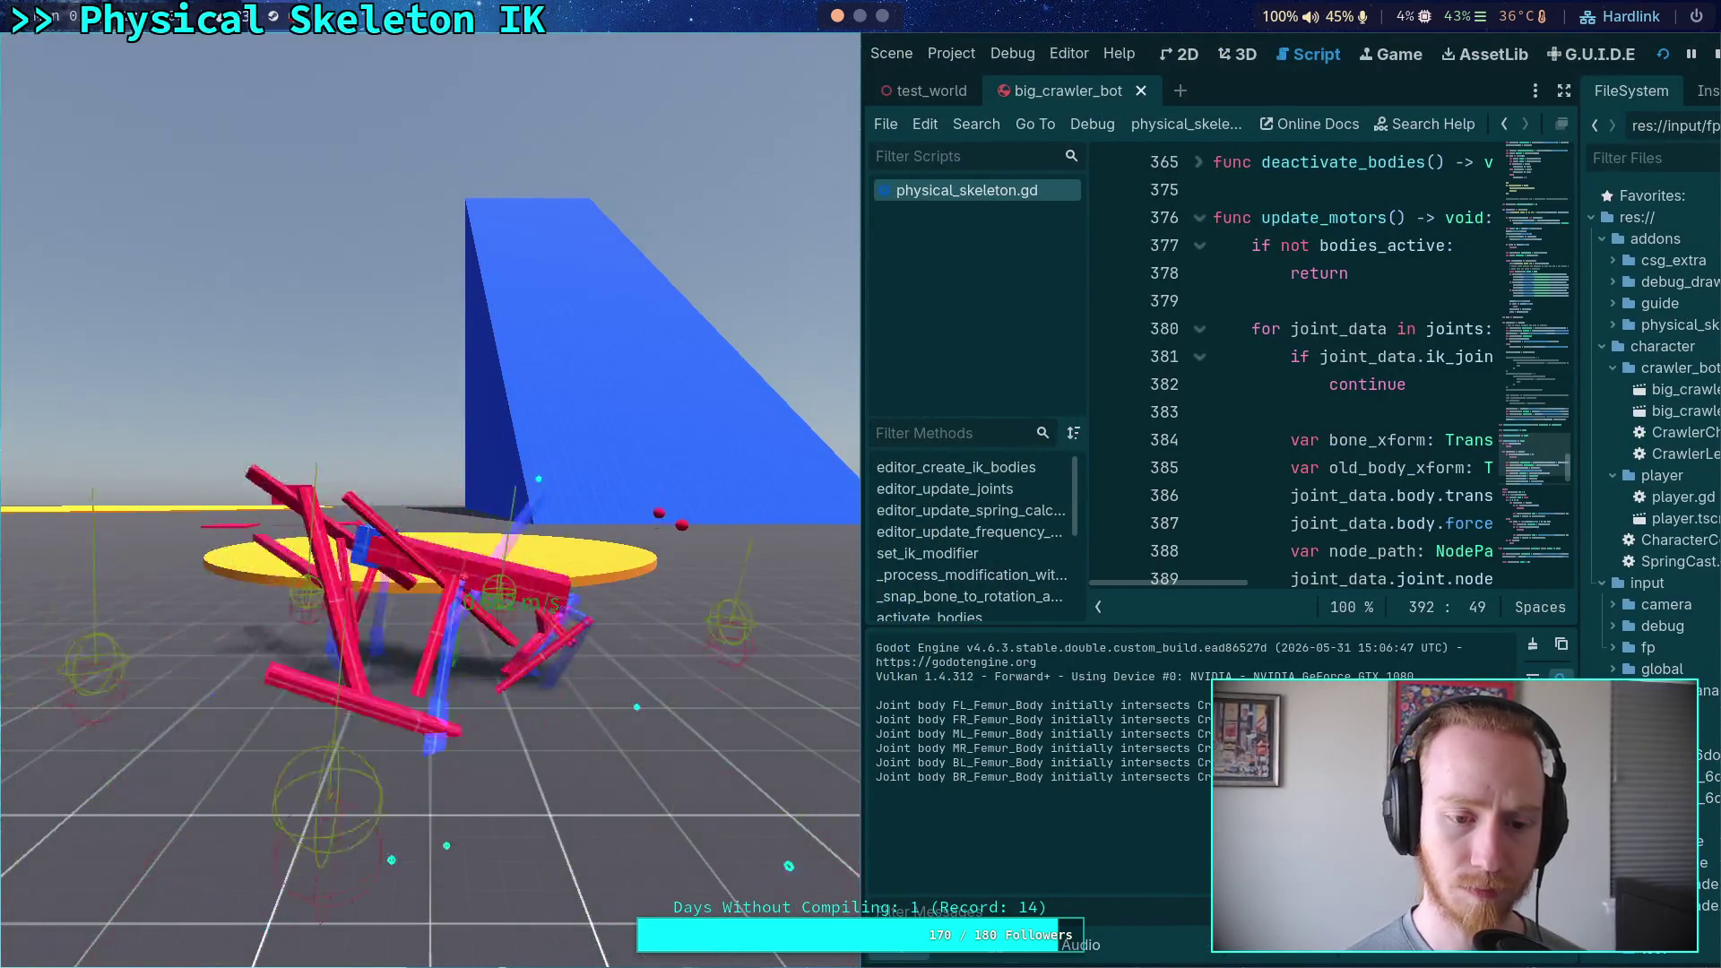
Stop the crawler game and relaunch it so the bot stands on its six legs
click(1715, 54)
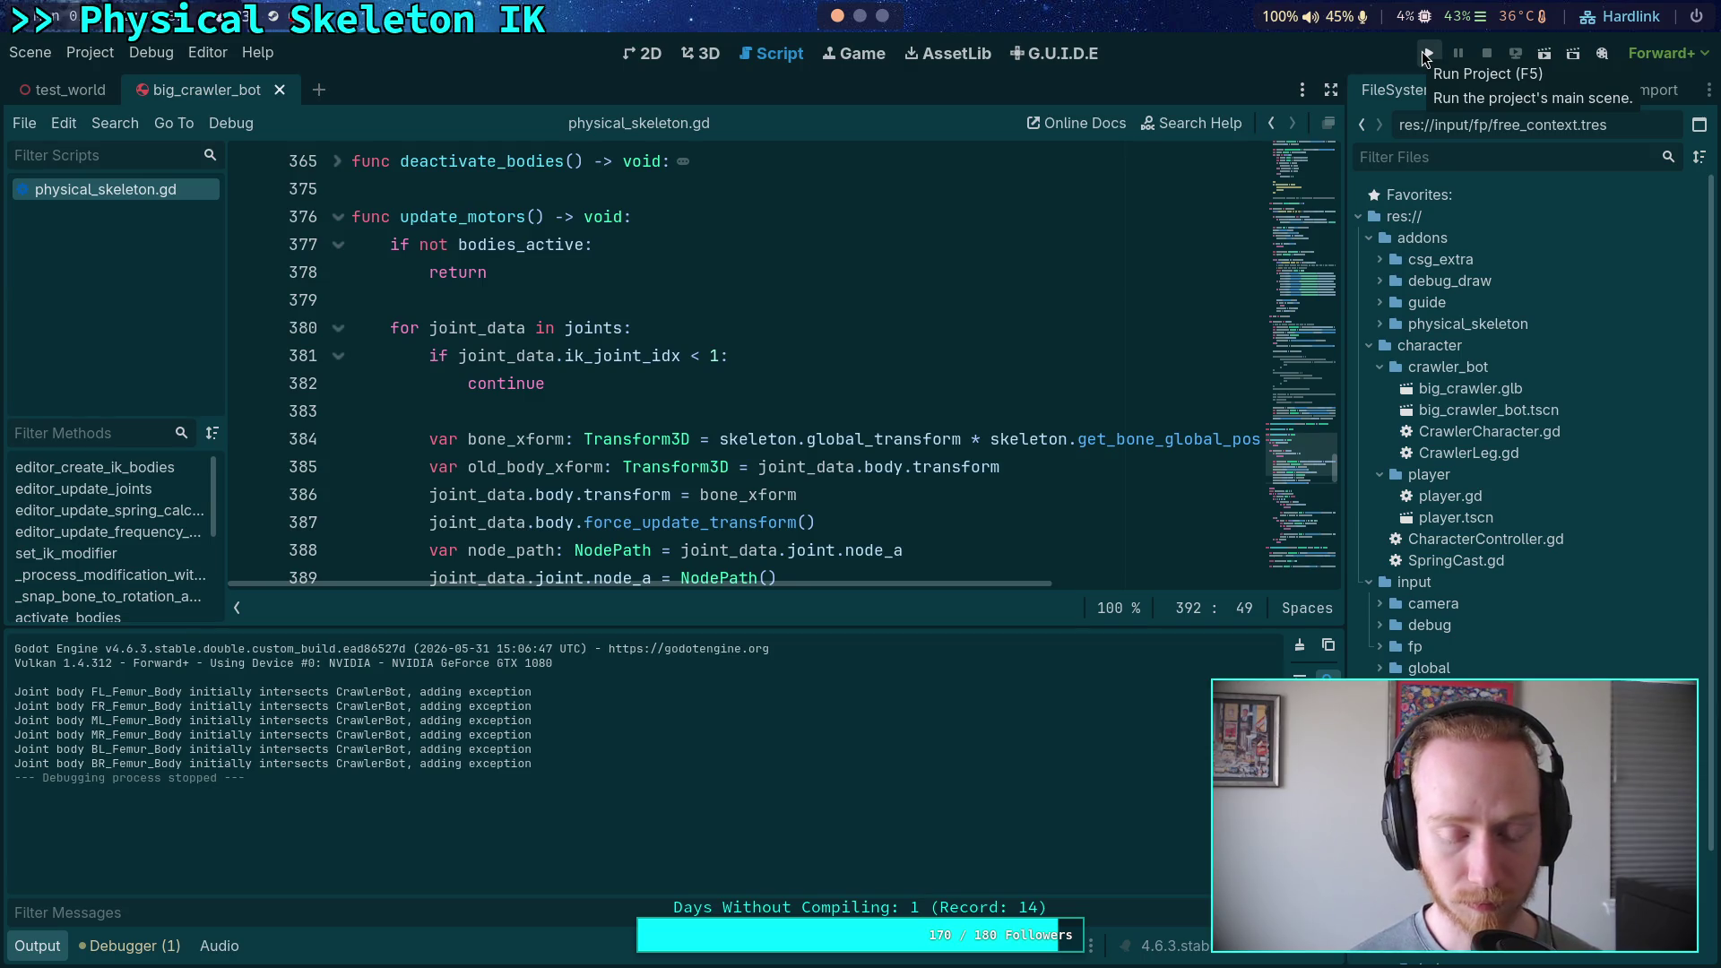
click(1425, 57)
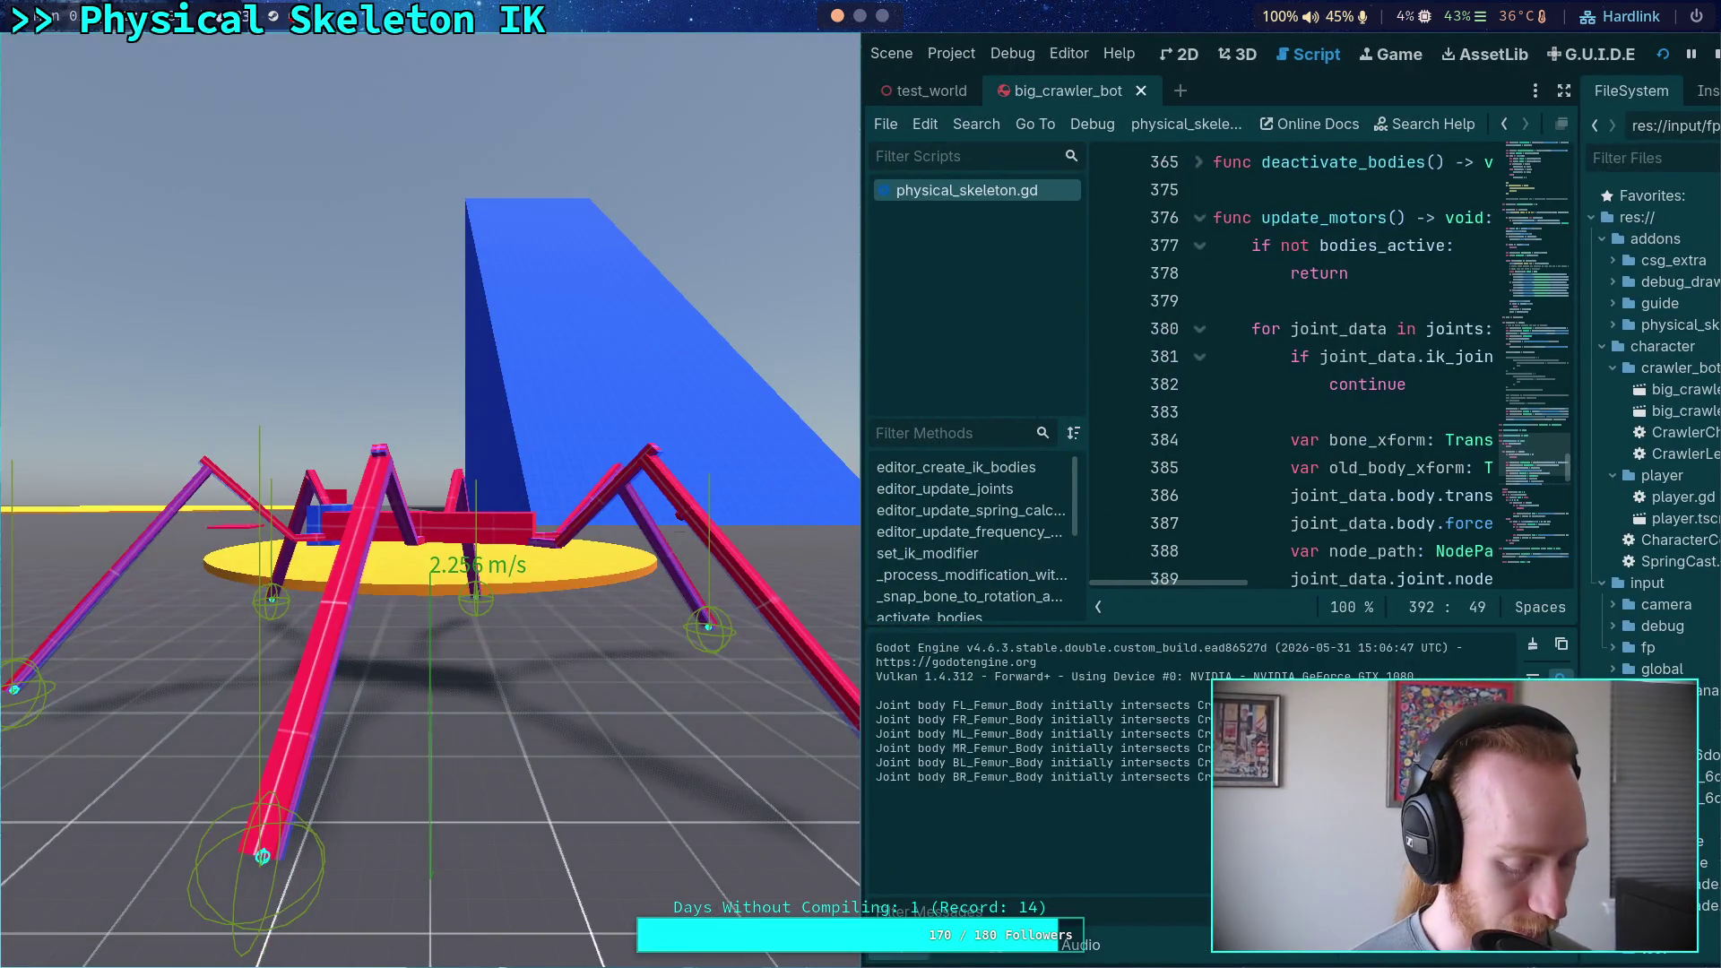
Step the crawler's physics forward a few ticks three times to watch its legs, then stop
key(period)
key(period)
key(period)
key(period)
key(period)
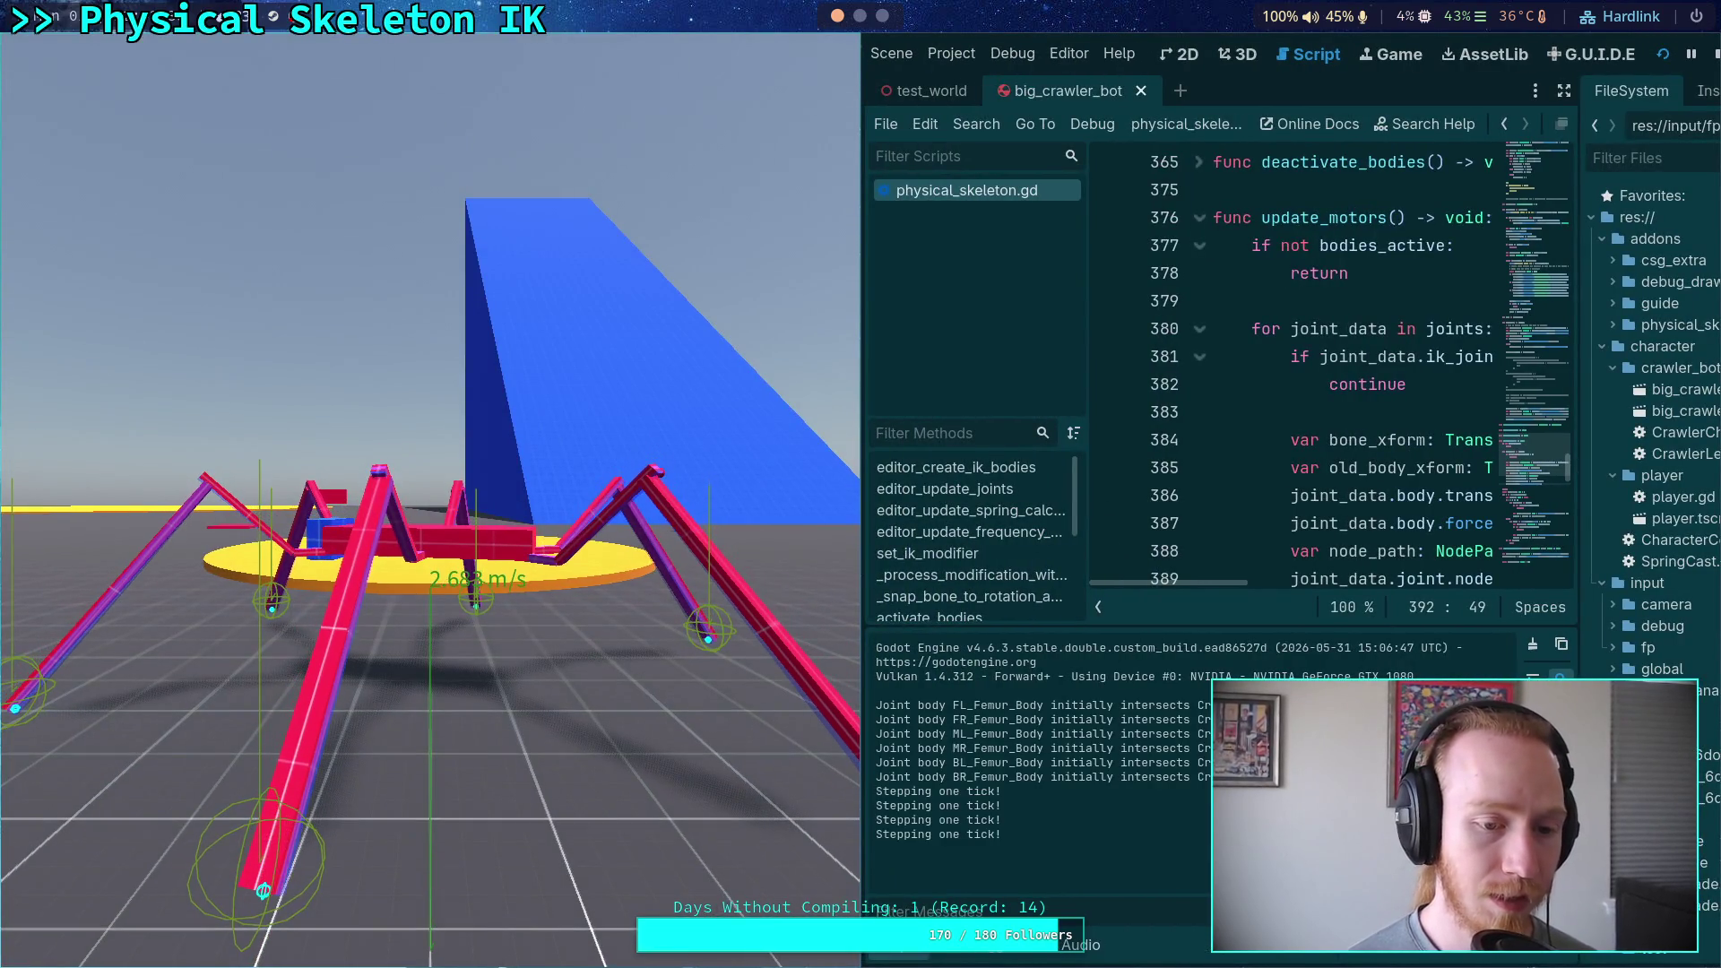
key(period)
key(period)
key(period)
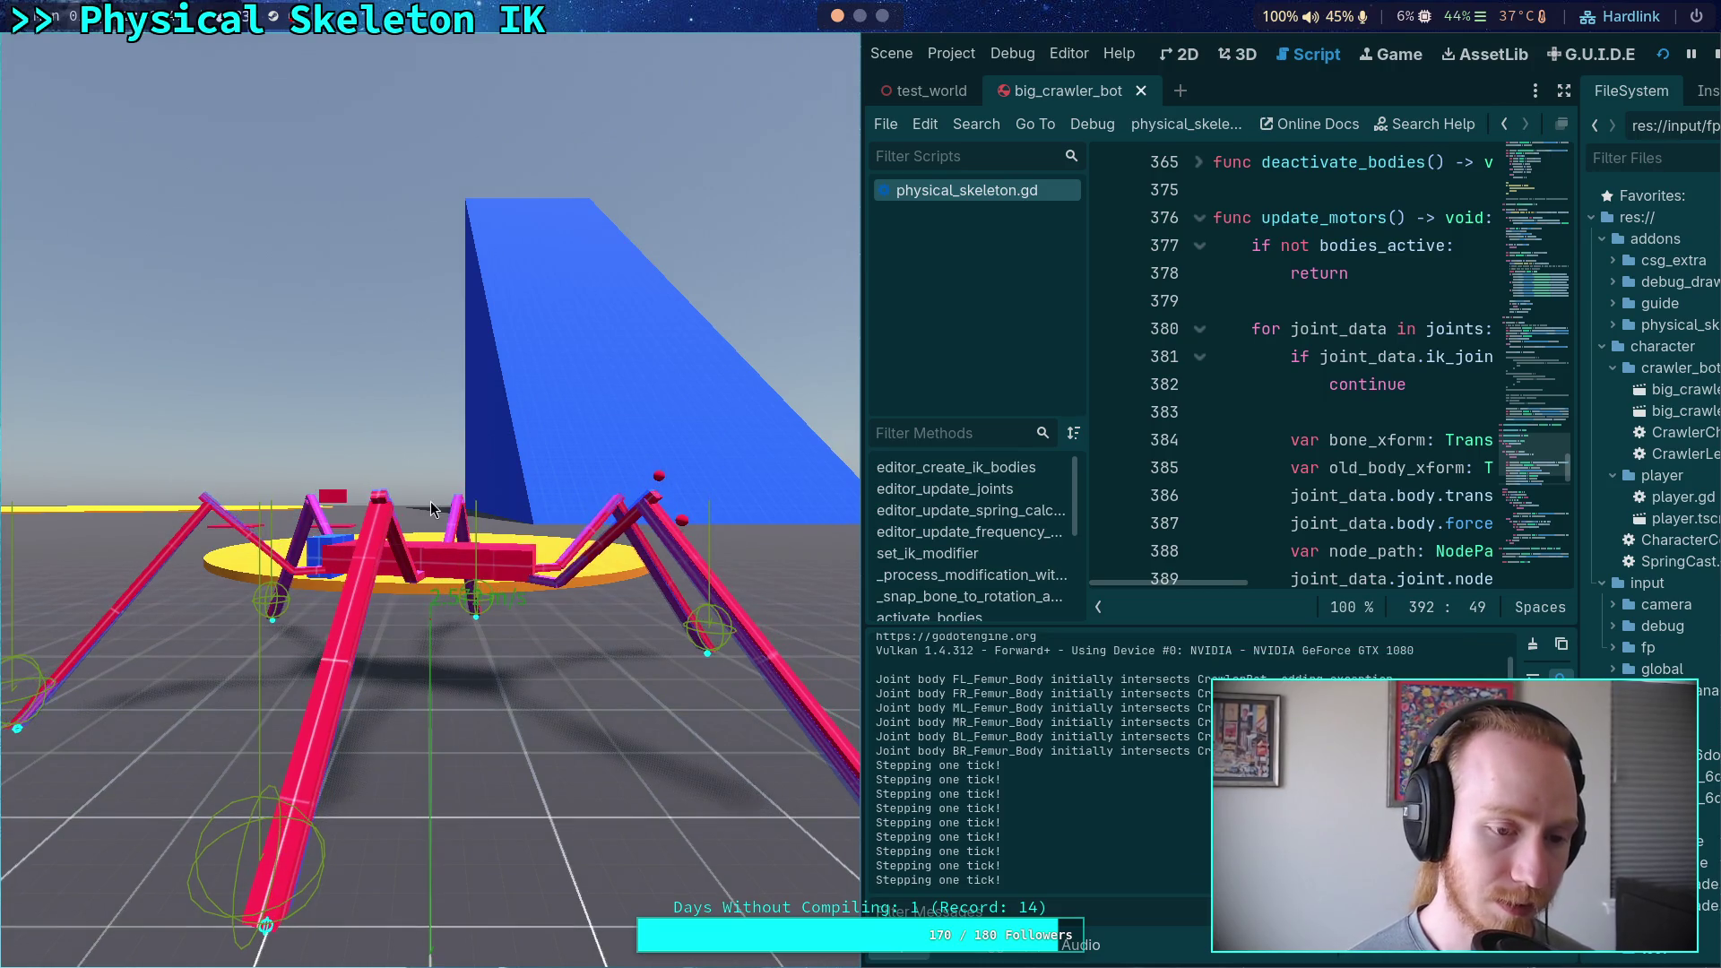
key(period)
key(period)
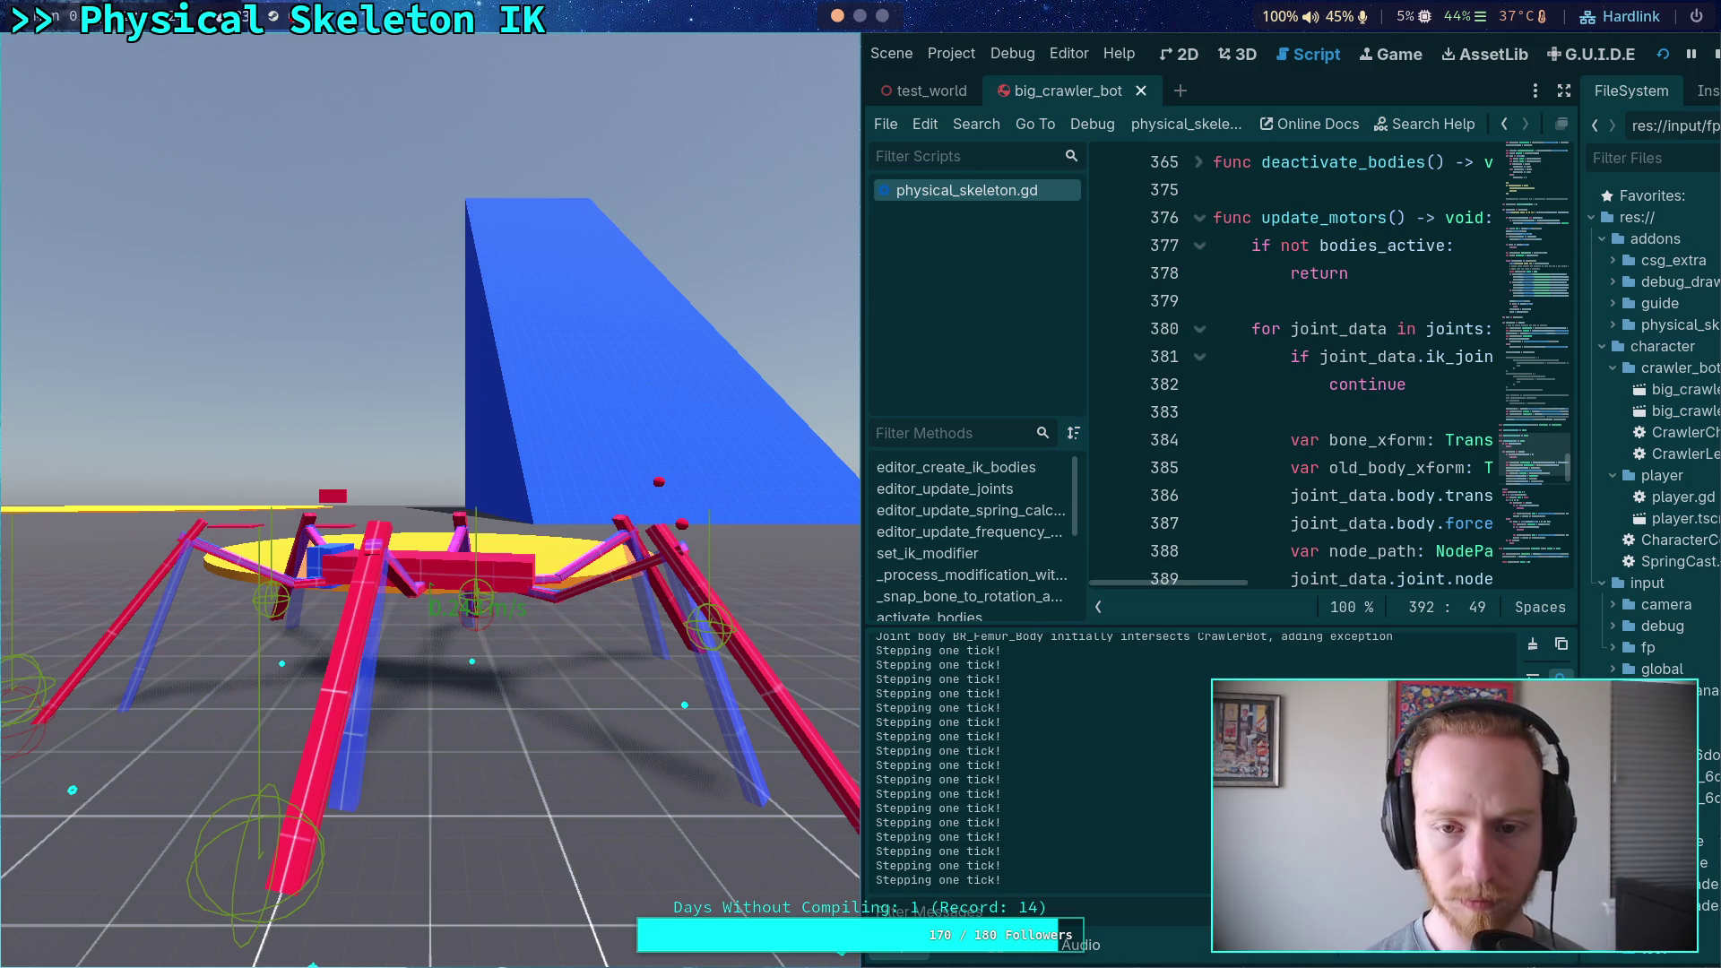
key(F8)
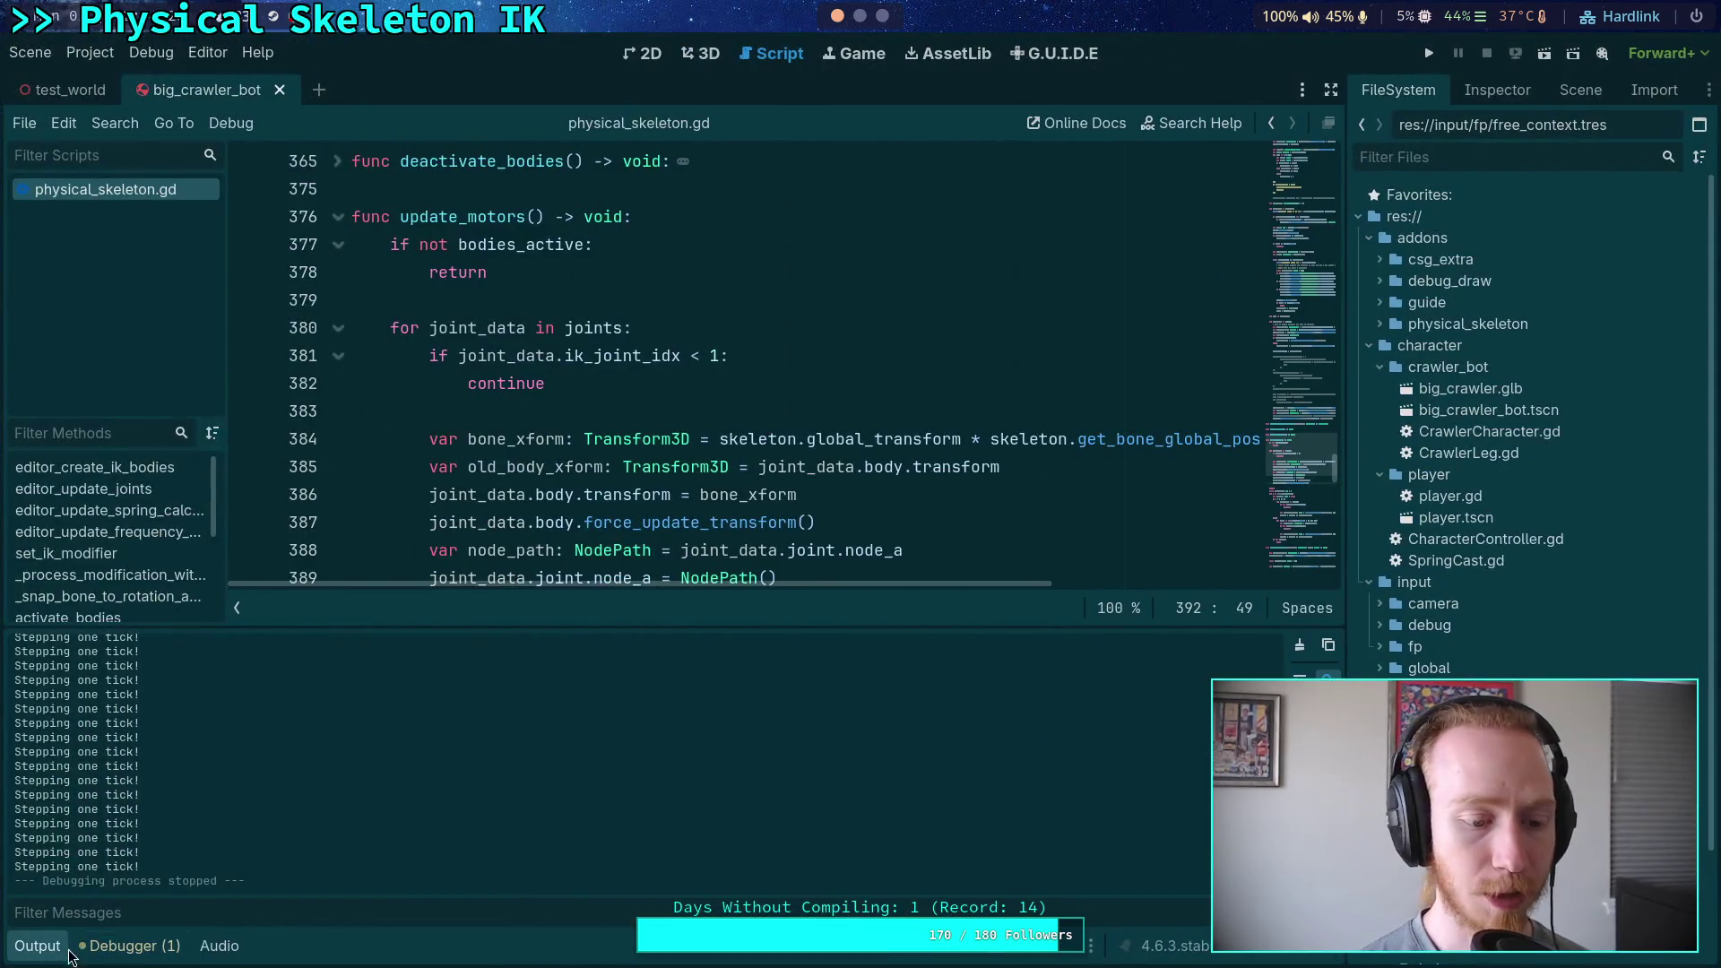
Comment out set_bone_pose_rotation on line 317 and uncomment set_bone_pose on line 316
click(53, 947)
scroll(779, 708, up, 7)
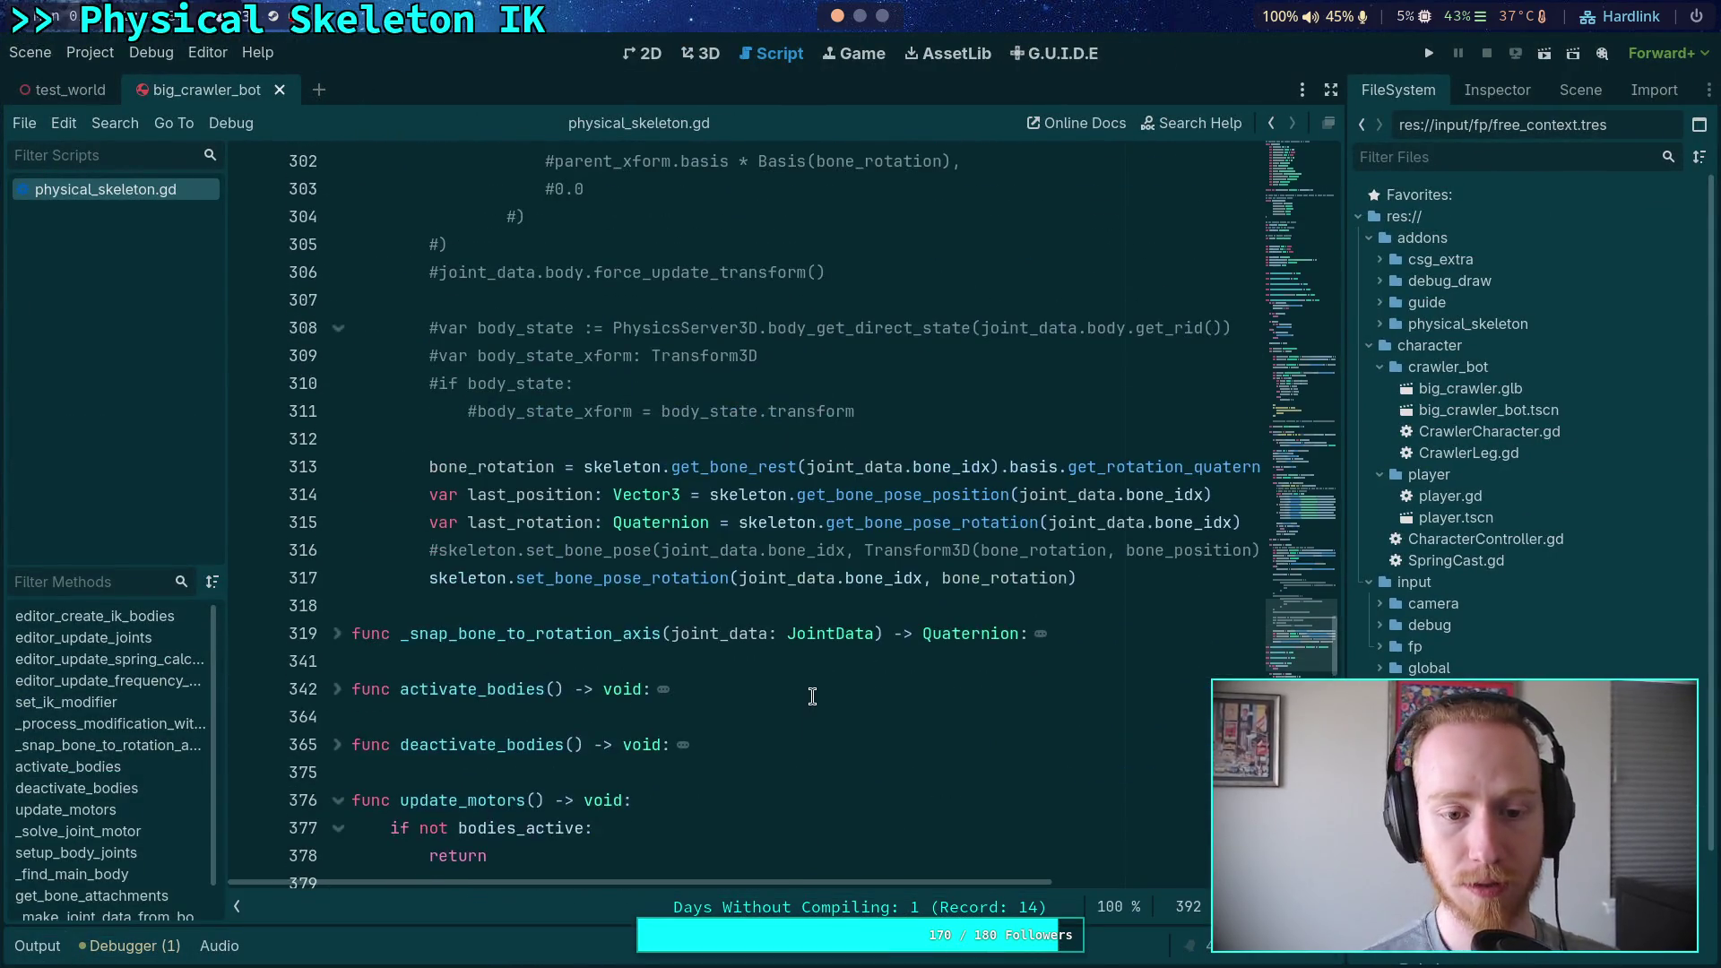
click(425, 575)
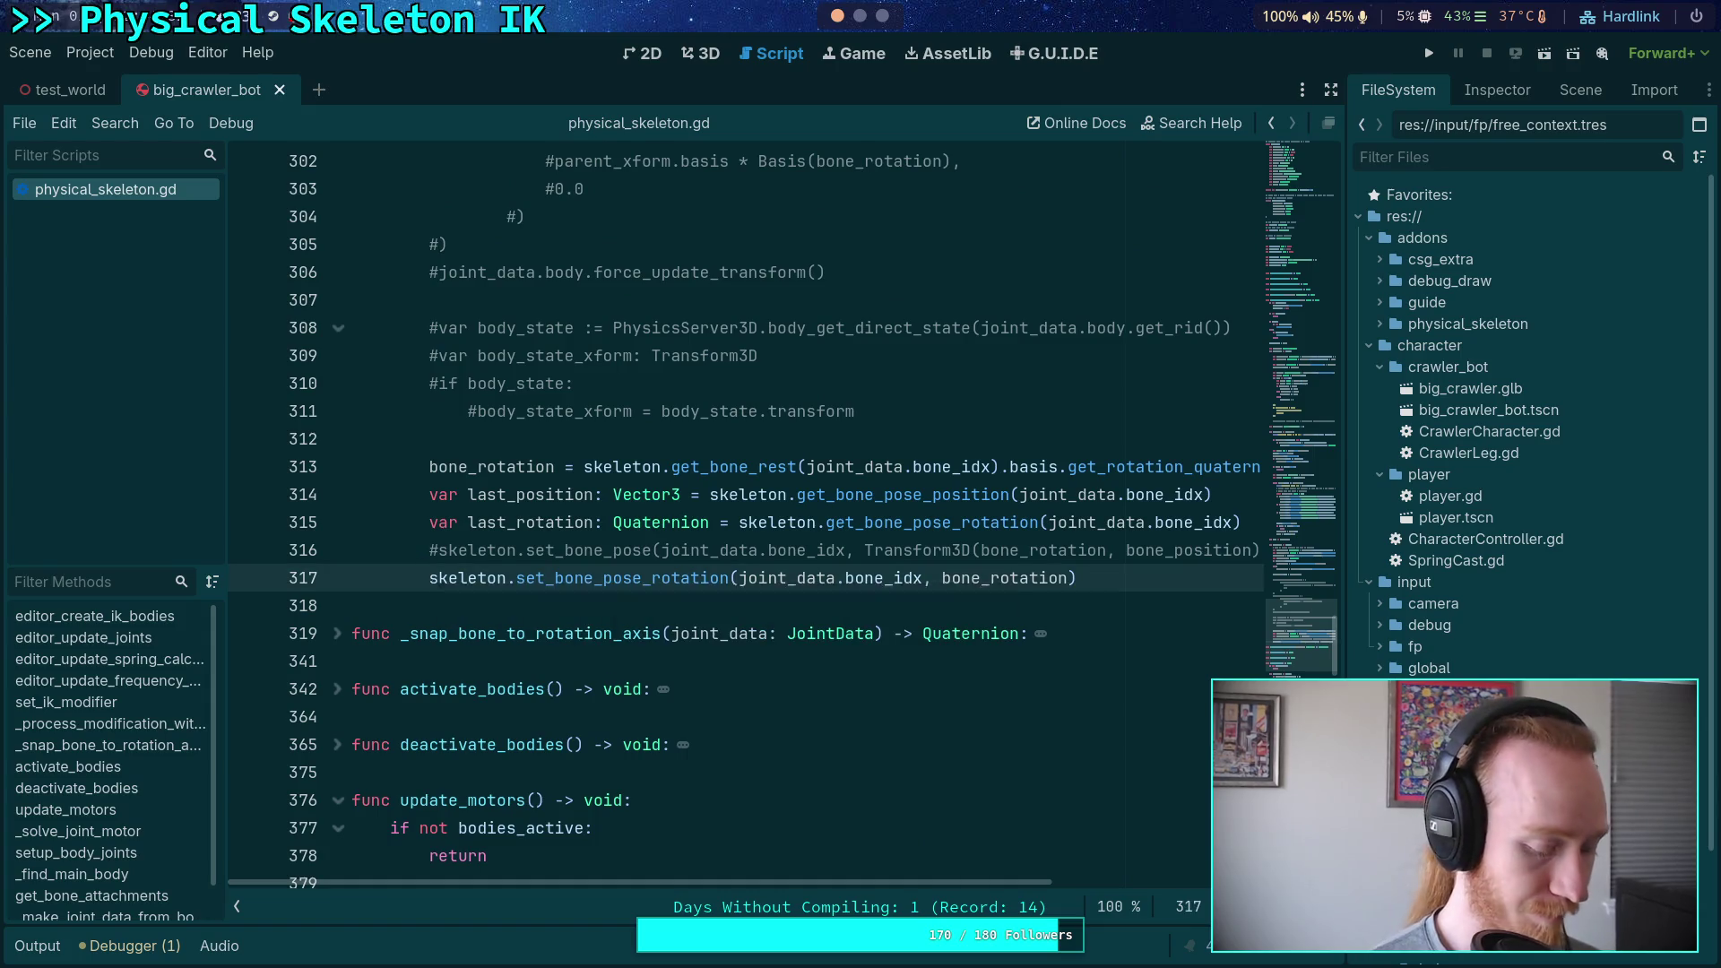
key(ctrl+k)
key(Up)
key(ctrl+k)
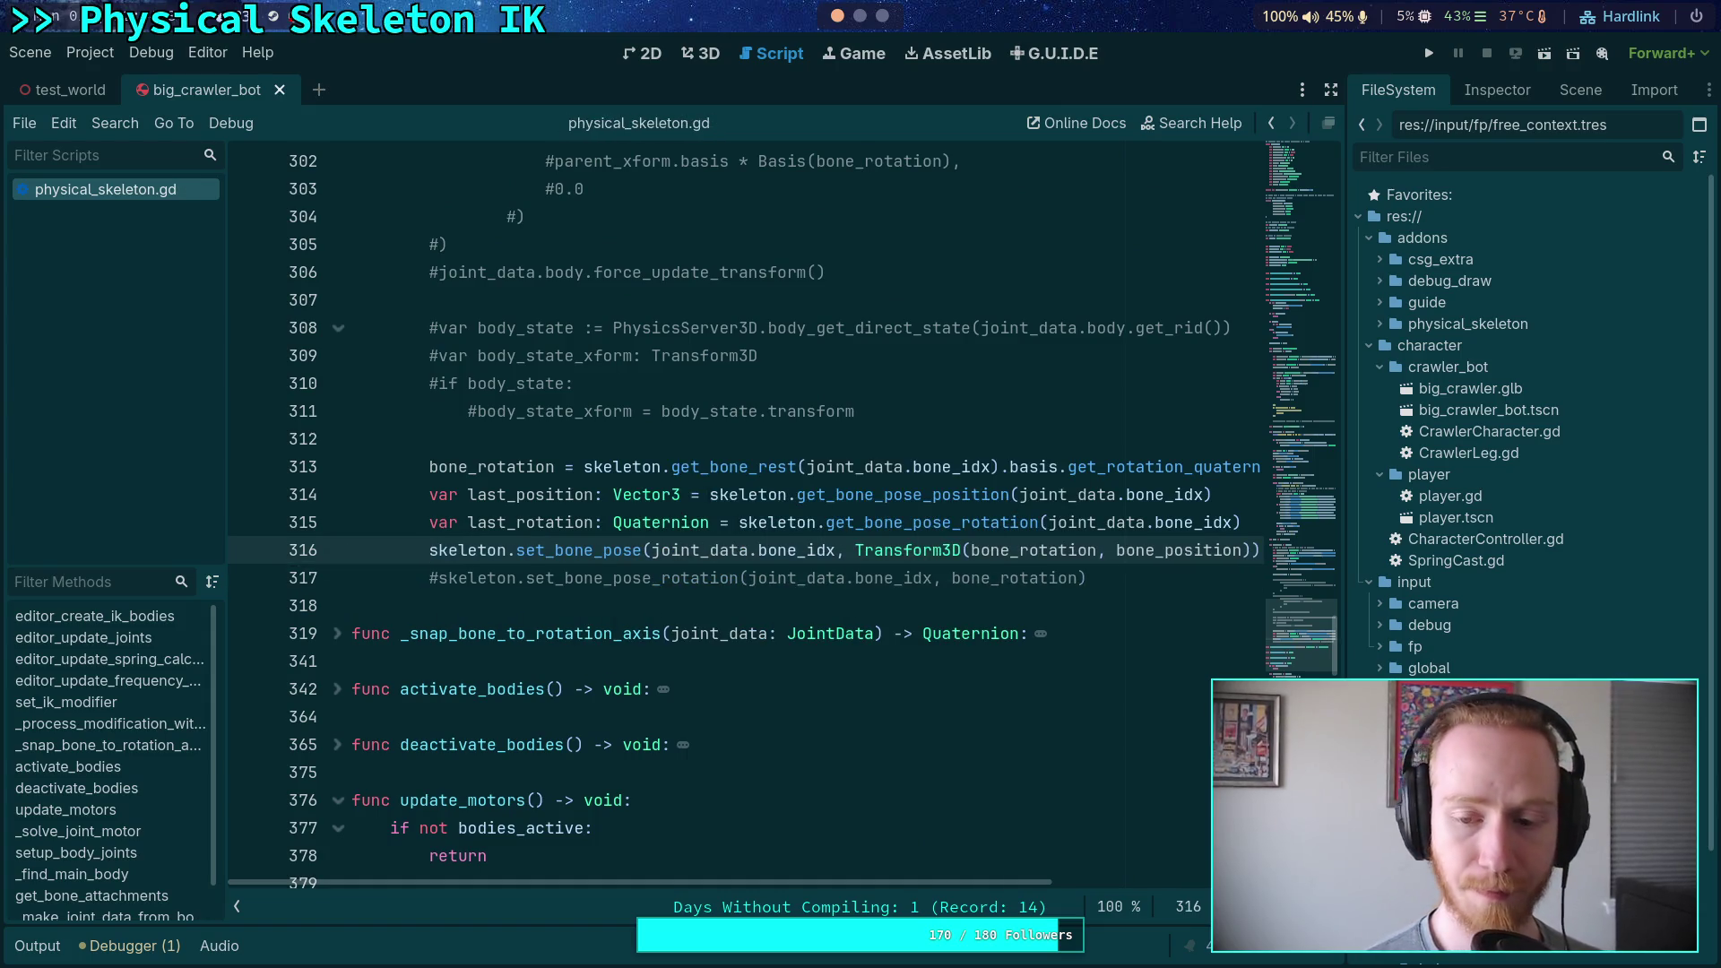
Find bone_position's other uses and place the cursor on its line 284 declaration
scroll(768, 598, up, 1)
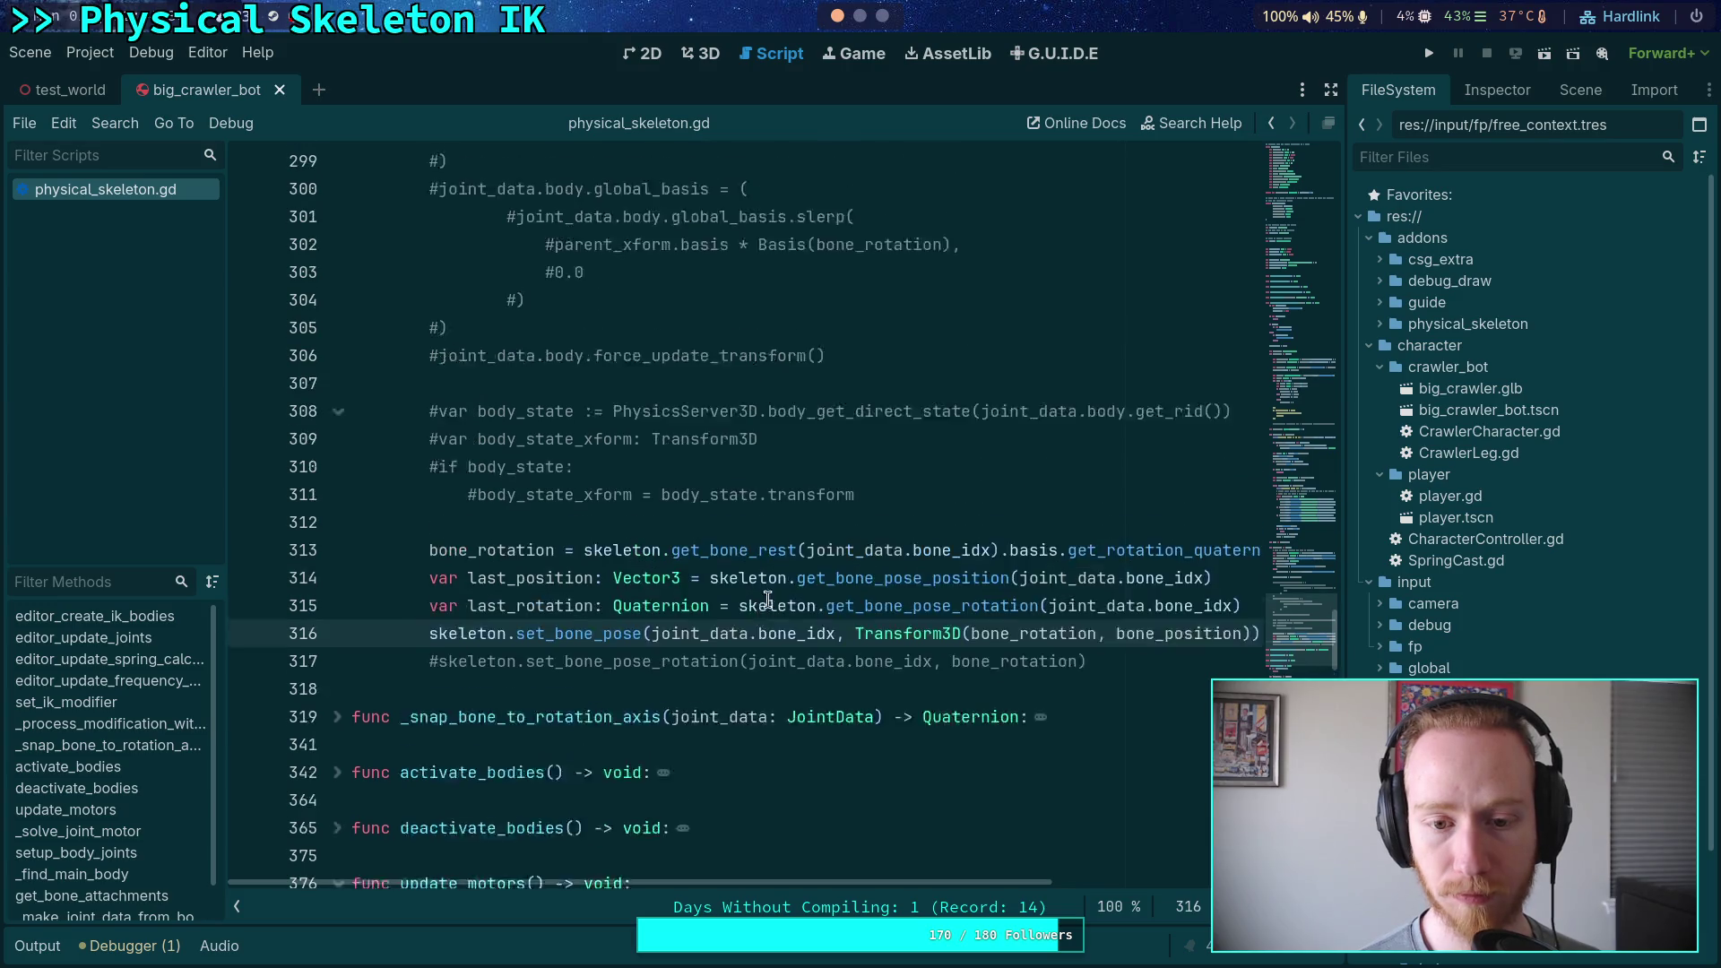
scroll(768, 598, up, 1)
double_click(1154, 717)
scroll(914, 633, up, 5)
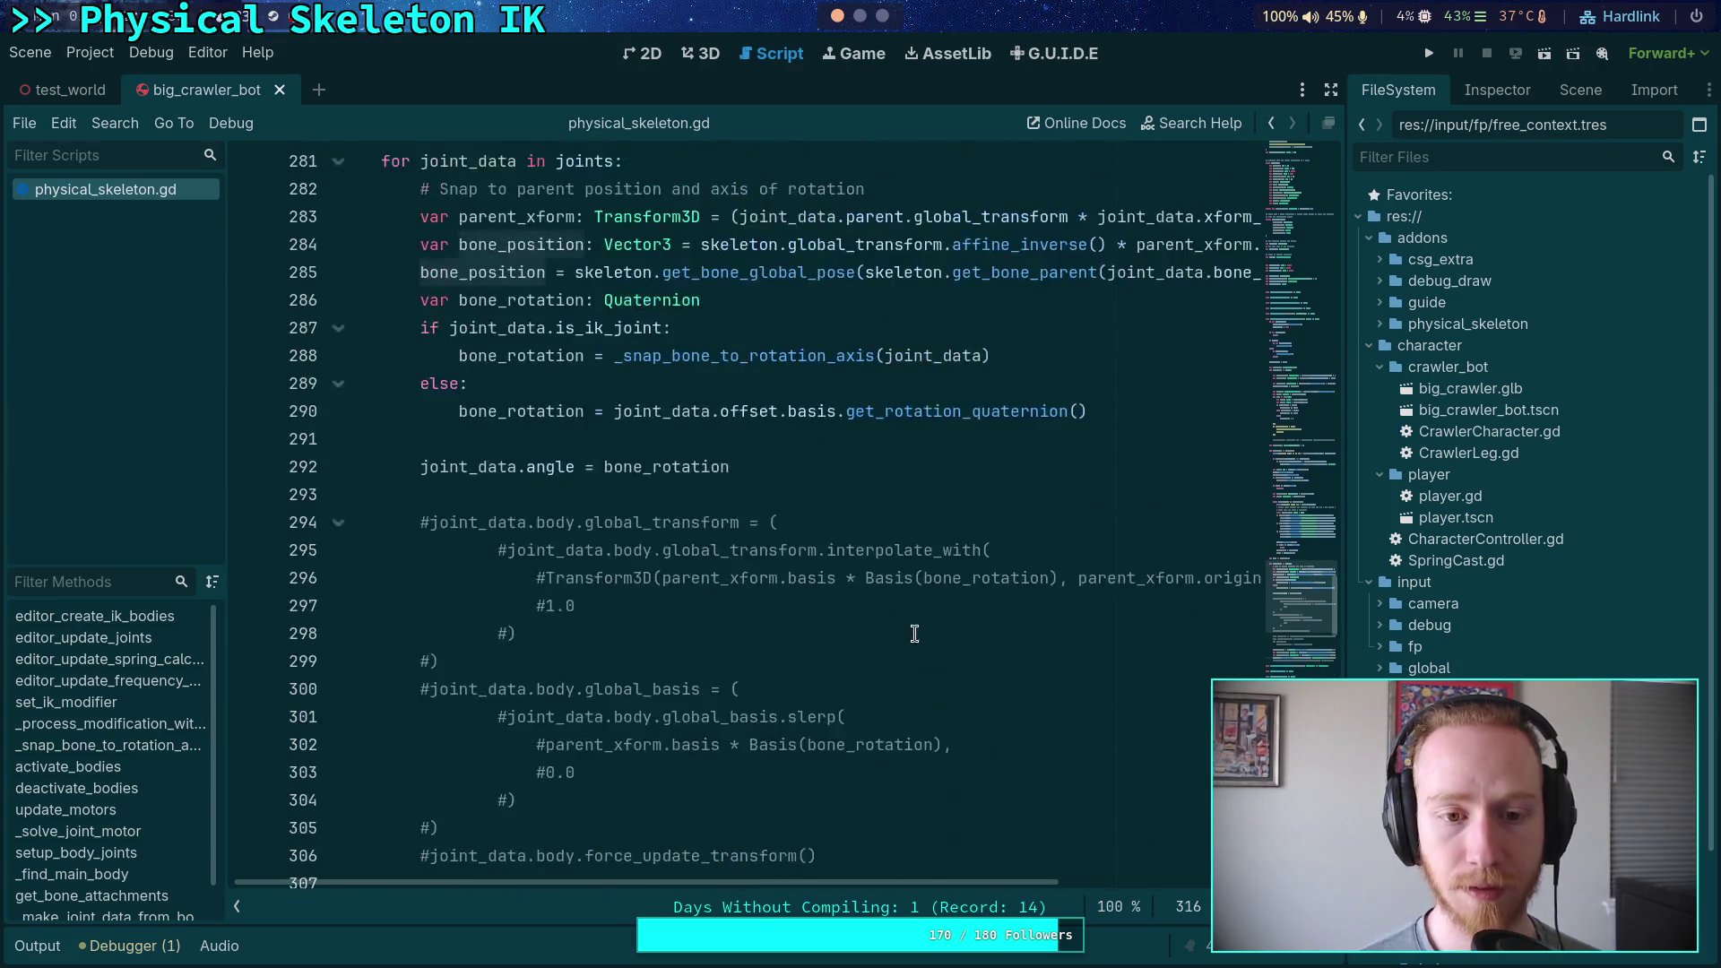
scroll(914, 634, up, 2)
mouse_move(1010, 885)
mouse_down()
mouse_move(1175, 885)
mouse_move(997, 887)
mouse_up()
click(505, 410)
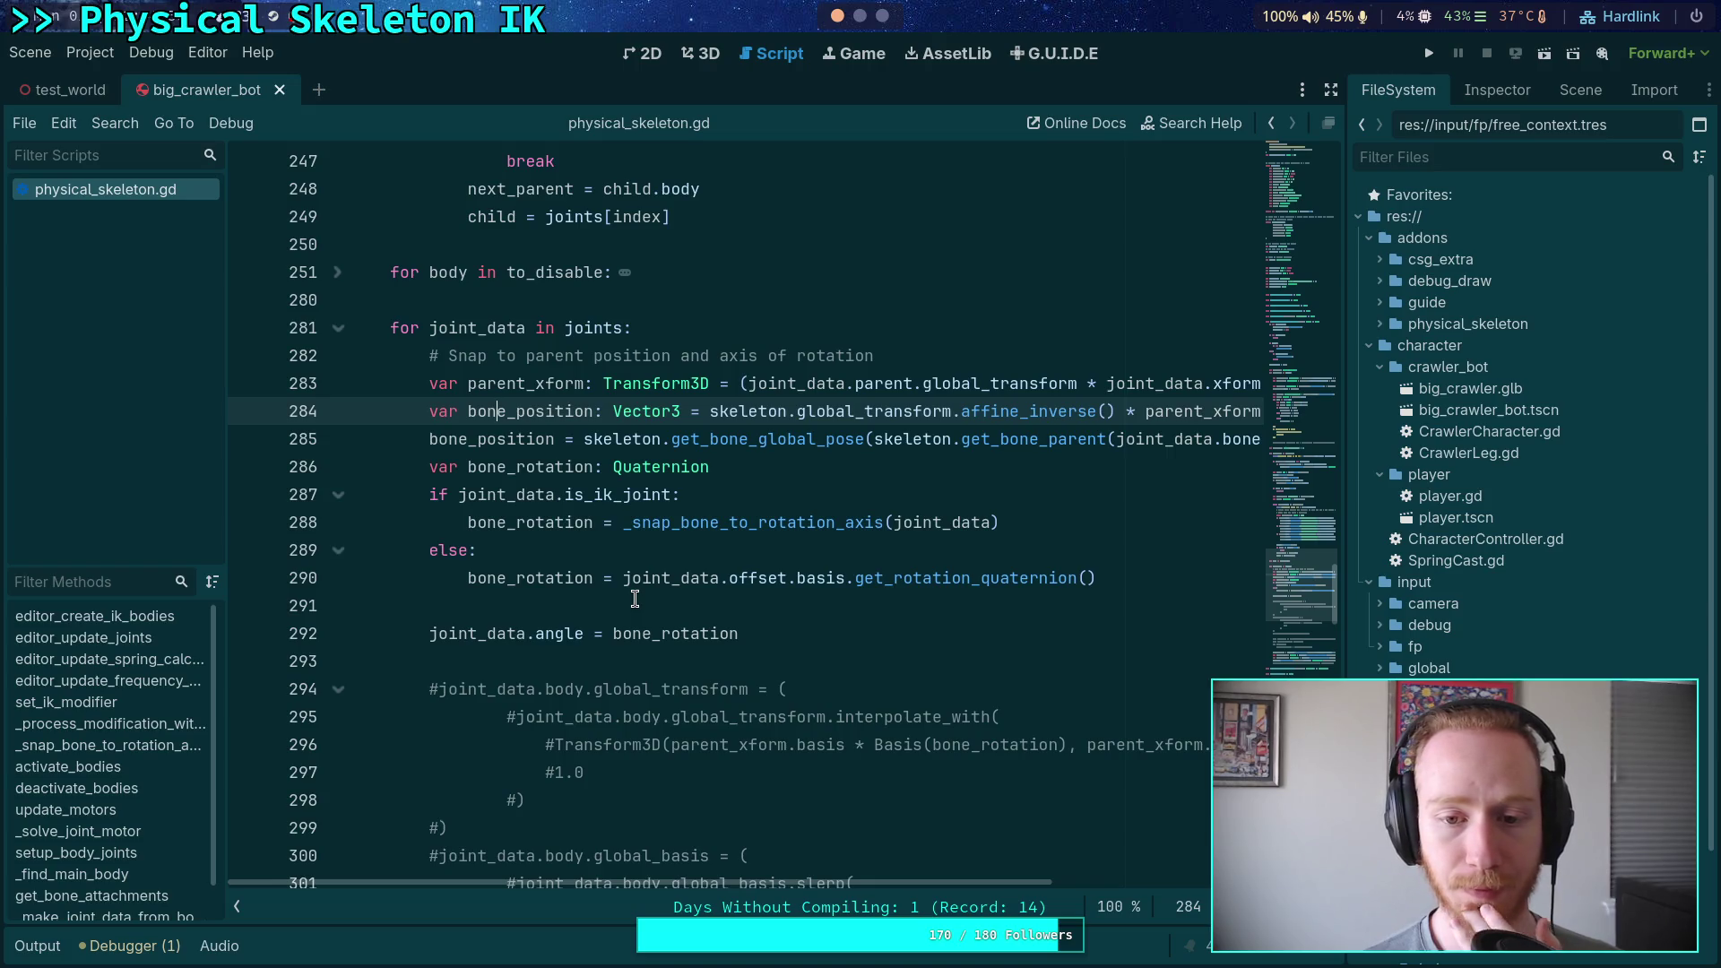
Collapse the script and method lists so physical_skeleton.gd fills the editor width
click(237, 906)
mouse_move(603, 566)
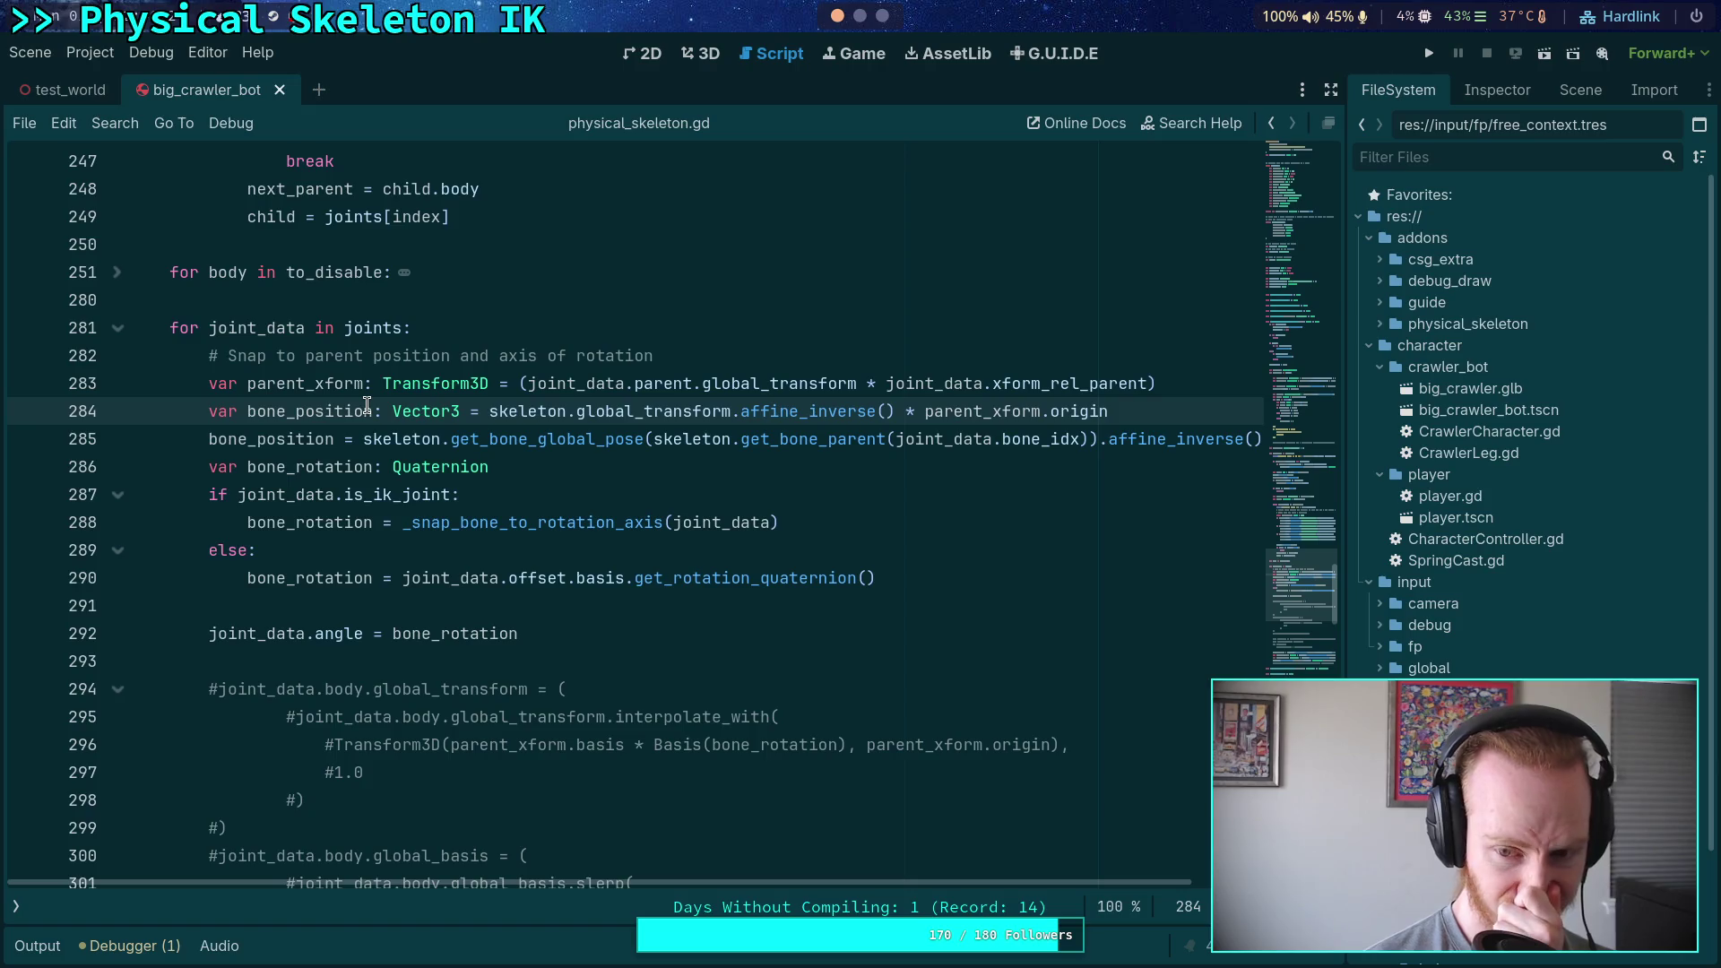
mouse_move(1046, 882)
mouse_down()
mouse_move(1192, 882)
mouse_move(987, 882)
mouse_up()
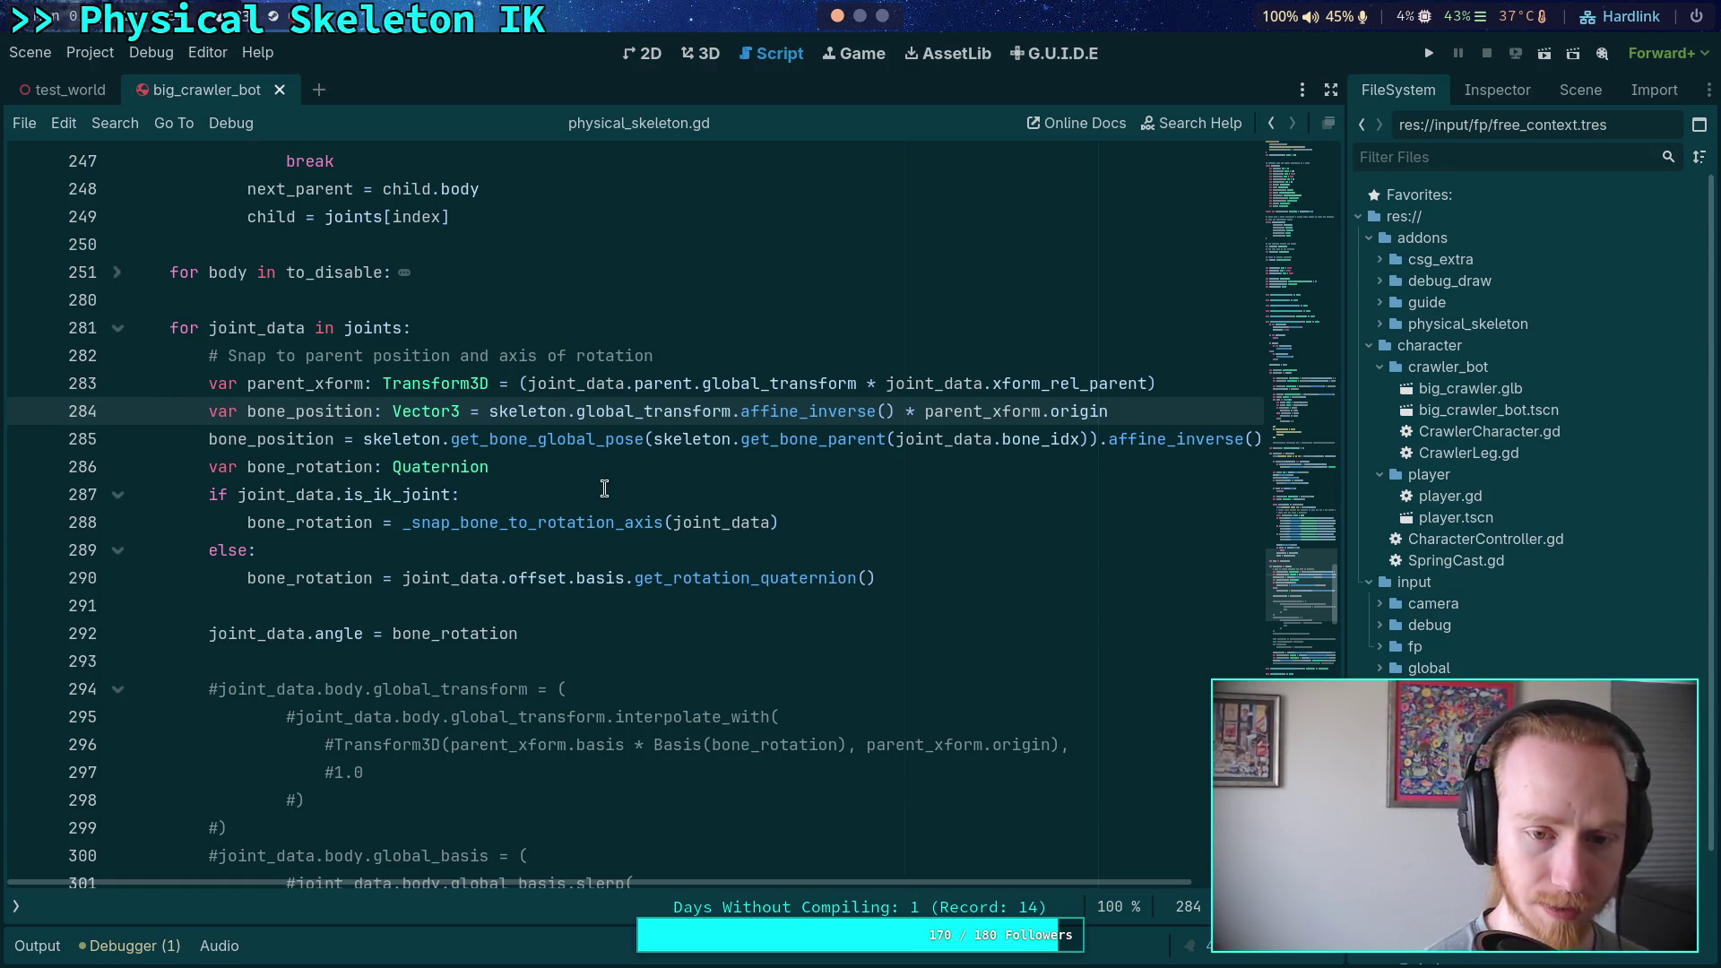
Duplicate the bone_position line, commenting out the original line 284 and parent_xform line 283
key(ctrl+shift+d)
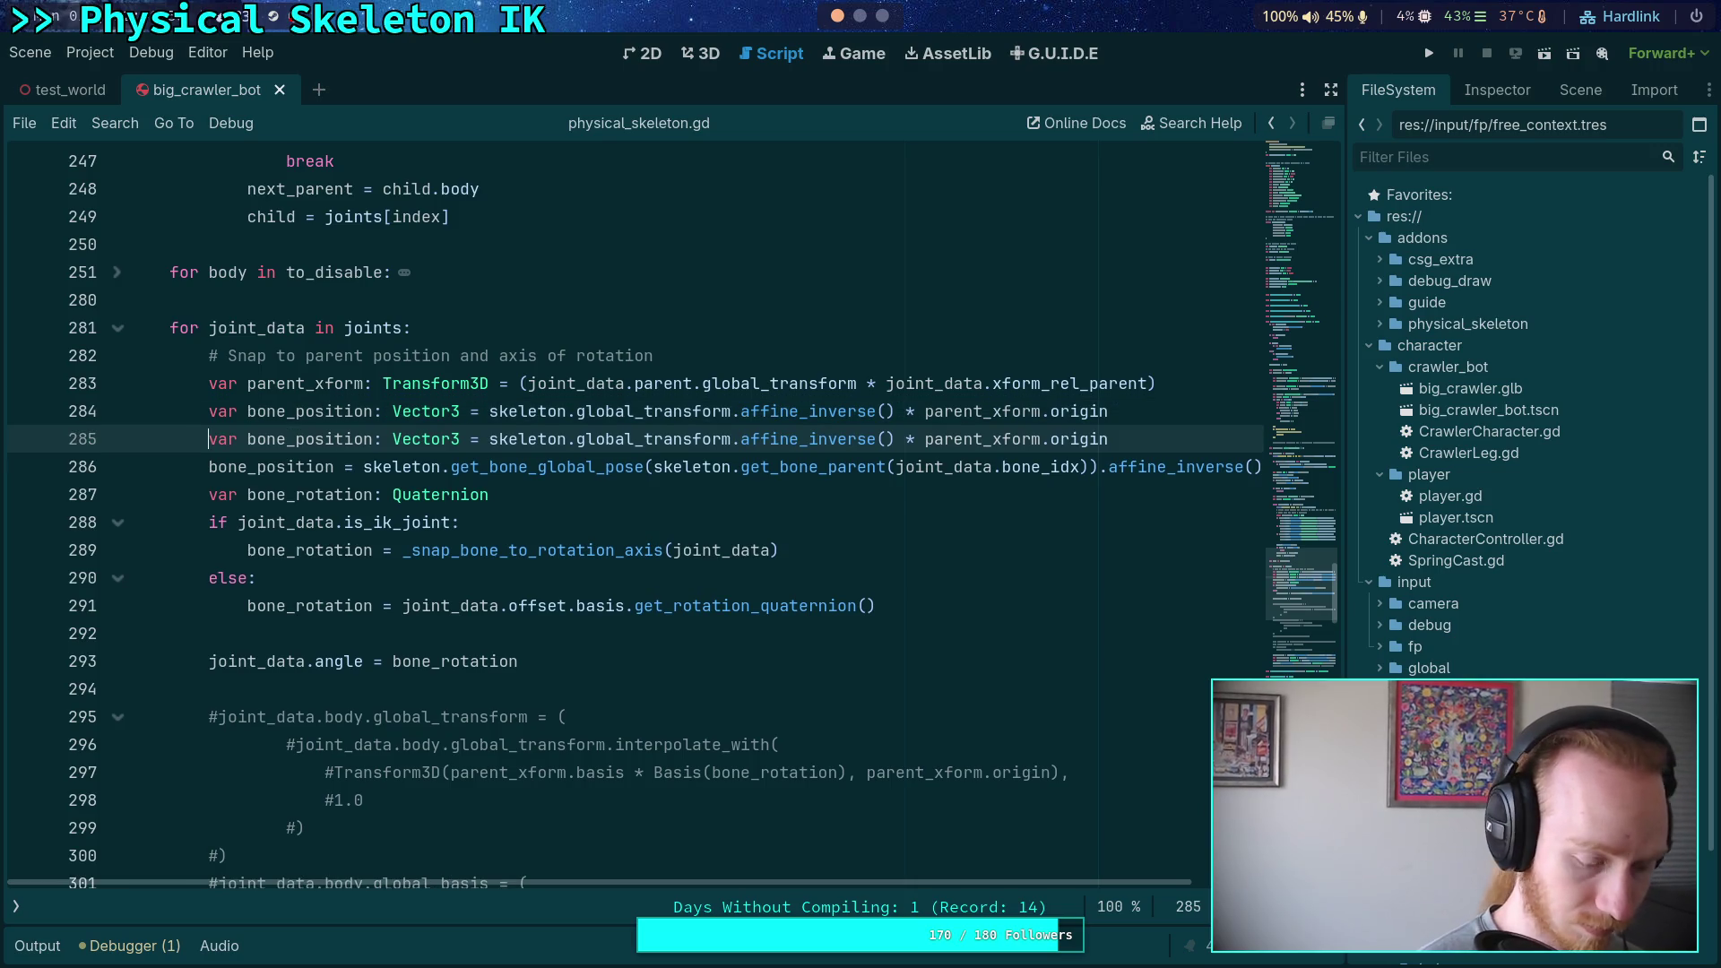
key(Up)
key(ctrl+k)
key(Up)
key(ctrl+k)
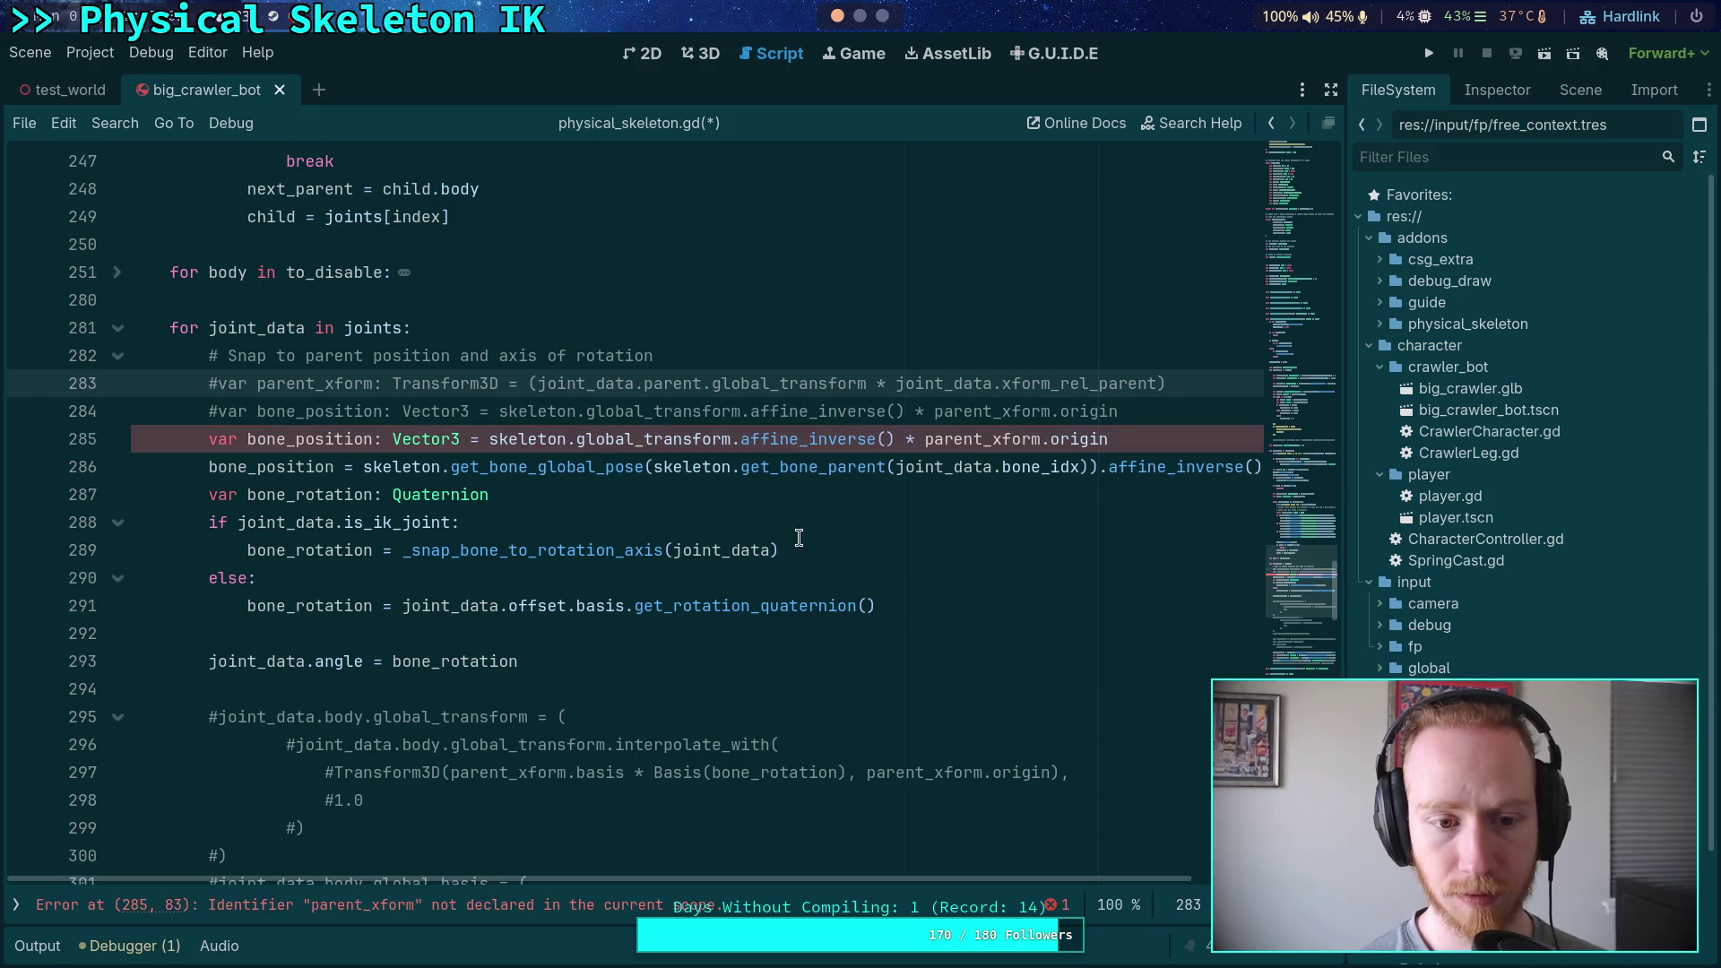
Rewrite line 285 after skeleton as global_transform.affine_inverse() *
click(1177, 436)
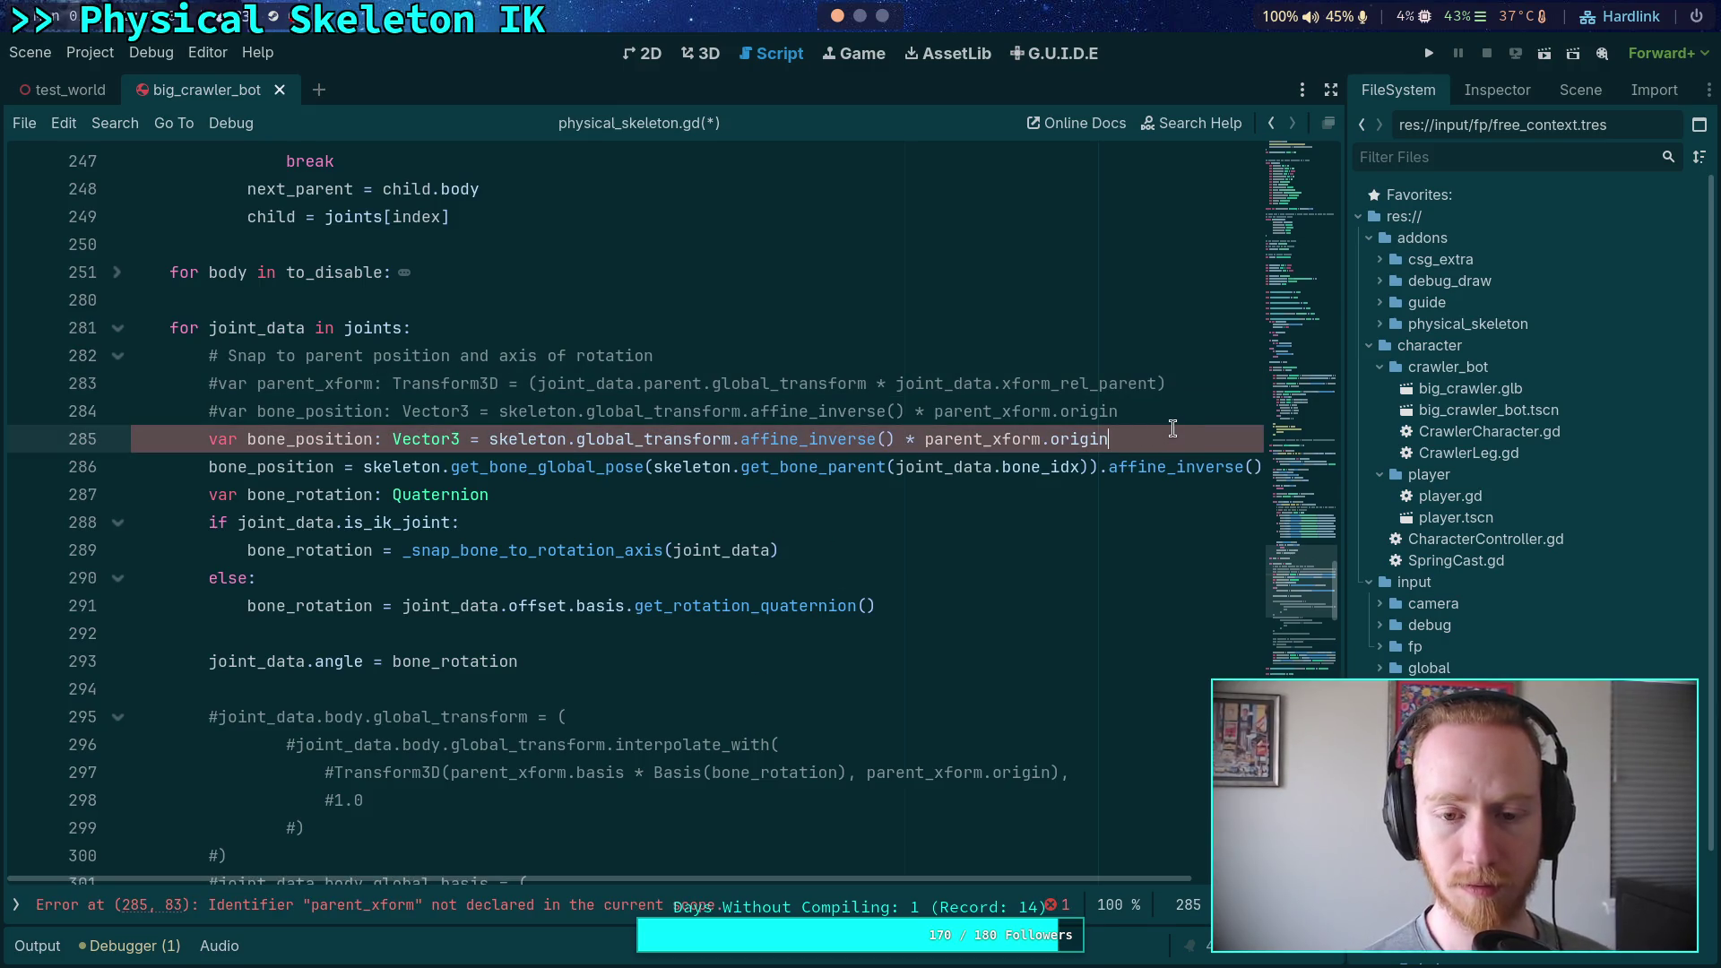
drag(737, 441, 895, 439)
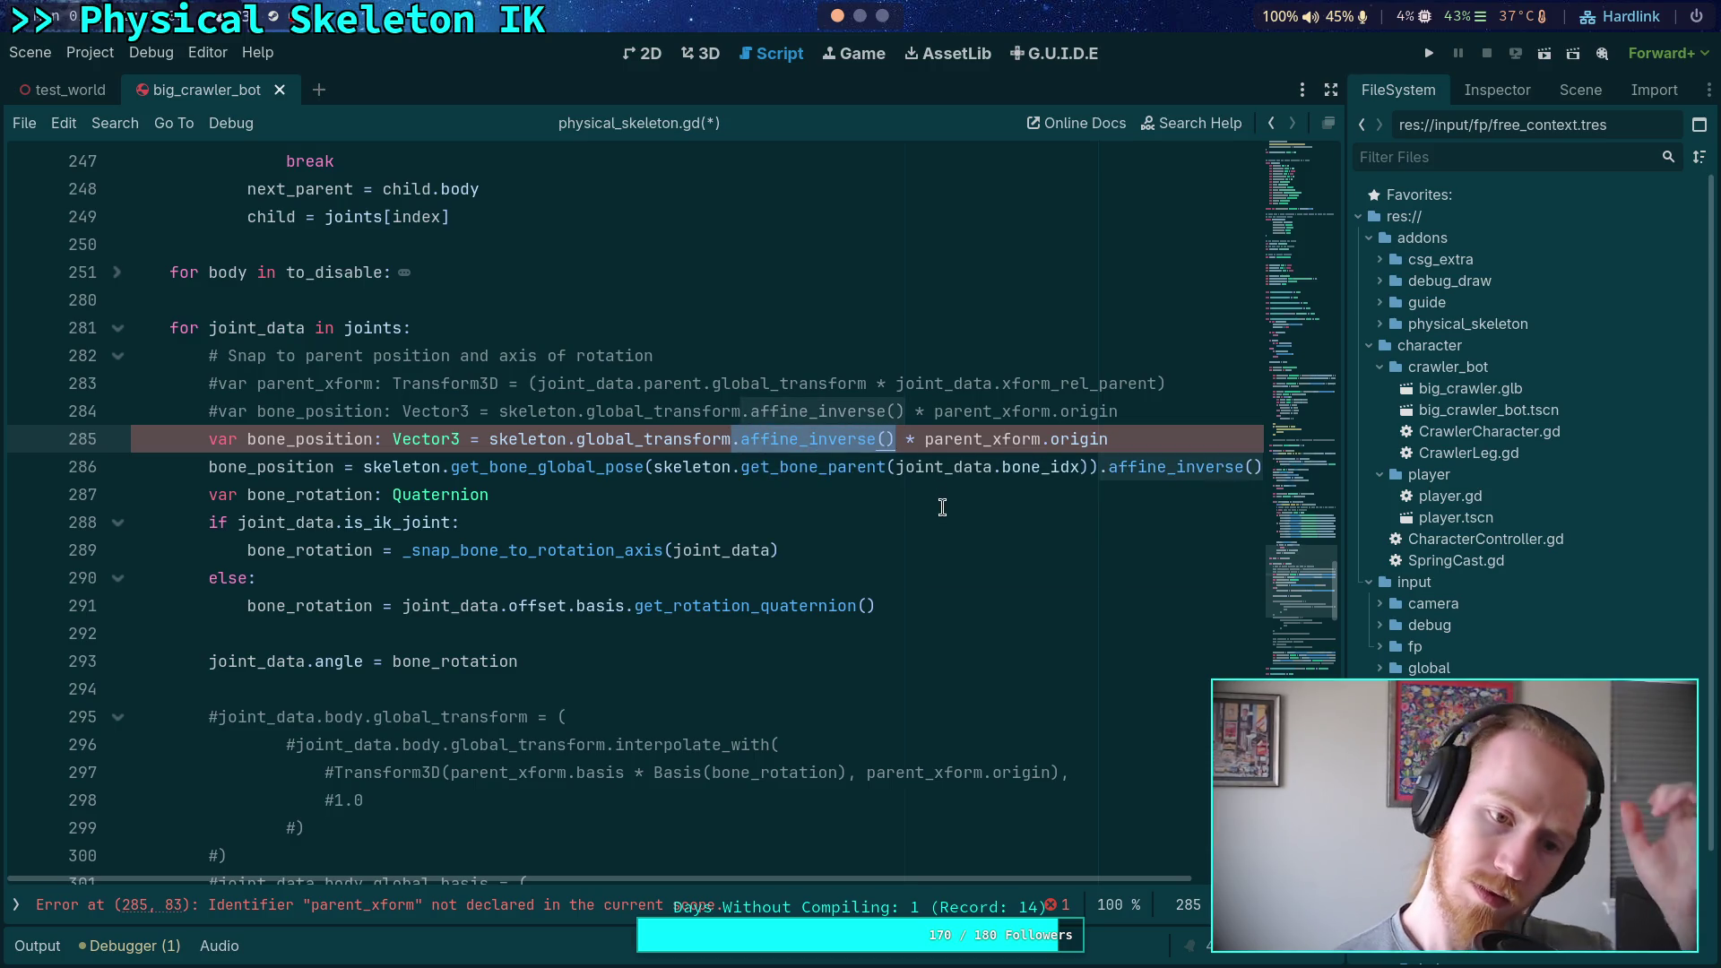
click(933, 439)
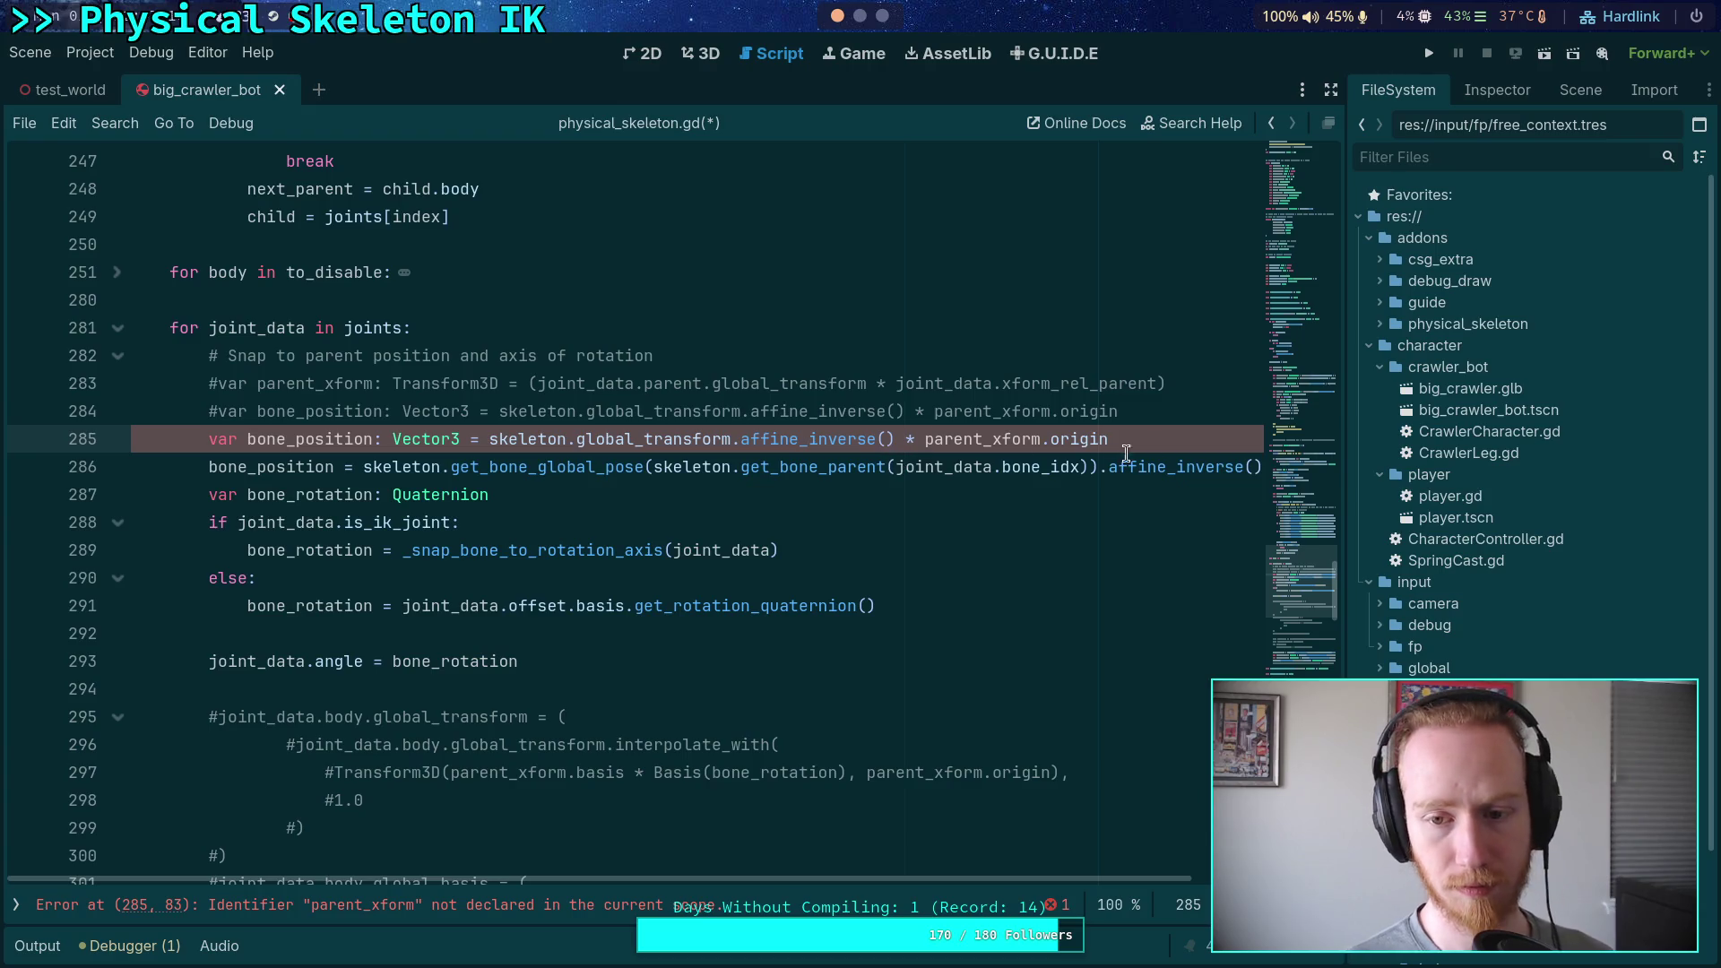
drag(1108, 439, 578, 449)
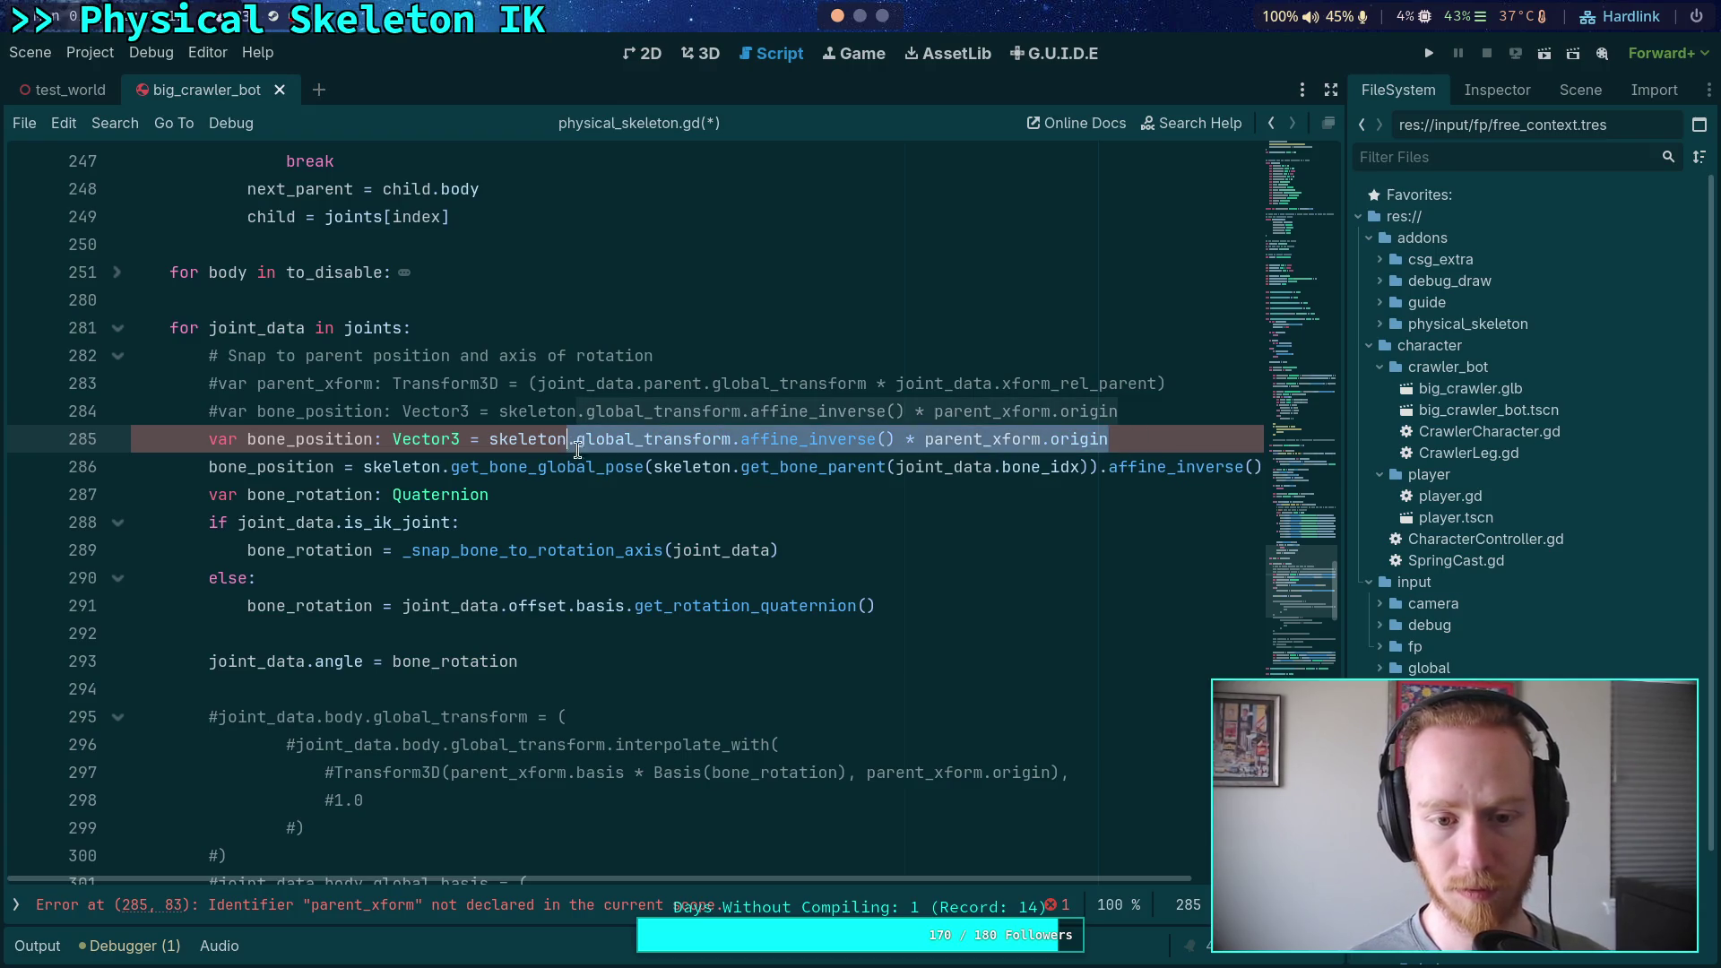
text(.)
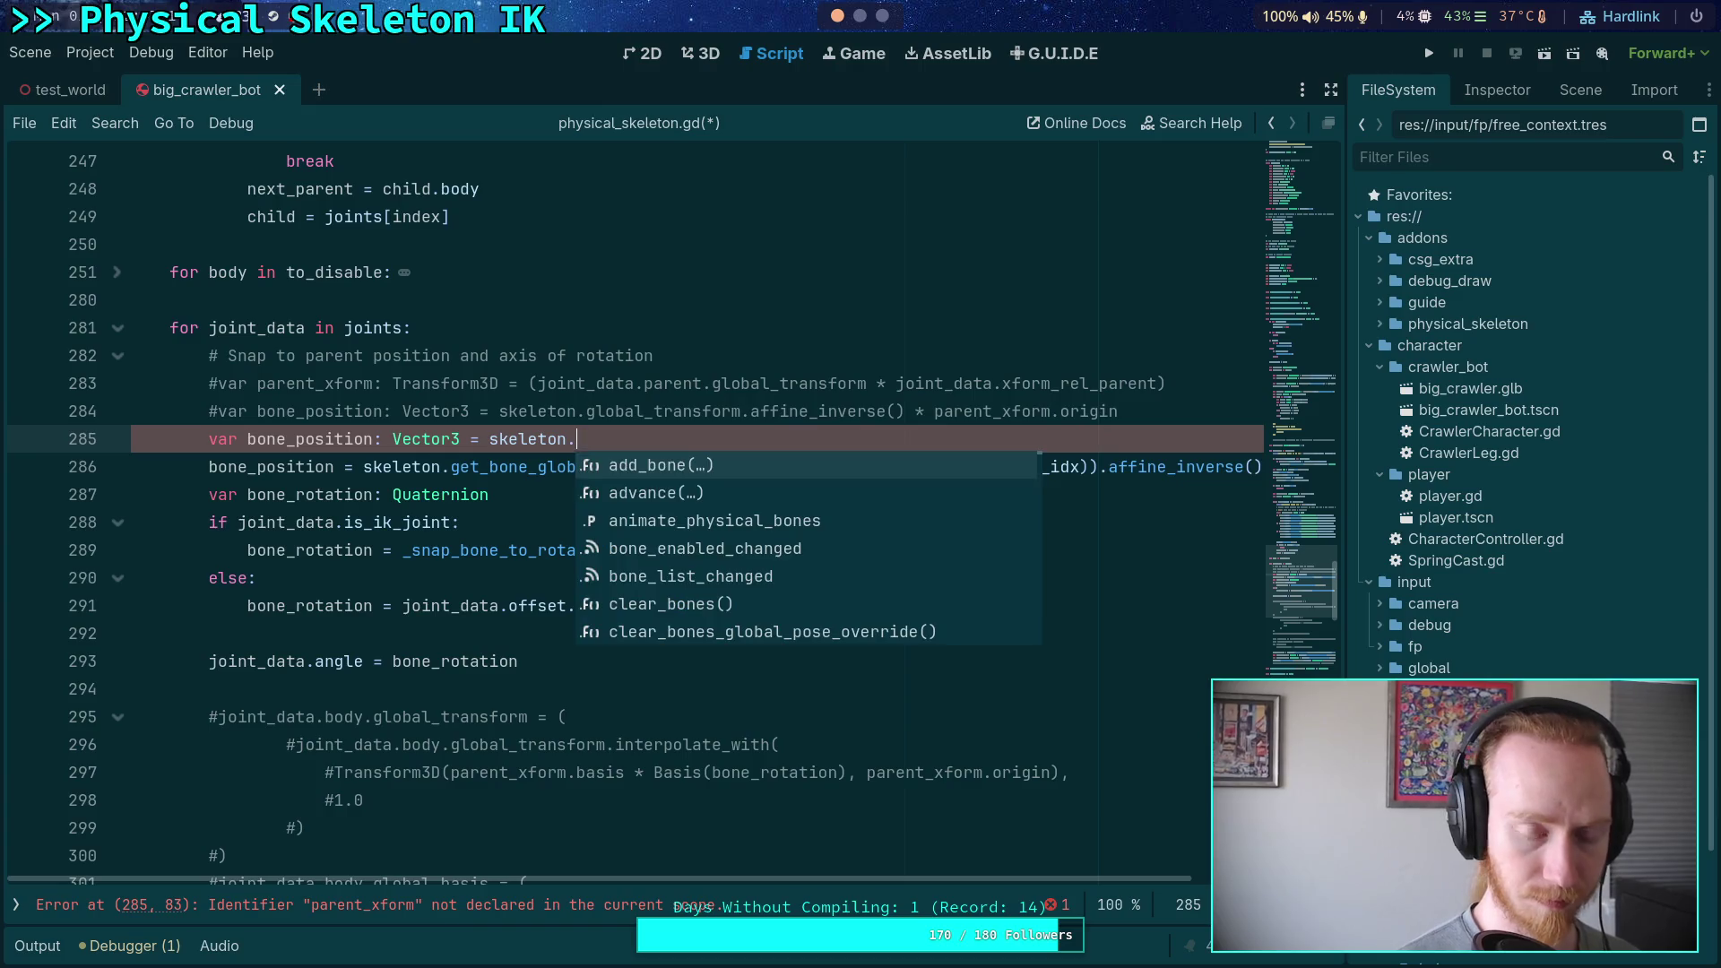
text(get_bone)
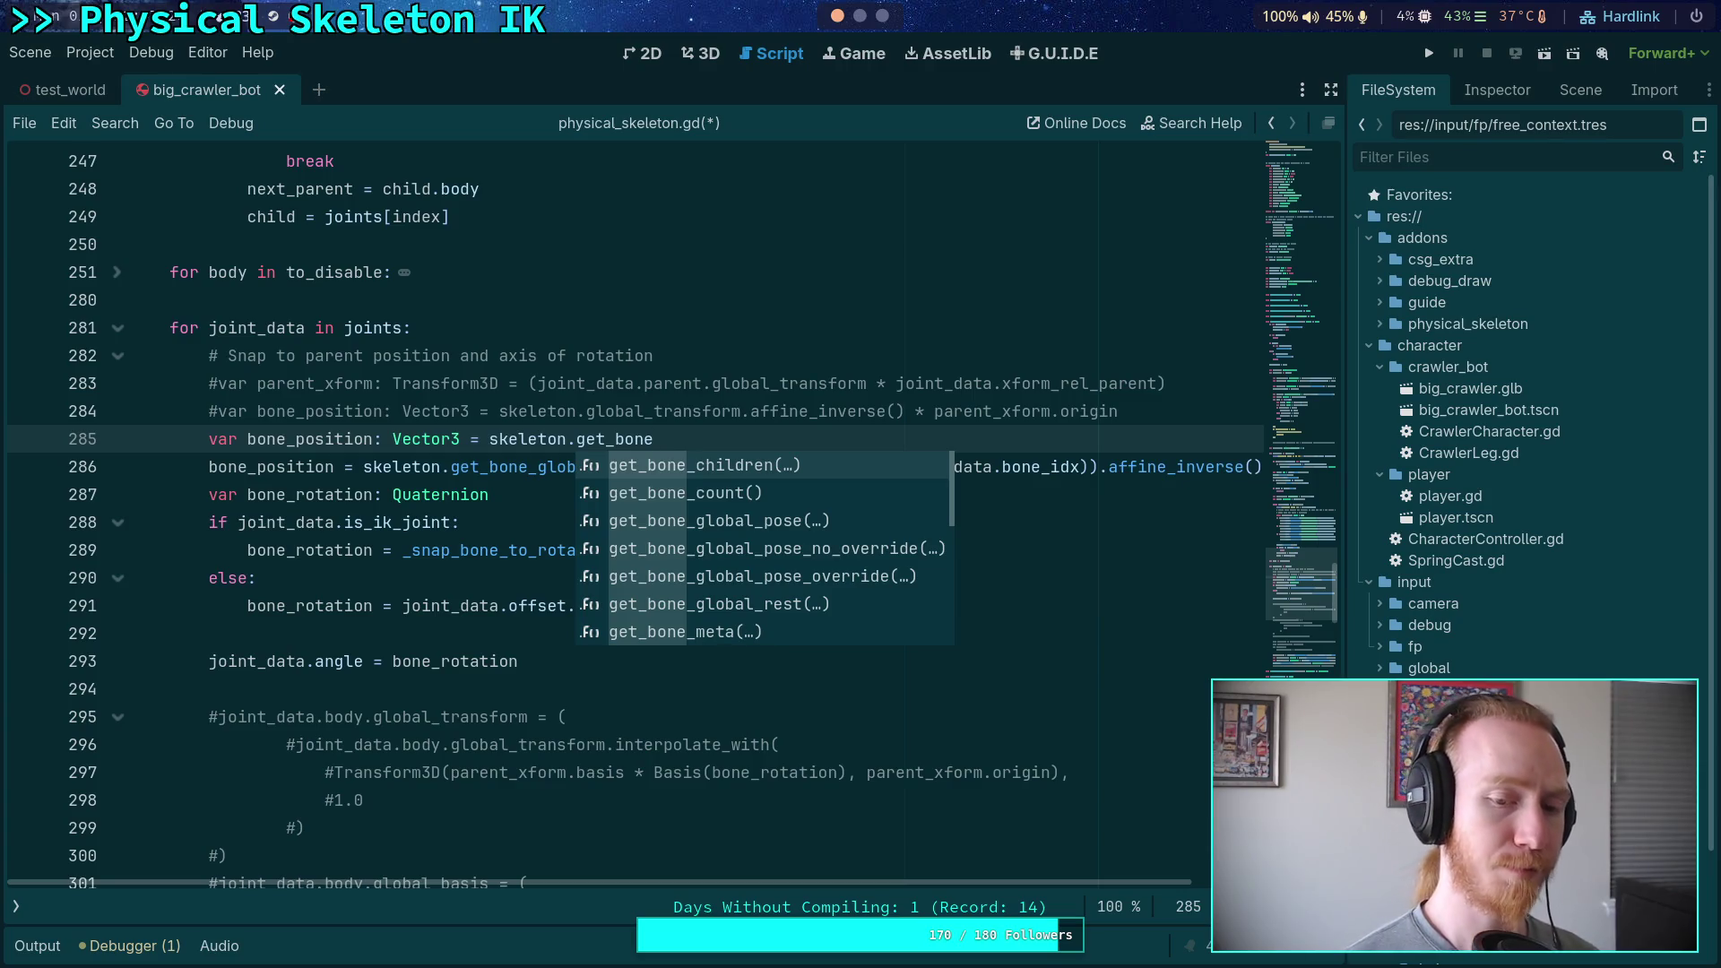
key(BackSpace)
key(BackSpace)
key(BackSpace)
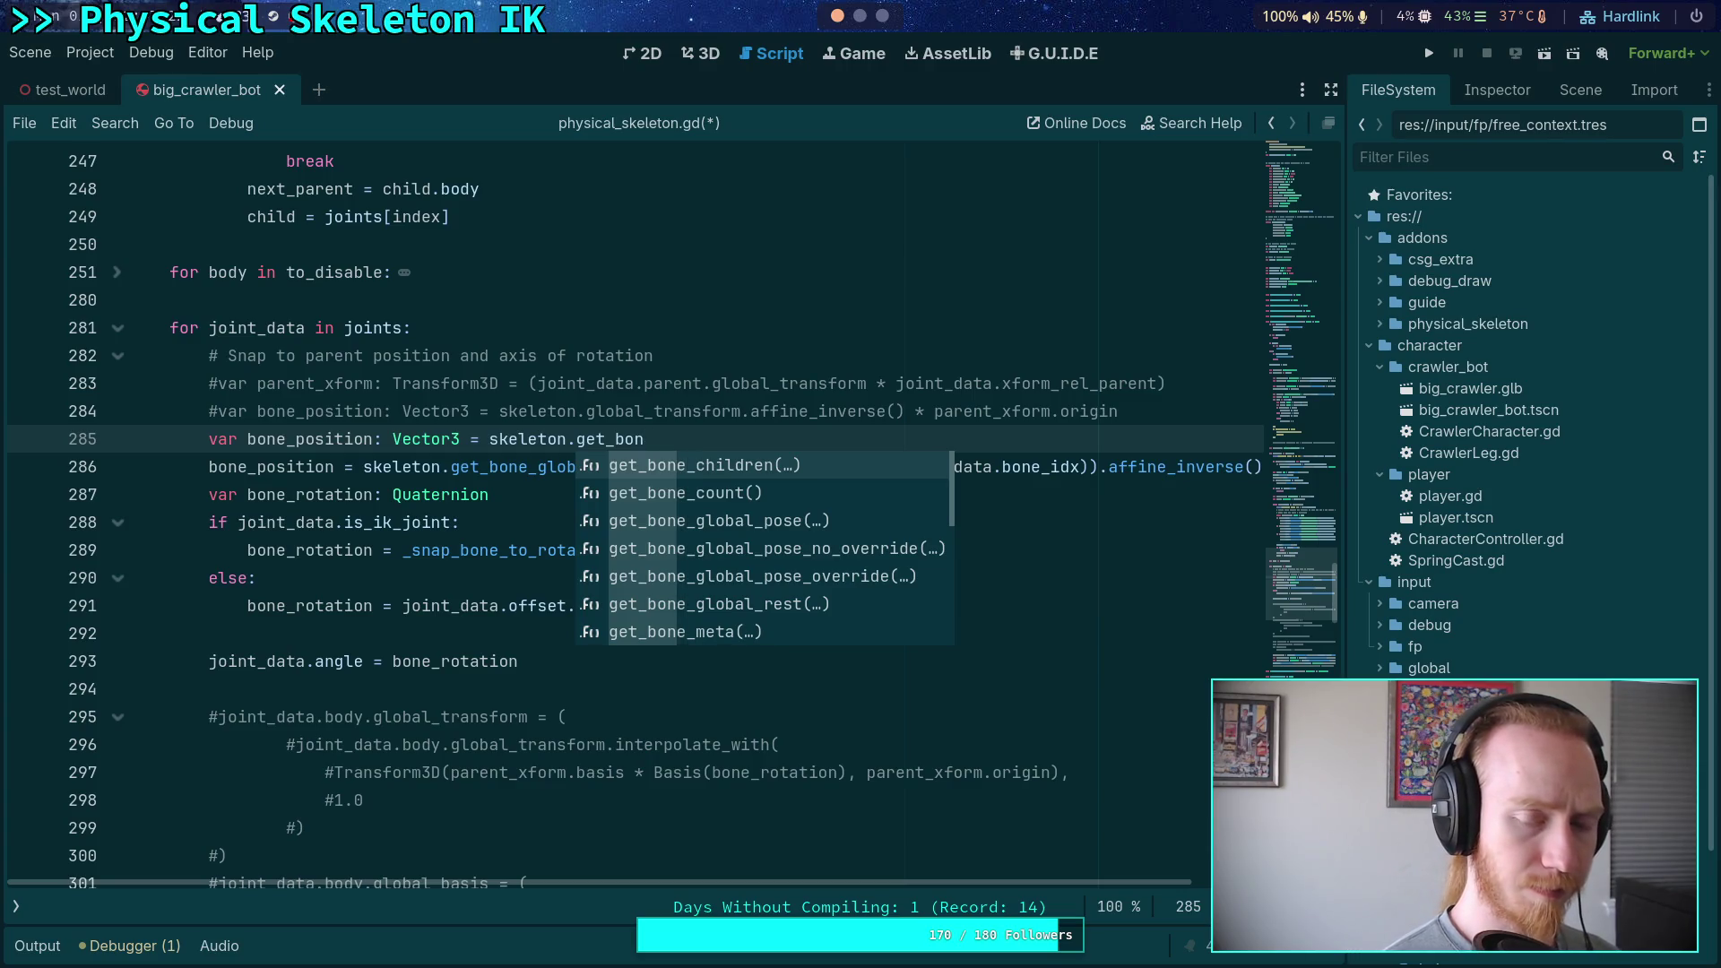
text(glo)
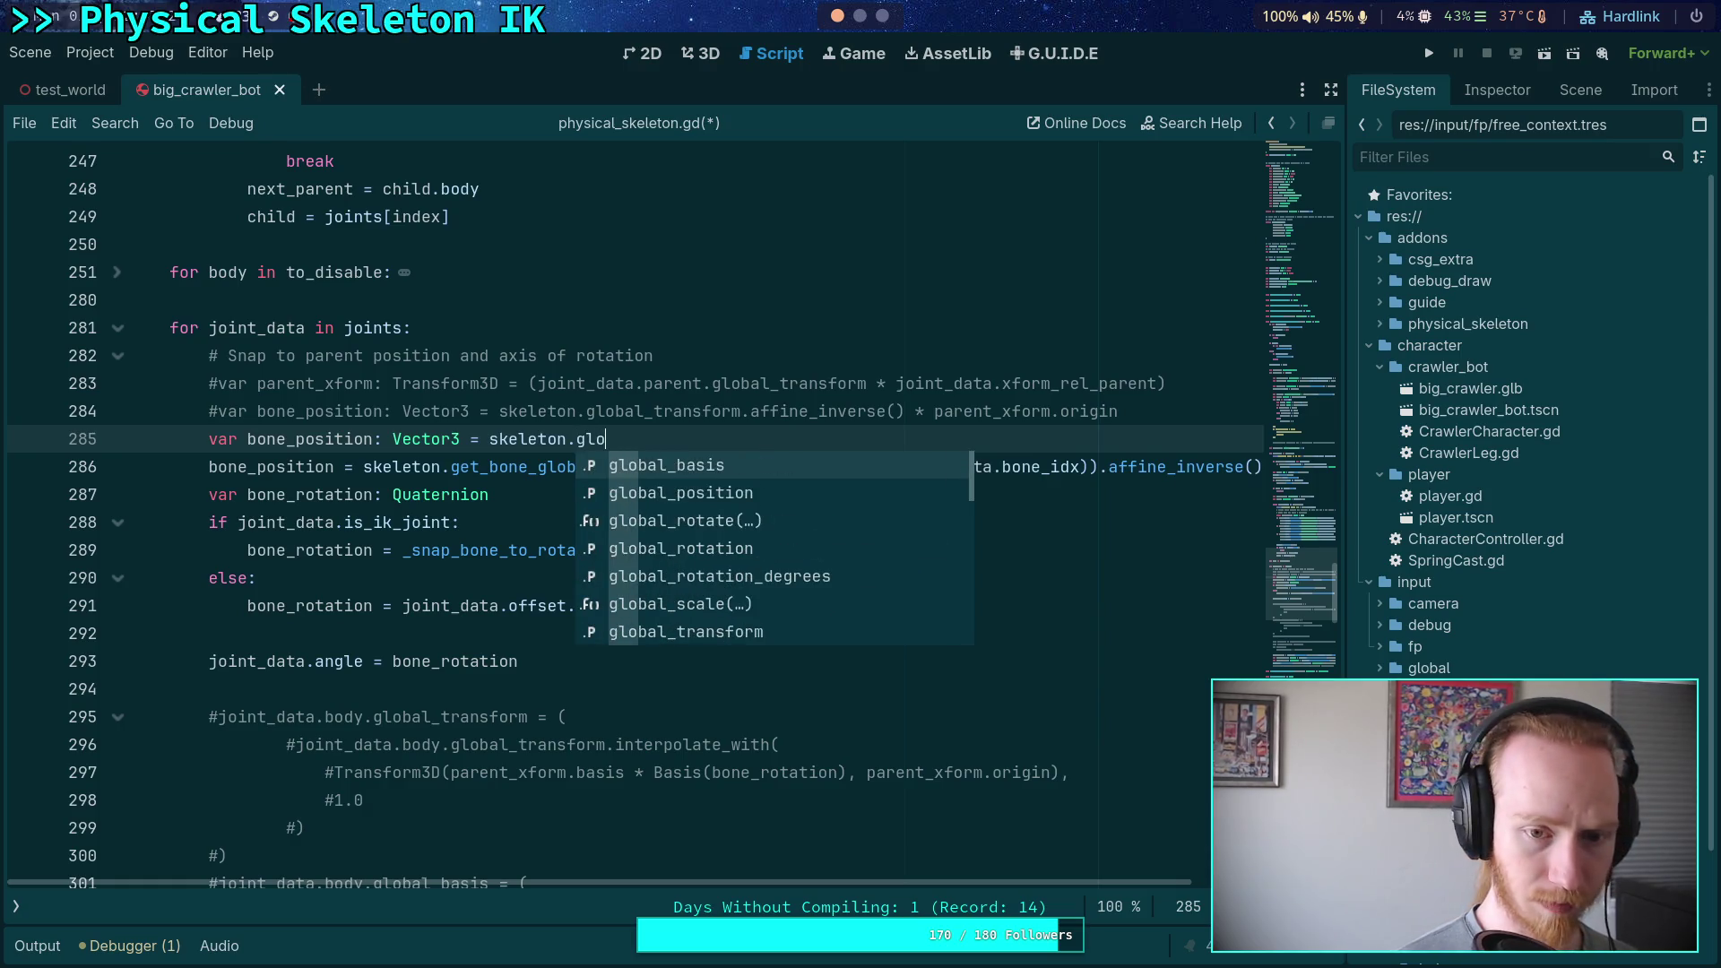
key(Down)
key(Down)
key(Down)
key(Return)
text(.aff)
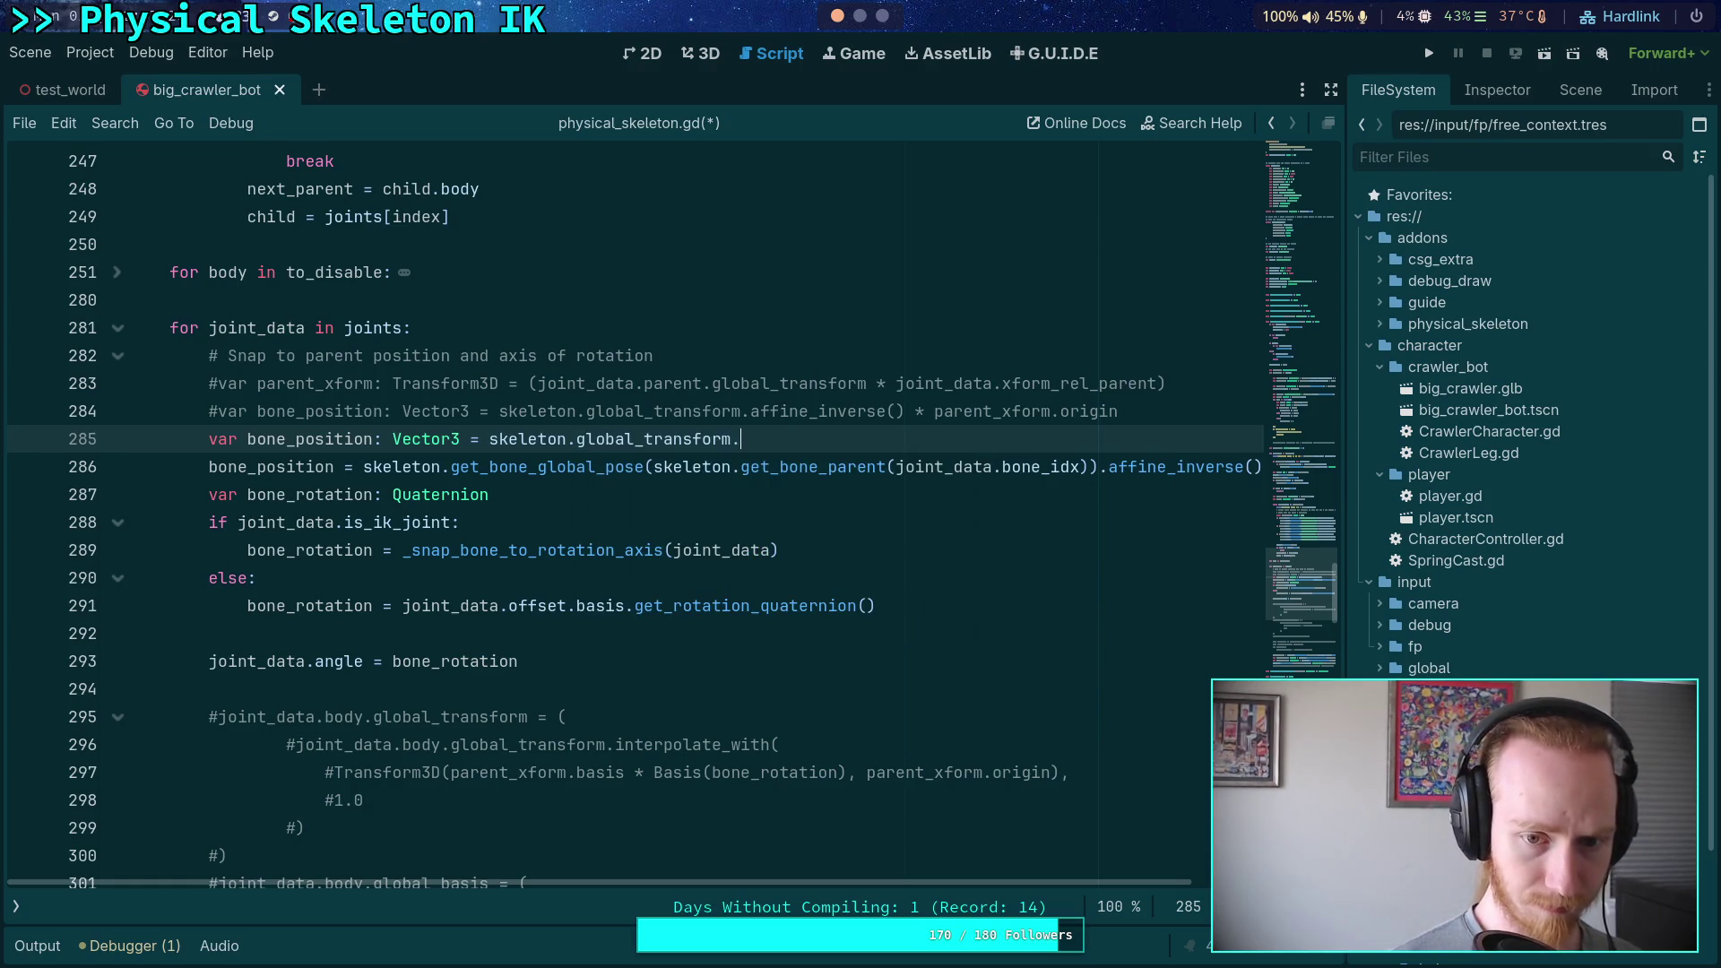
key(Return)
text(*)
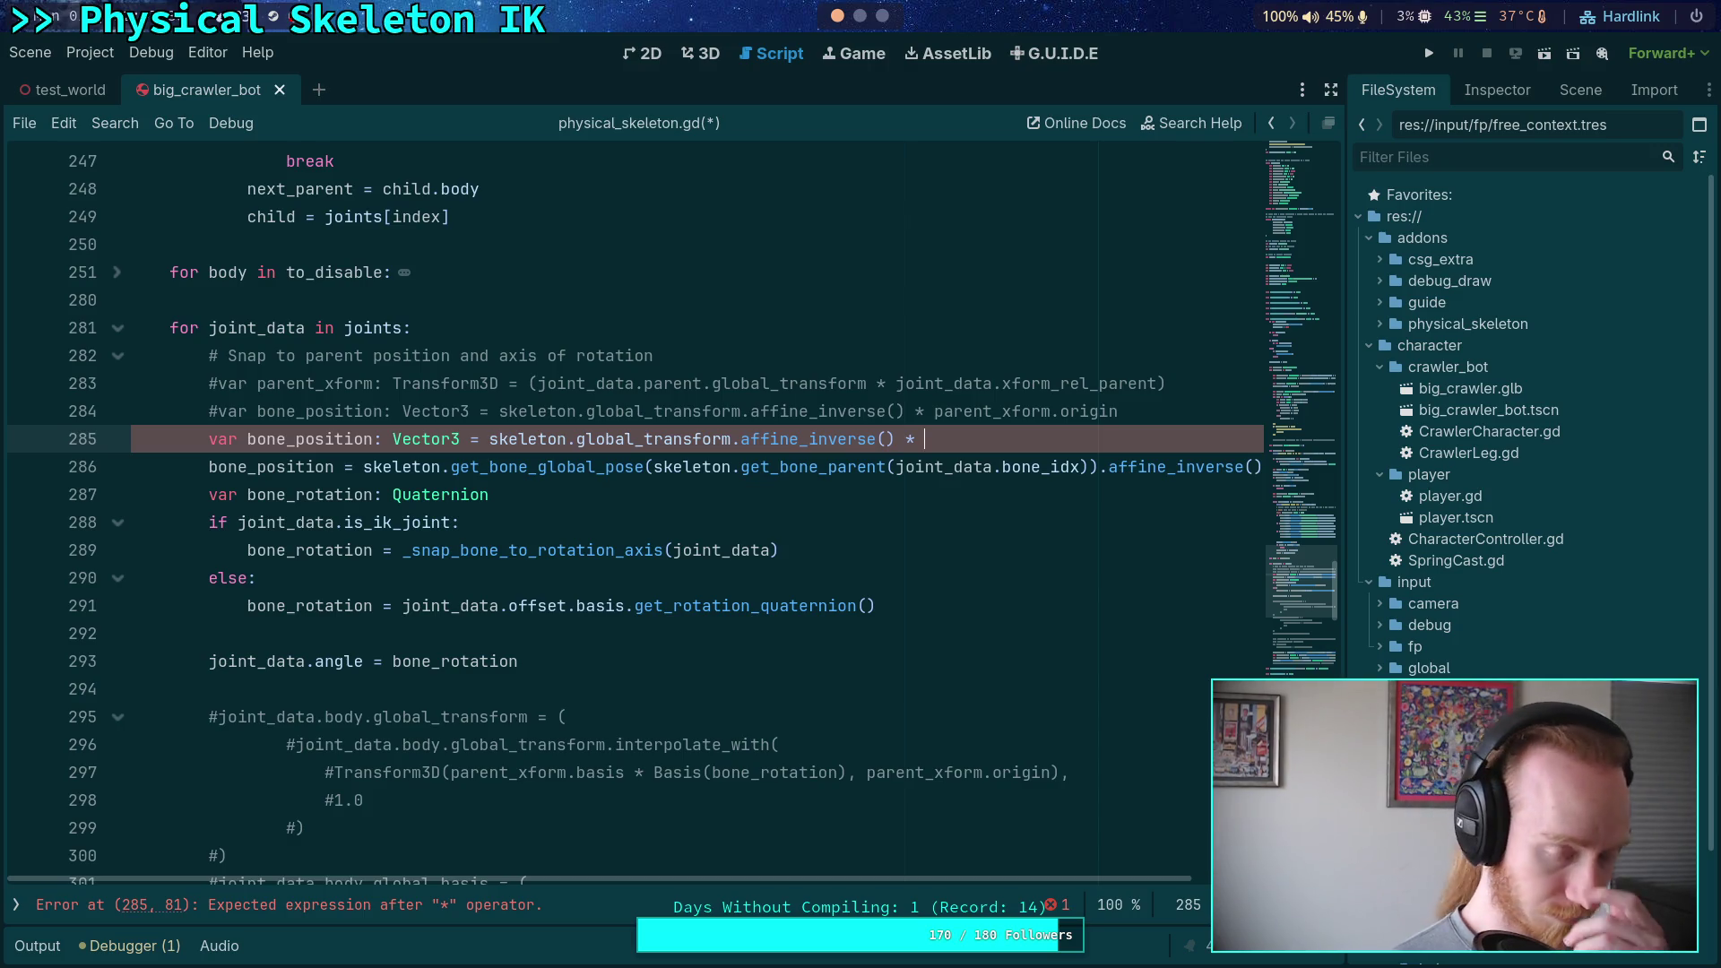
Append joint_data.body.transform * joint_data.xform_rel_body to line 285
text(jo)
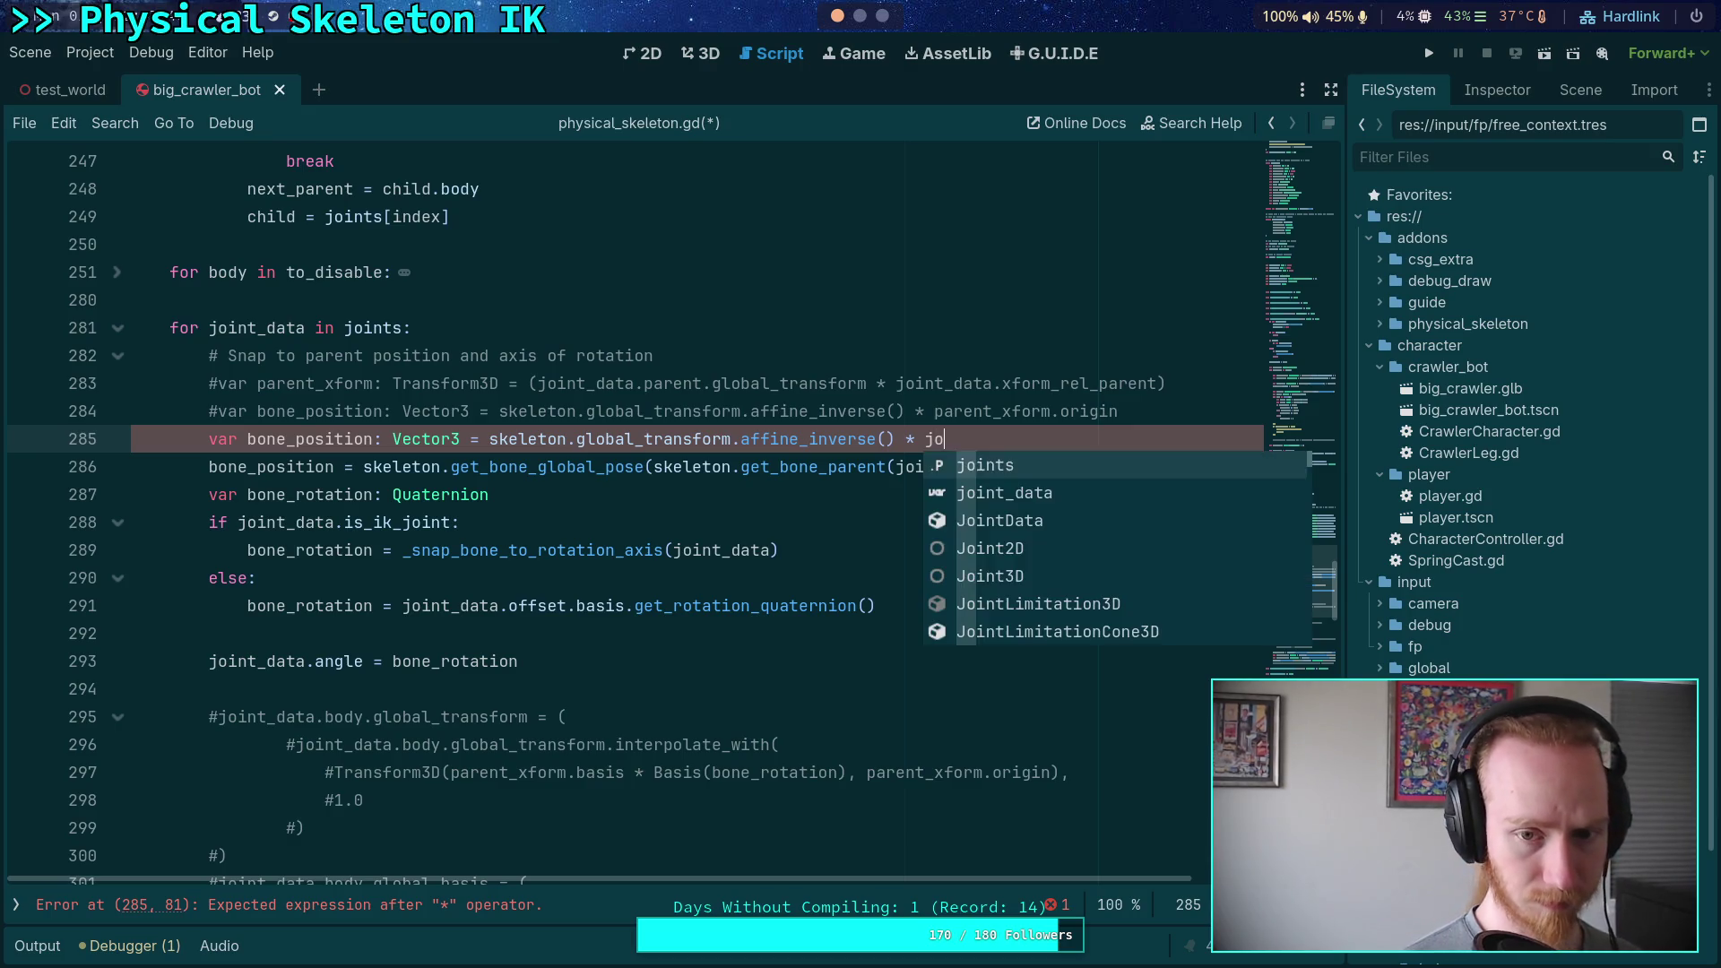
text(int_data.)
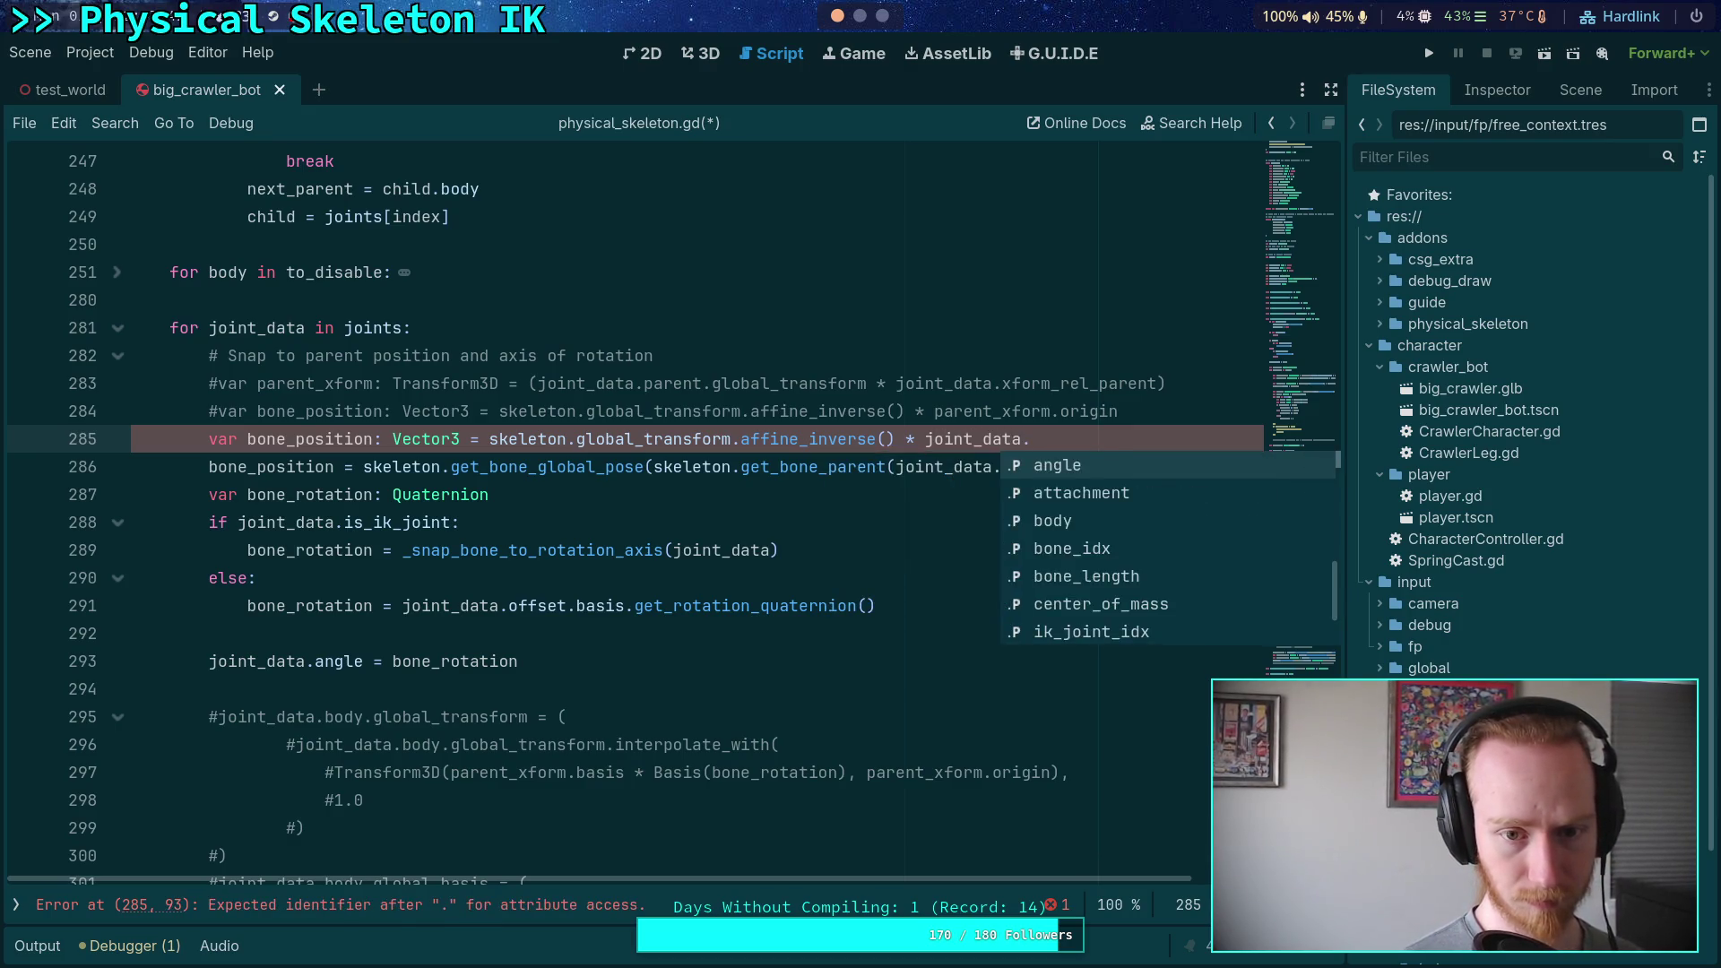
text(body.gl)
key(BackSpace)
key(BackSpace)
text(tra)
key(Return)
text(* joint_data.)
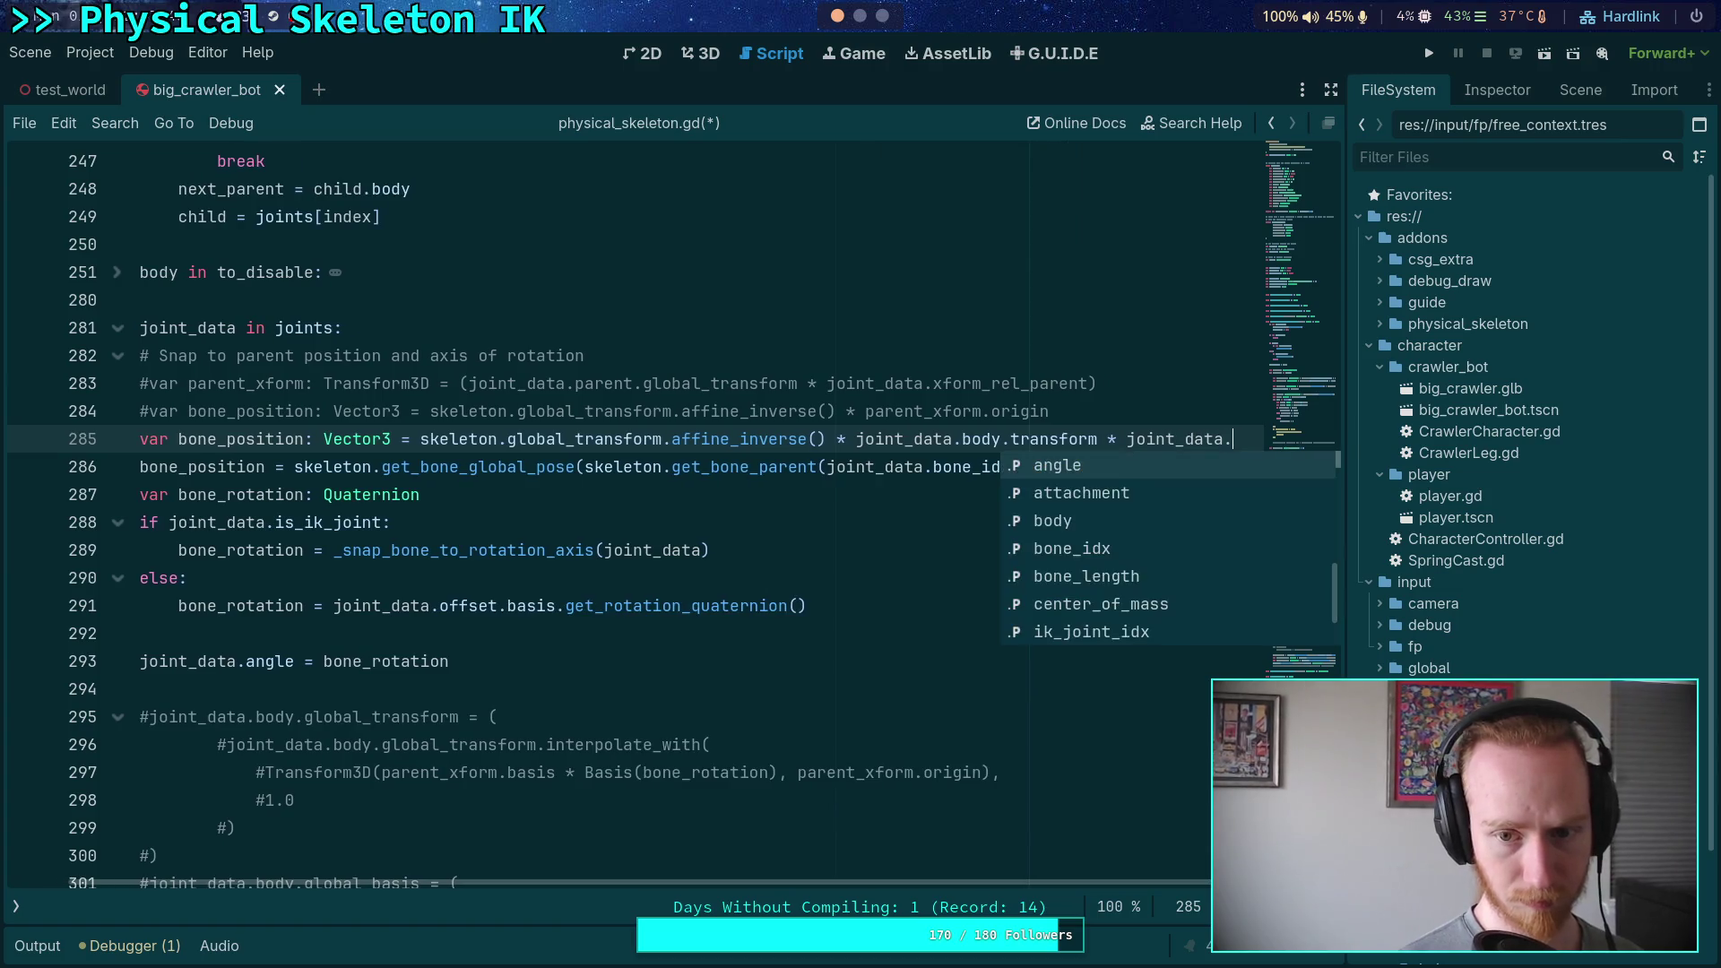
text(kf)
key(BackSpace)
key(BackSpace)
text(xf)
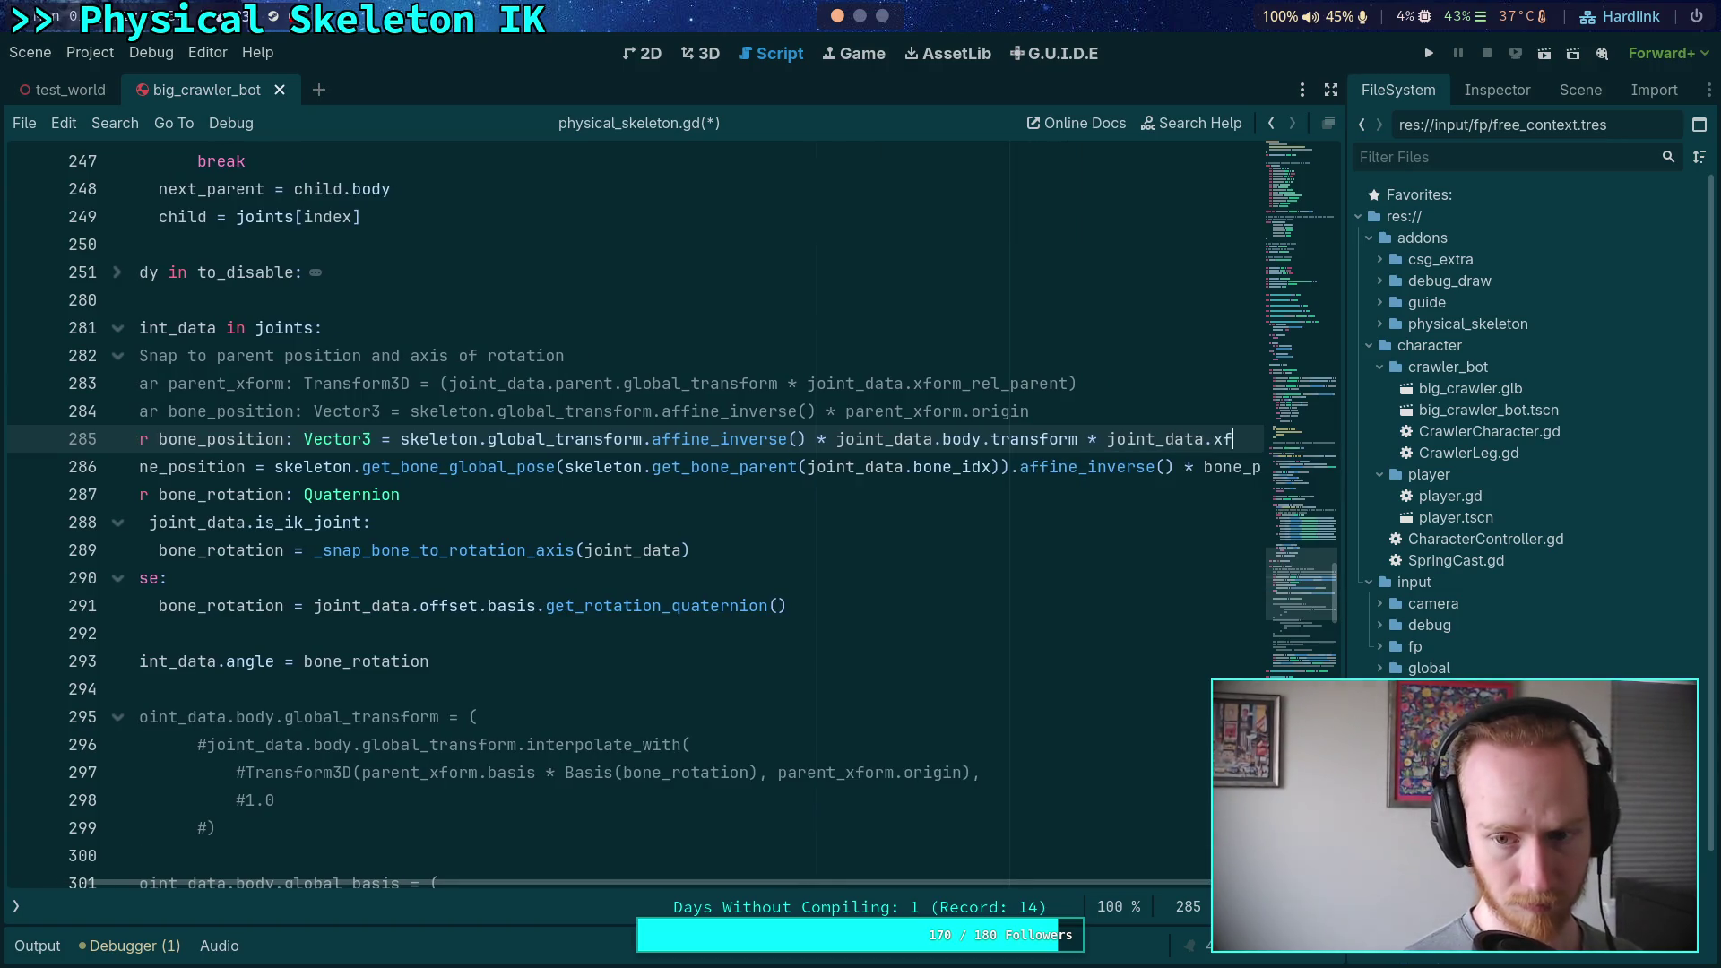
key(Return)
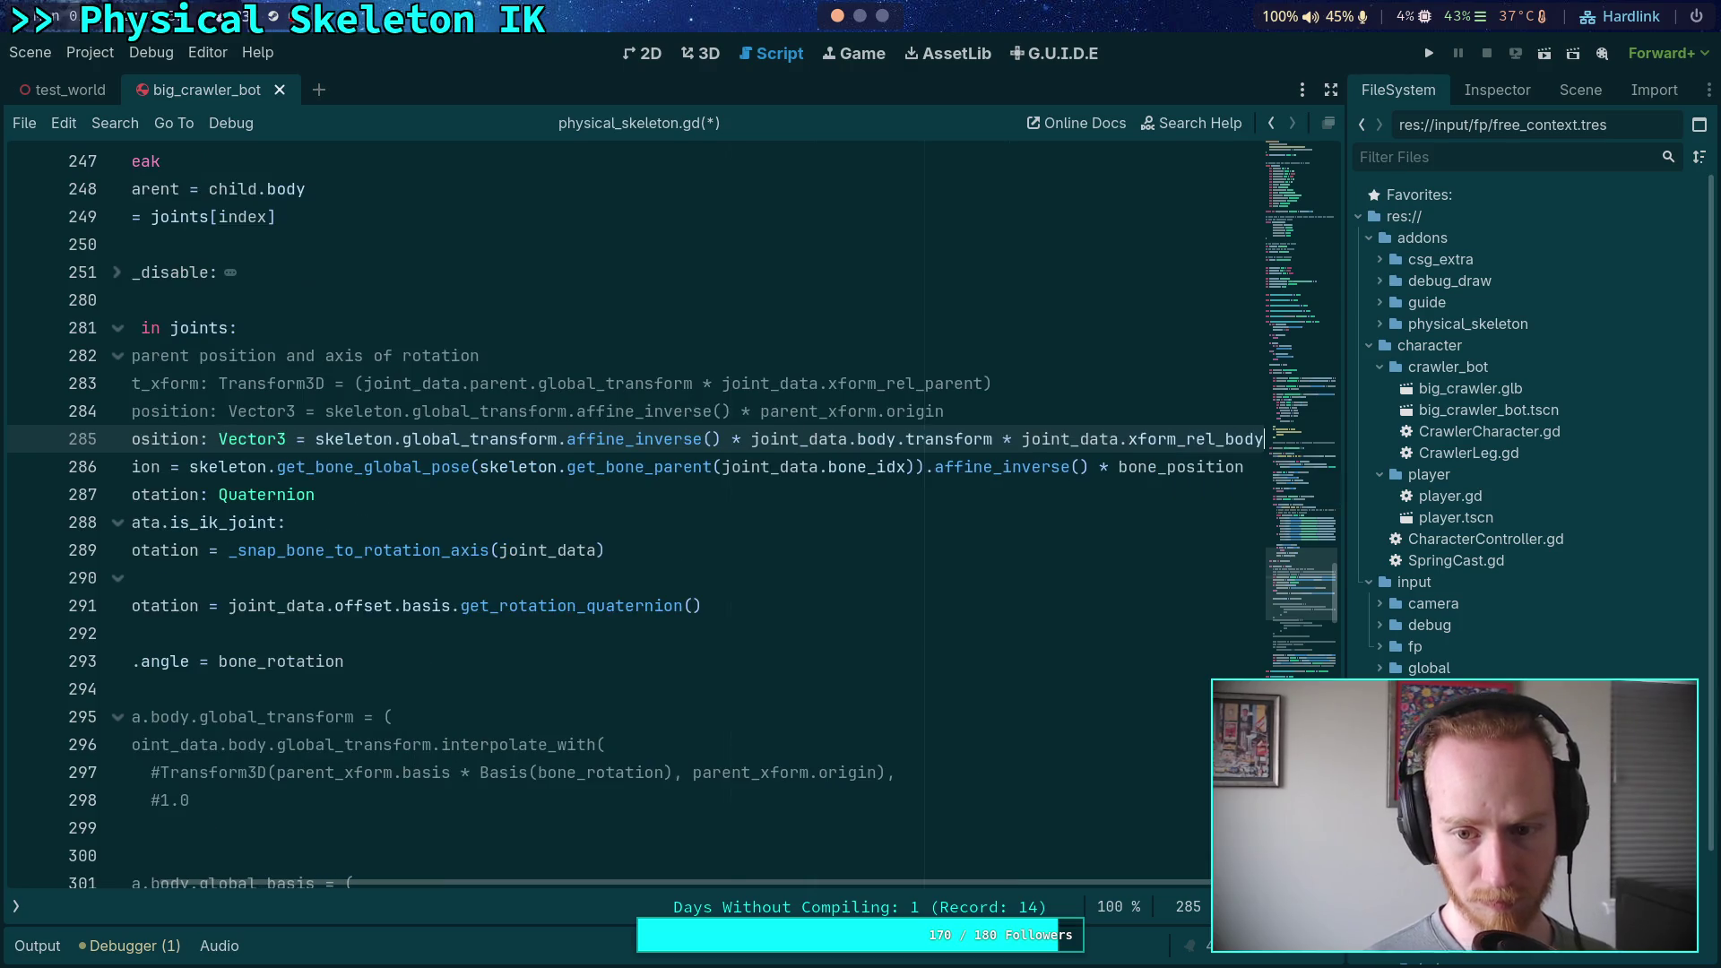
Wrap the body transform product in parentheses, take its .origin, and save the script
drag(751, 439, 1313, 446)
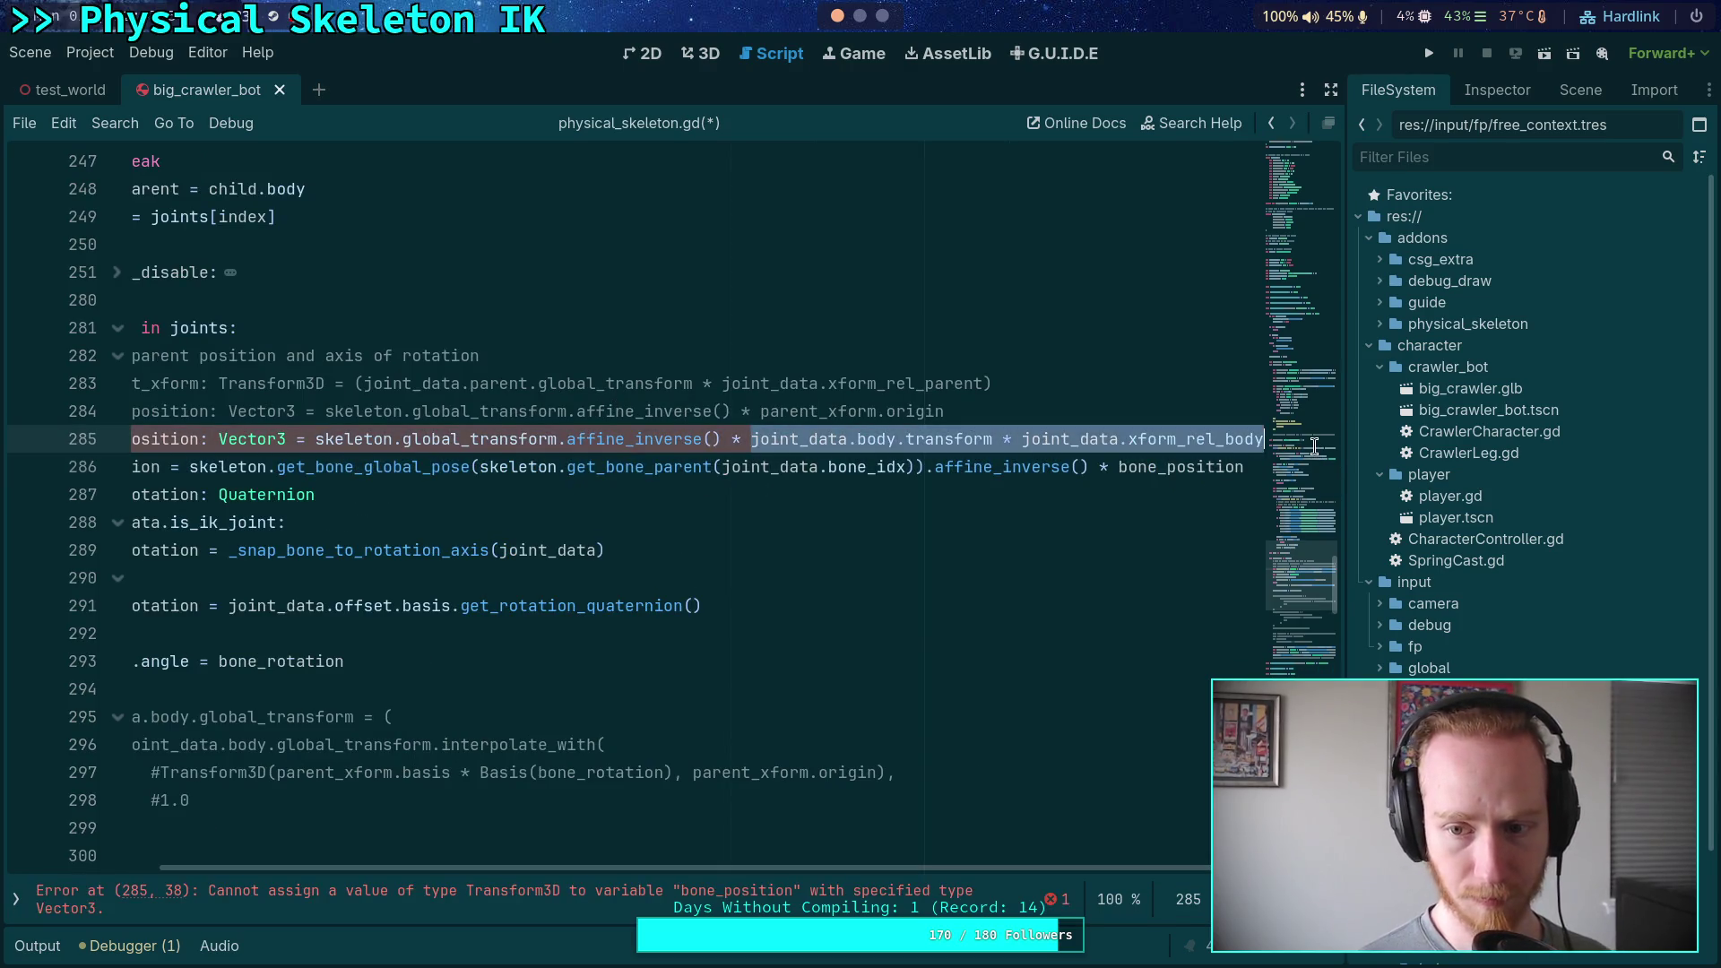
text(()
key(End)
text(.oc)
key(BackSpace)
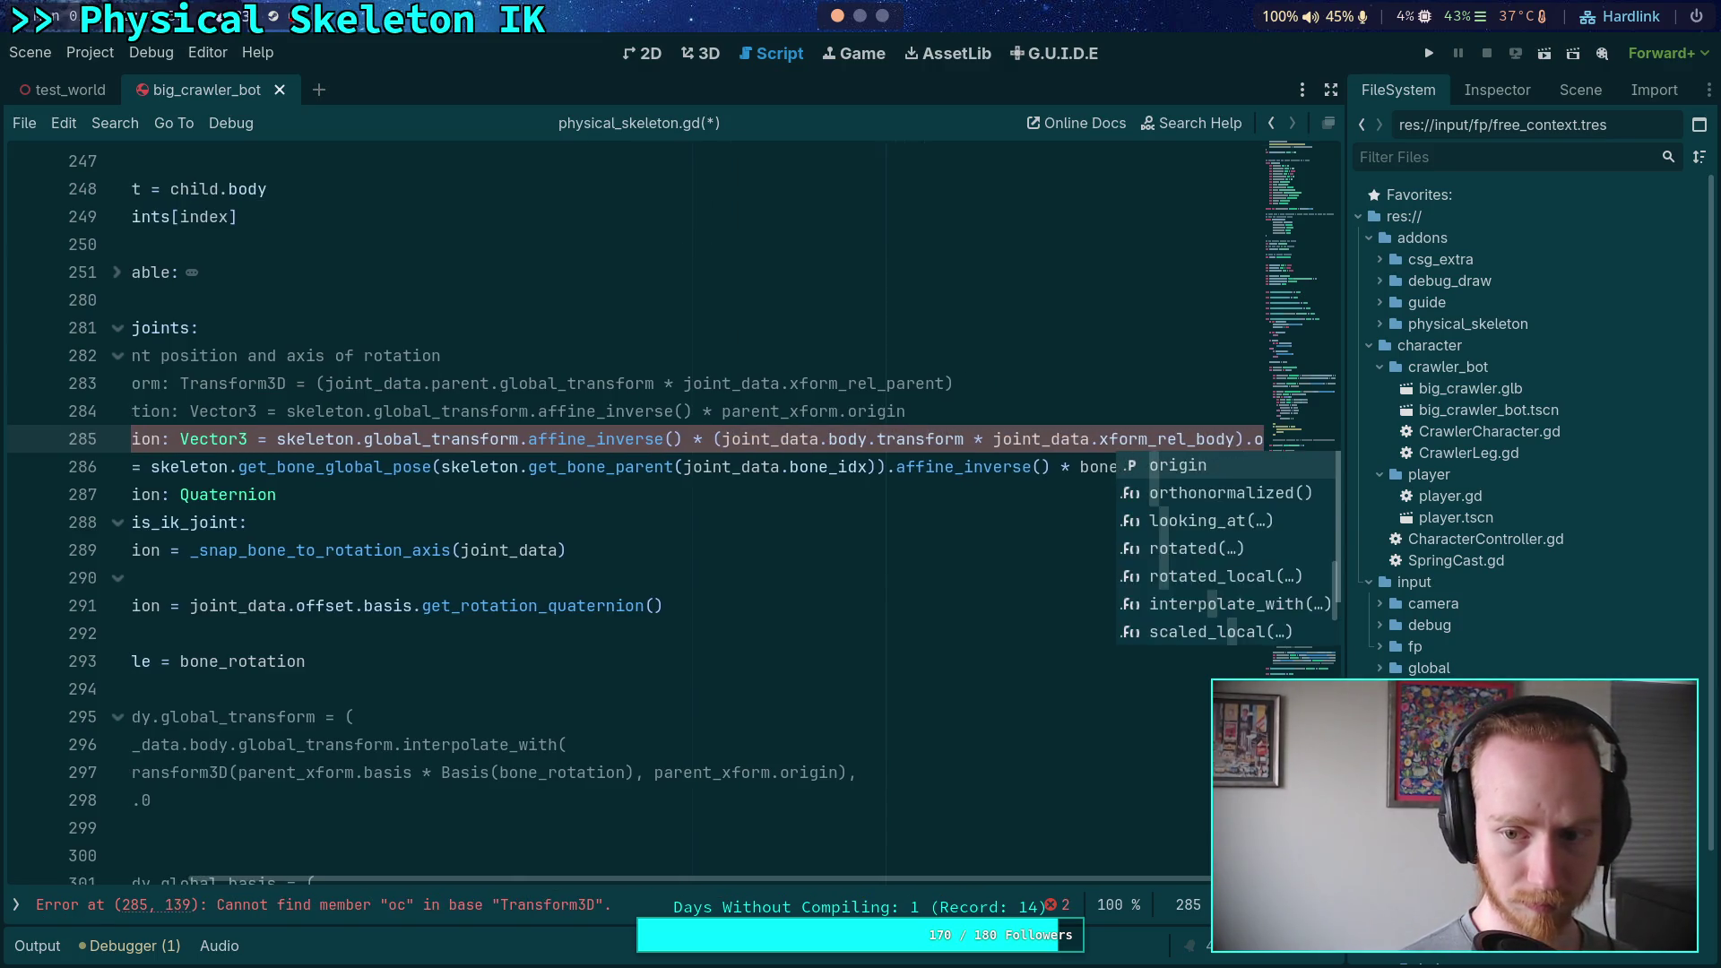
key(Escape)
key(ctrl+space)
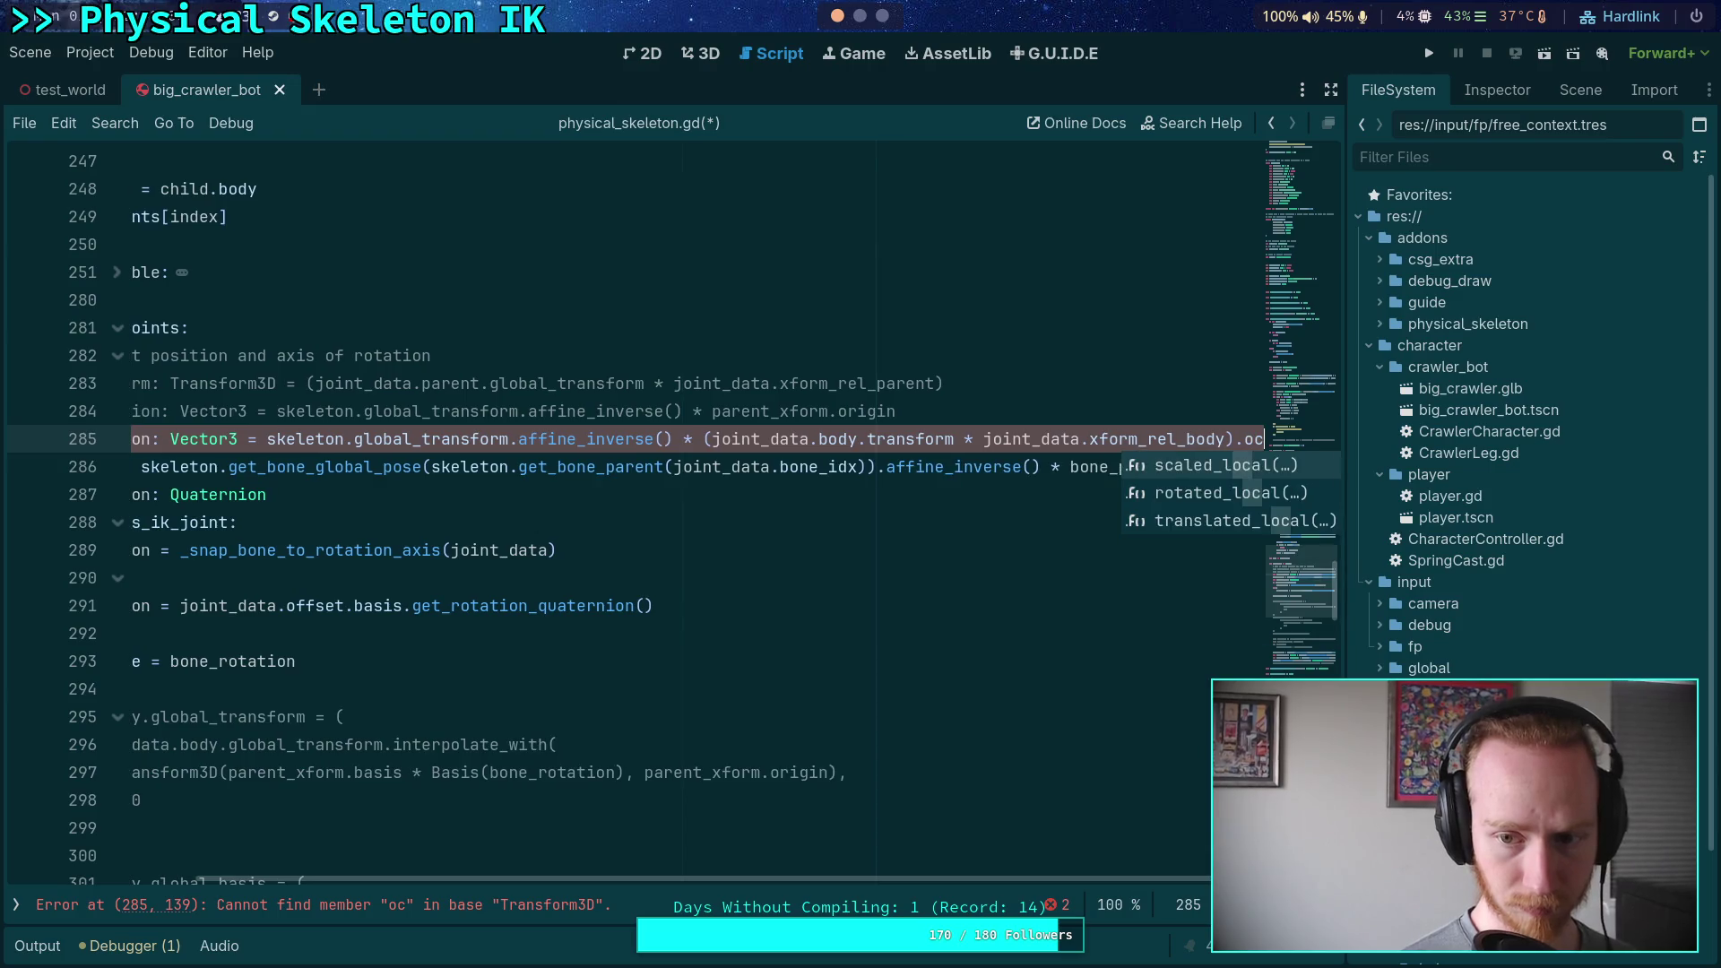
text(r)
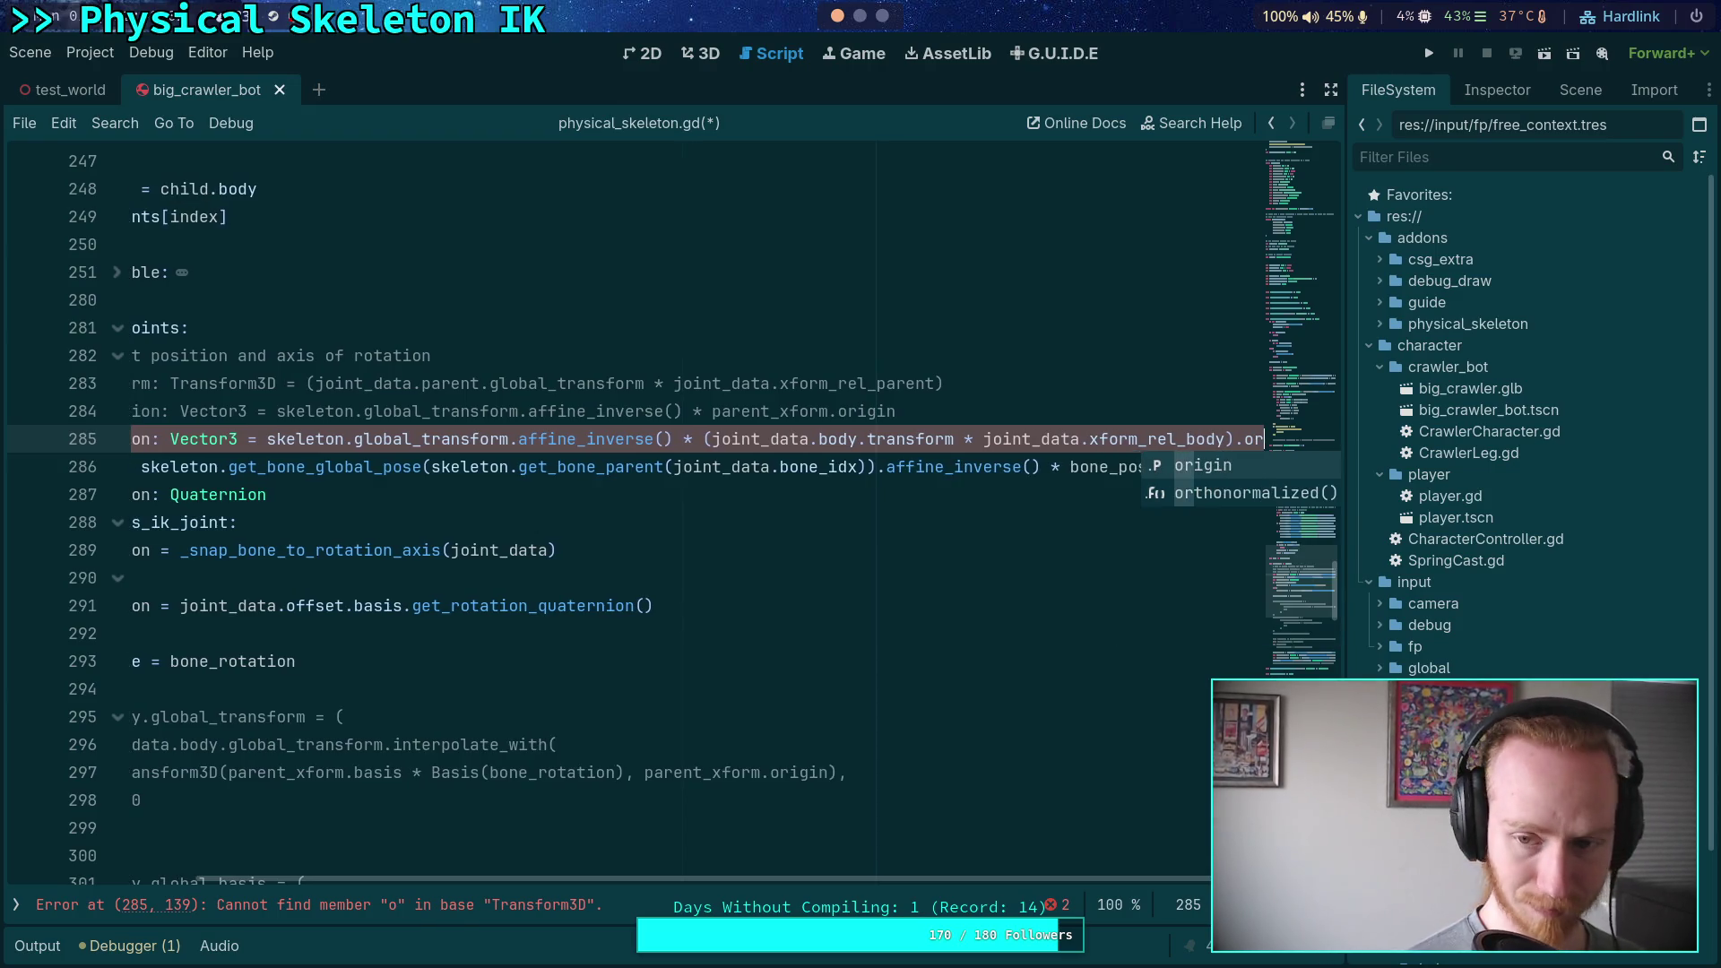
key(Return)
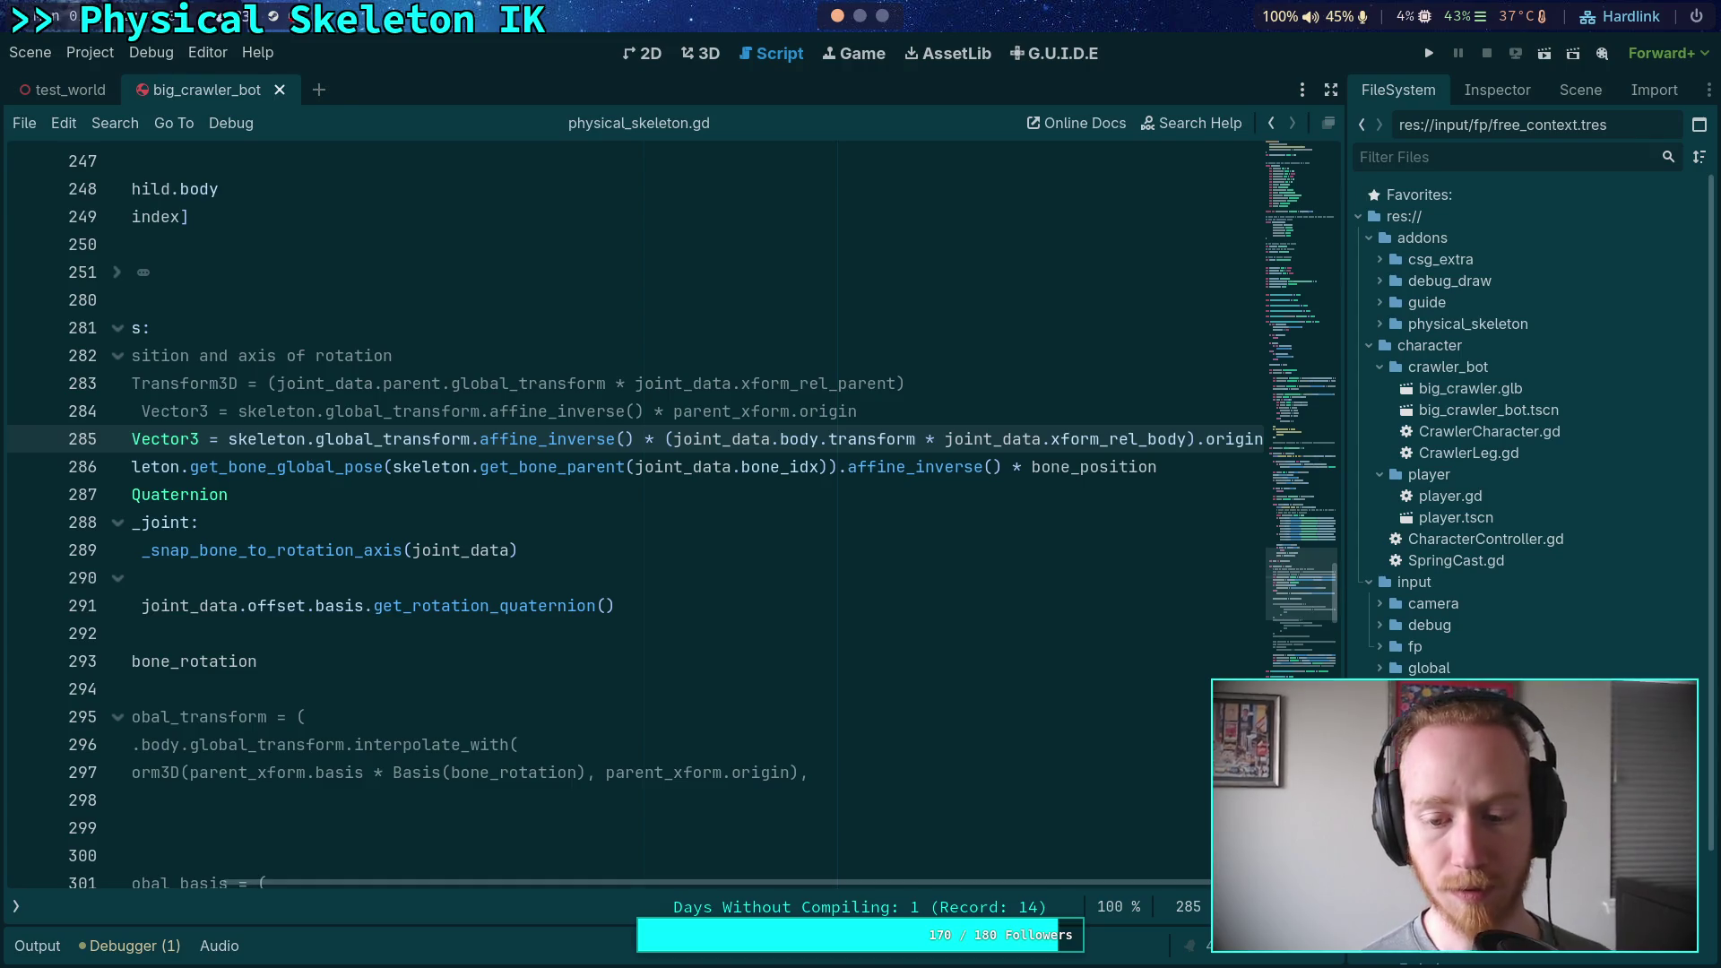
key(ctrl+s)
click(1428, 53)
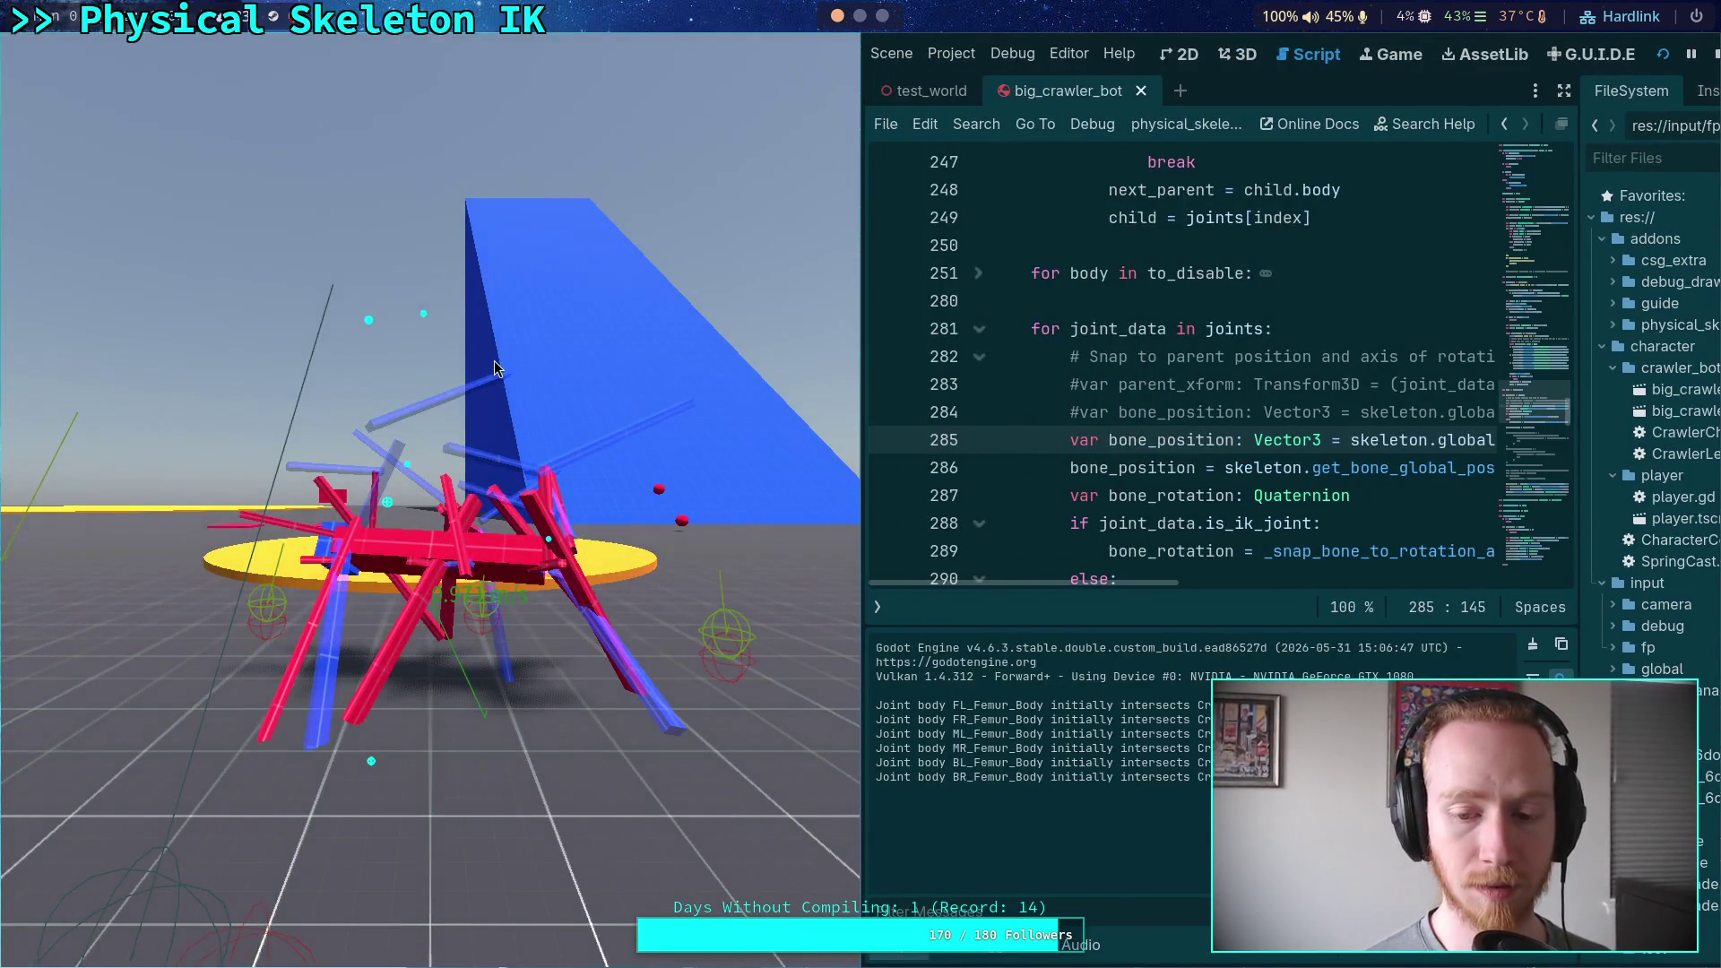
key(F8)
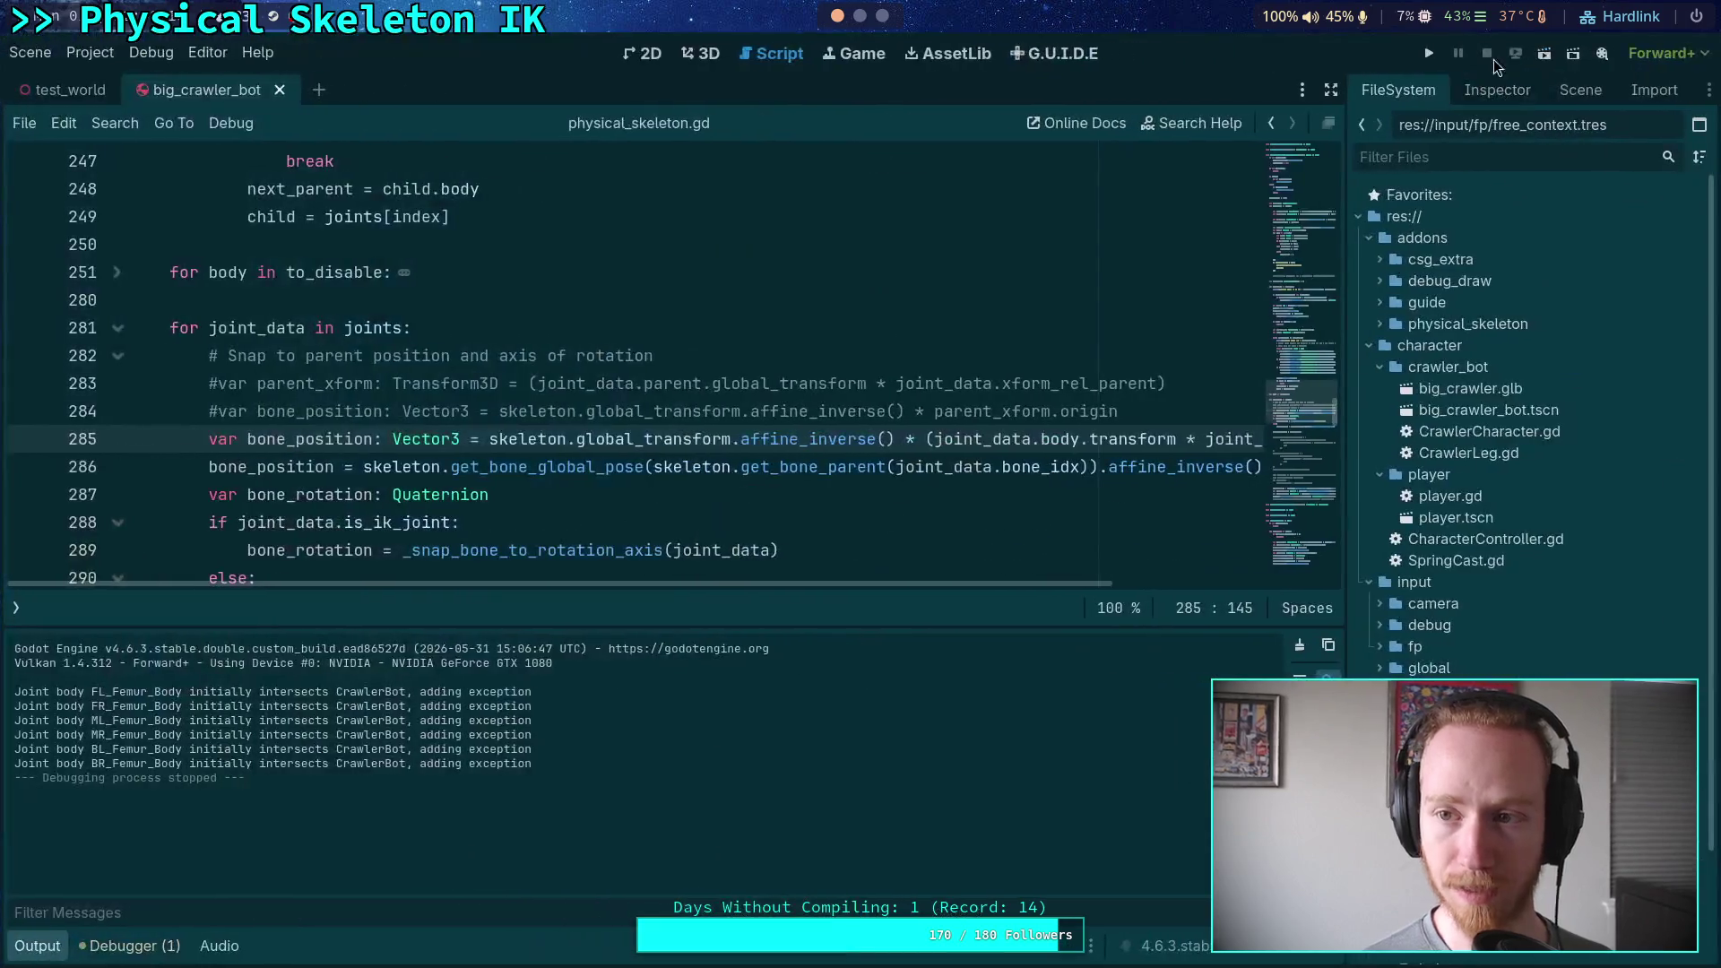
key(F5)
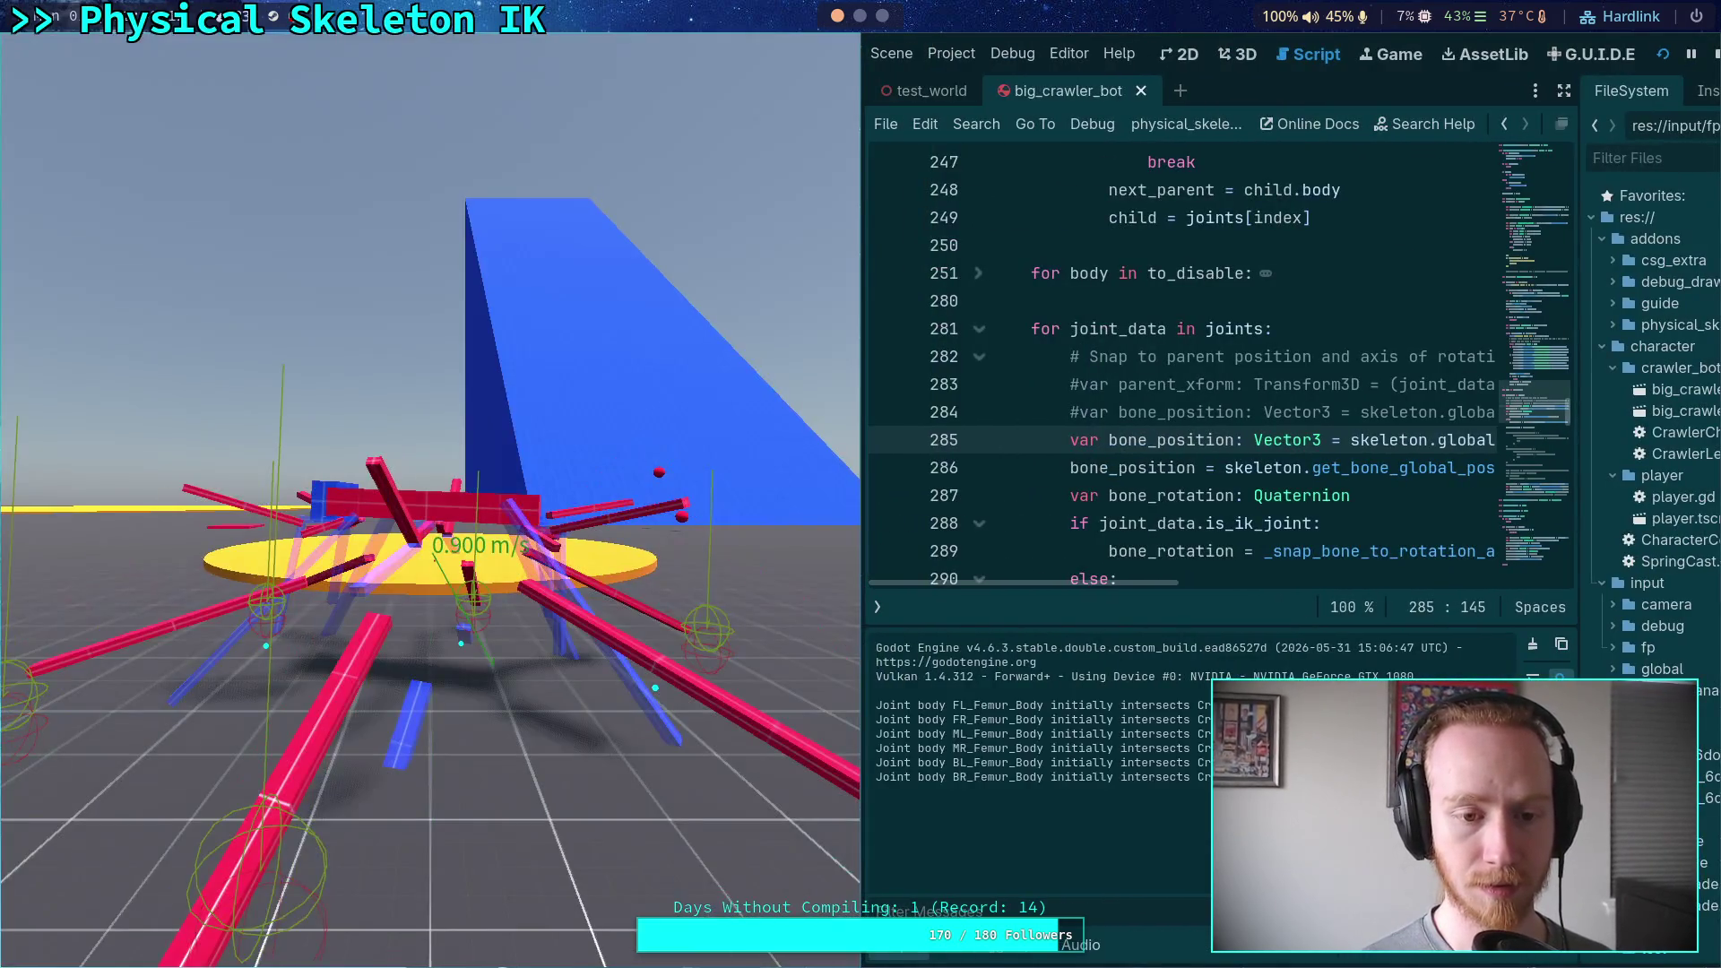
click(1714, 54)
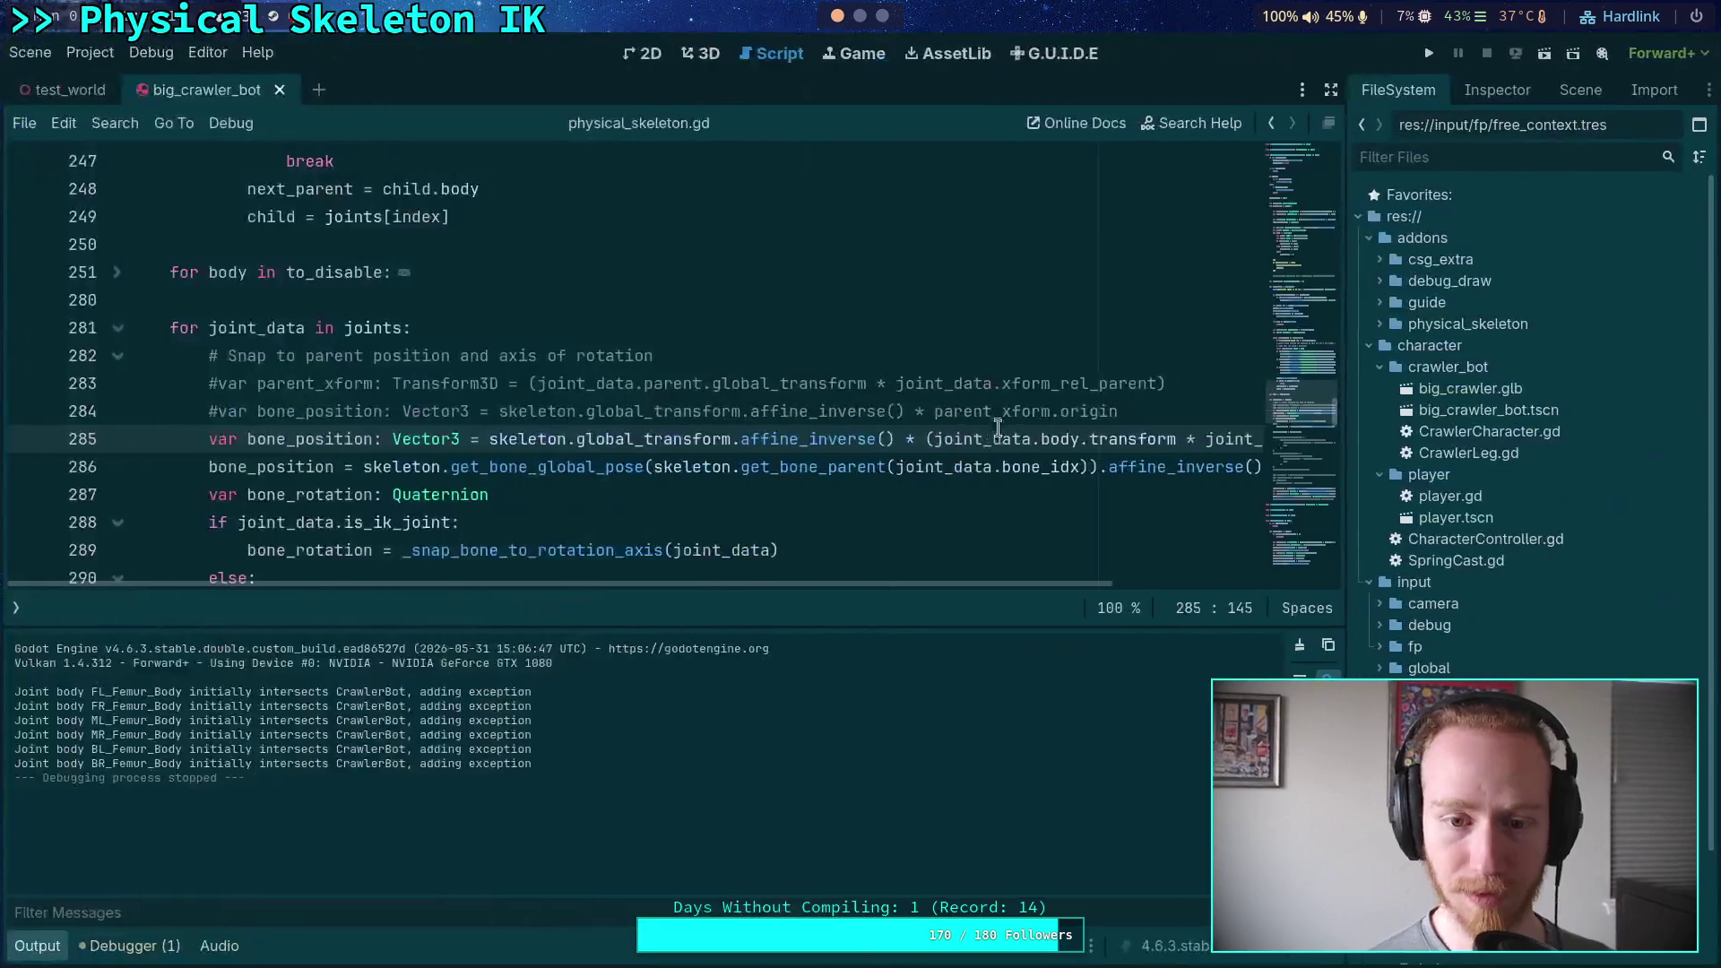
drag(985, 583, 1278, 579)
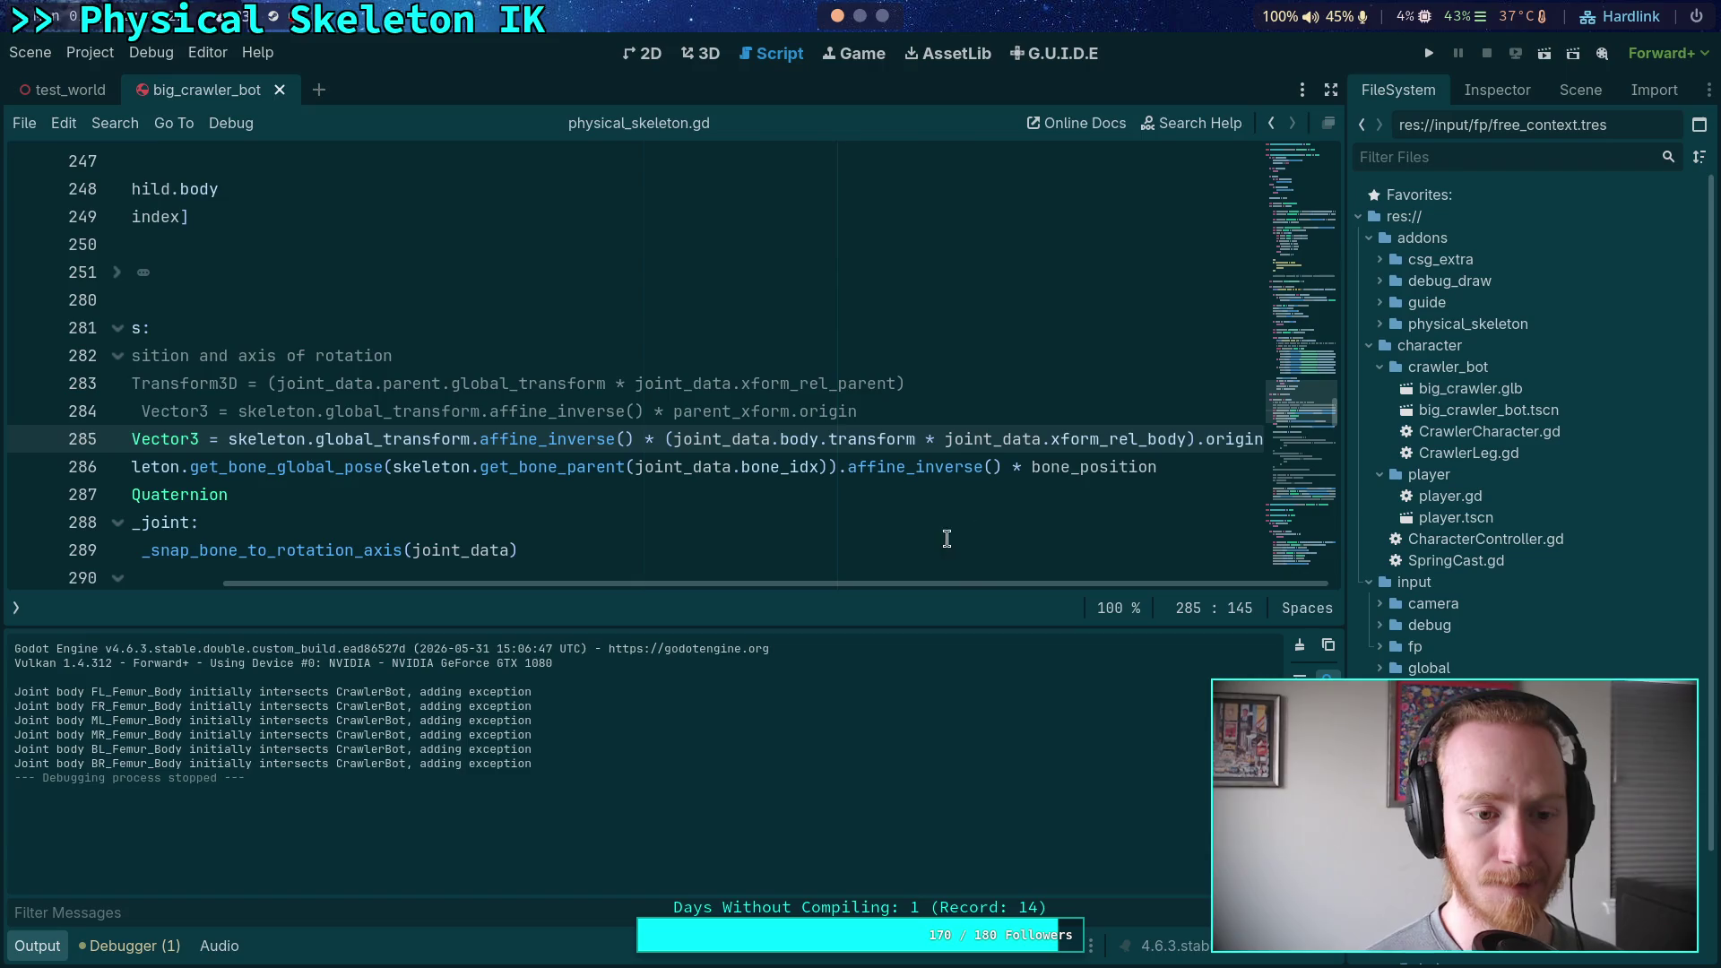
mouse_move(987, 582)
mouse_down()
mouse_move(762, 588)
mouse_move(1131, 587)
mouse_up()
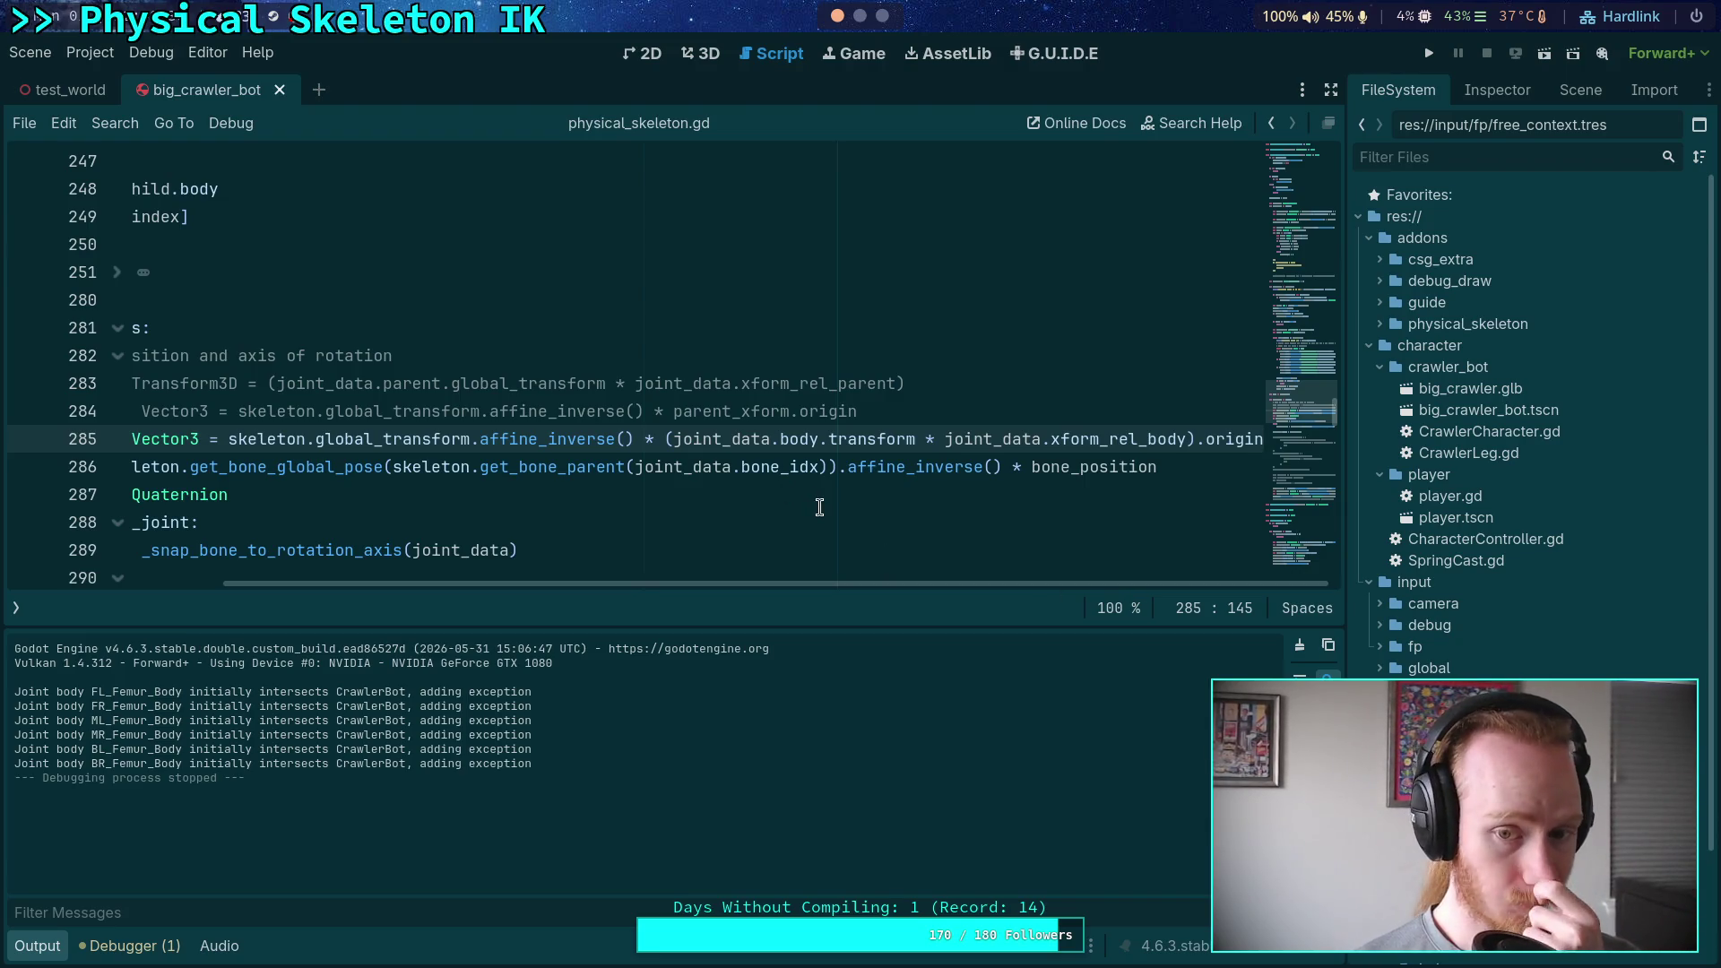
Remove ' * joint_data.xform_rel_body' and its parentheses from line 285, then save
drag(916, 438, 1185, 431)
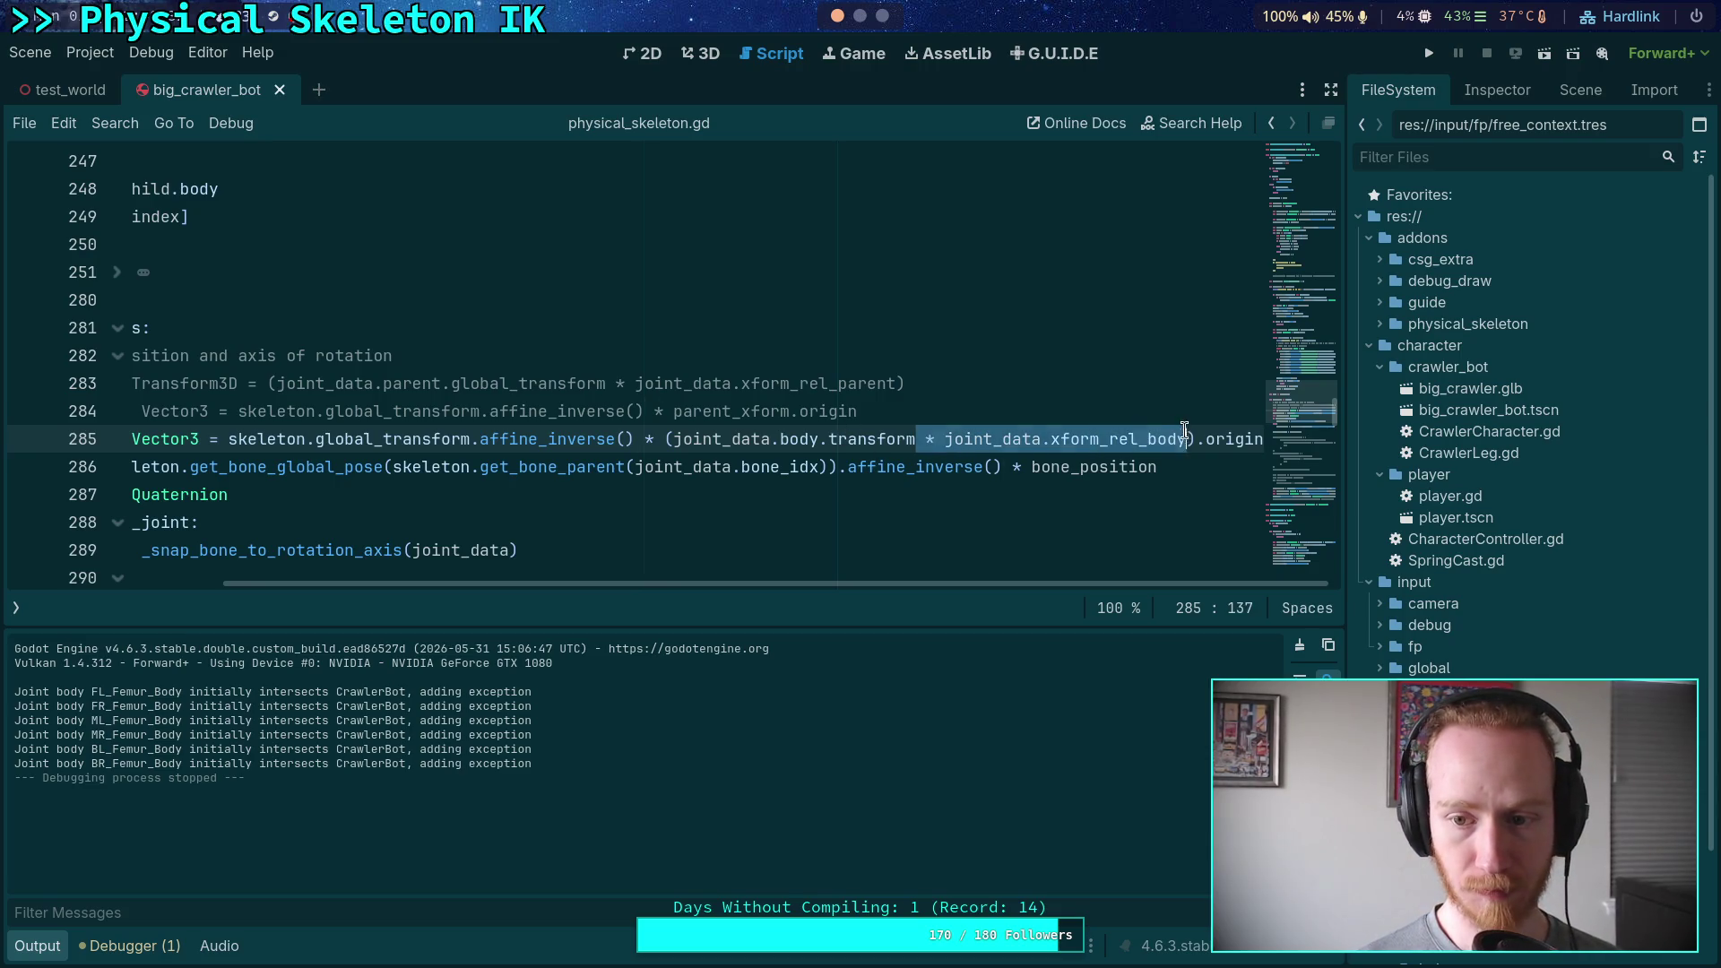
key(BackSpace)
key(Delete)
click(781, 441)
key(BackSpace)
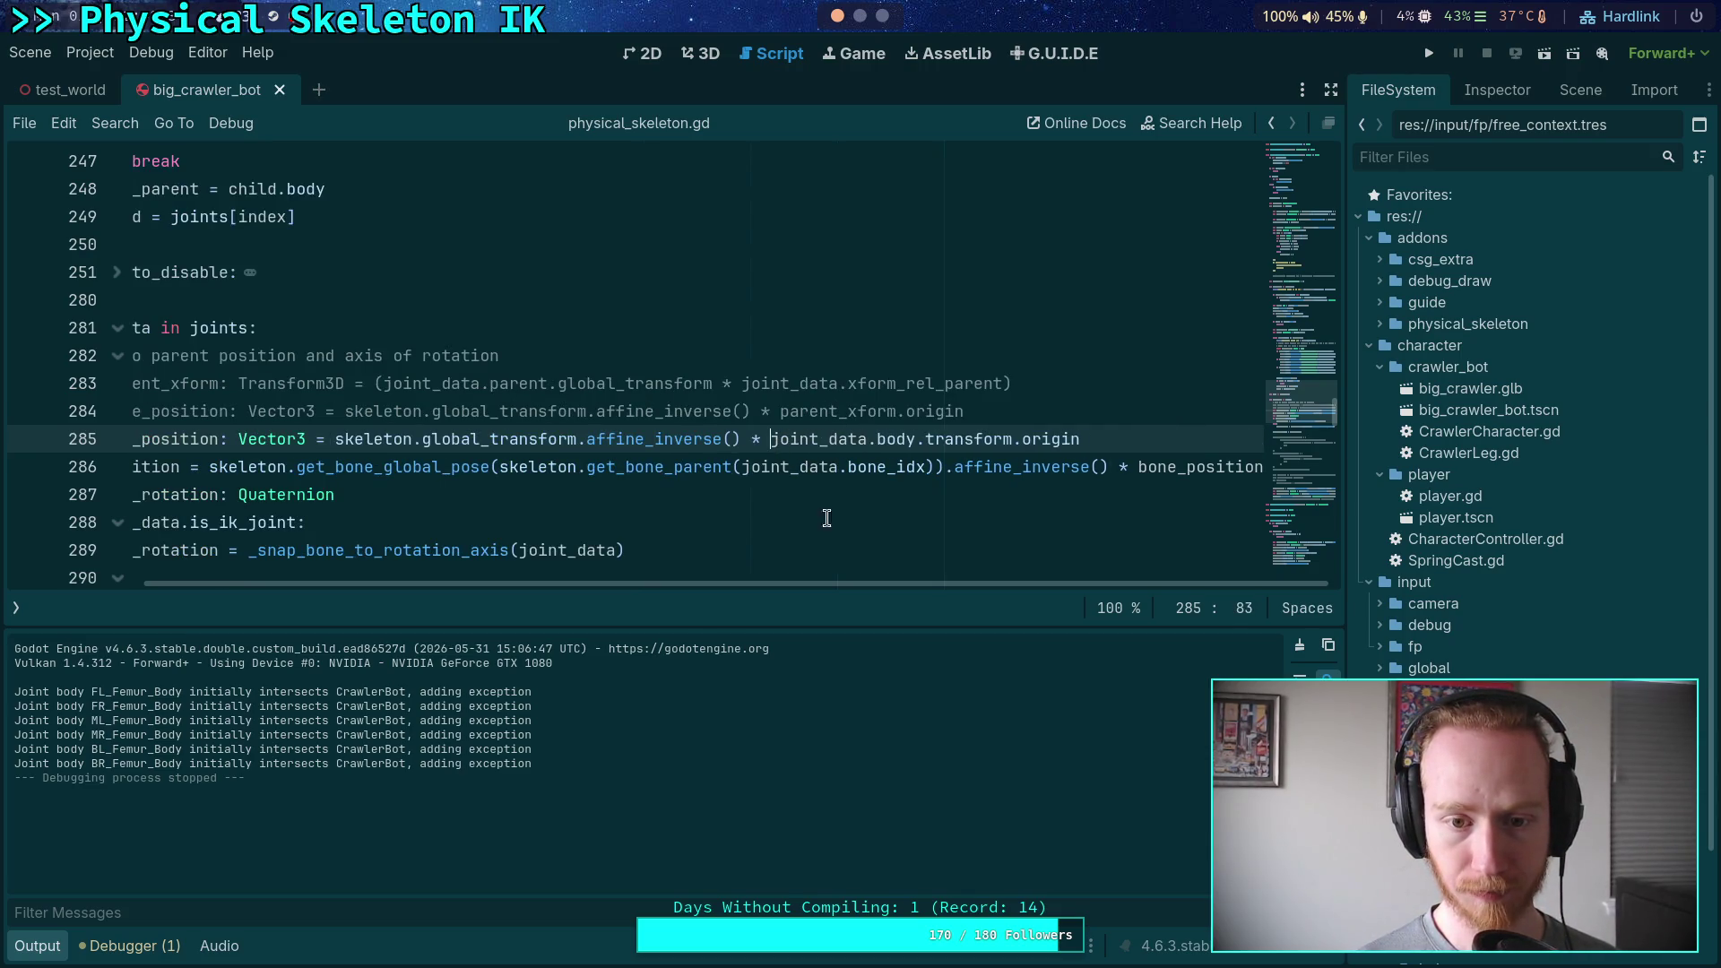
click(1165, 435)
key(ctrl+s)
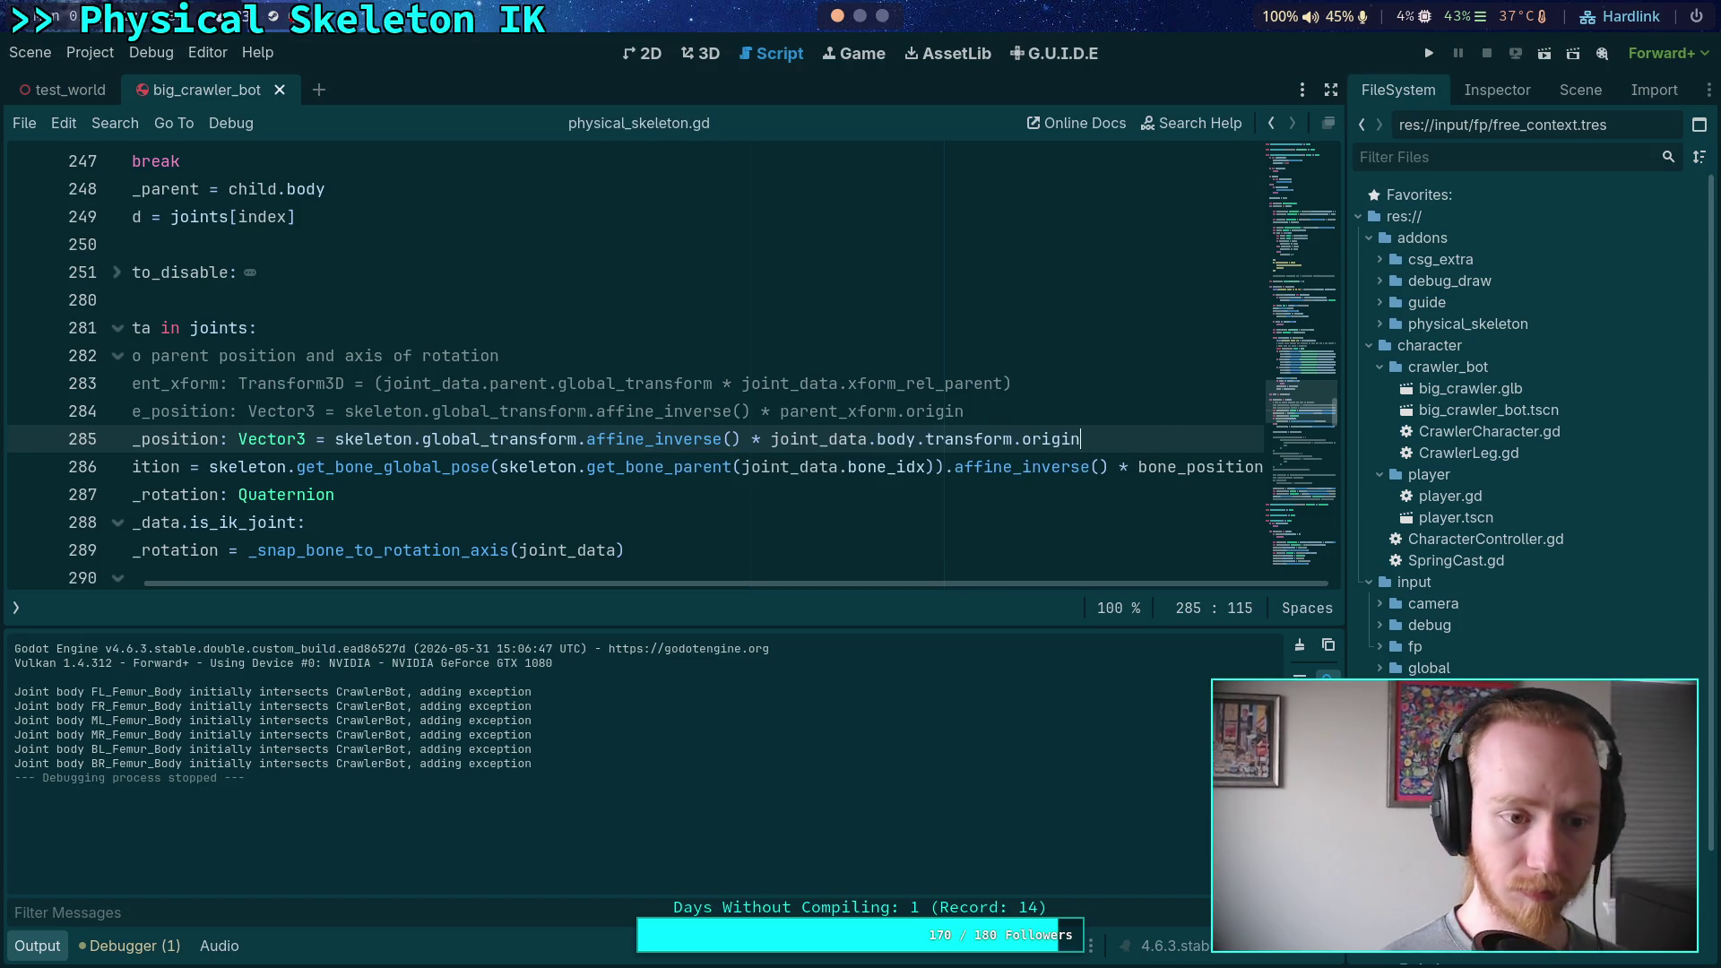
Run the crawler, step its physics a few ticks at a time, then stop it
click(1428, 54)
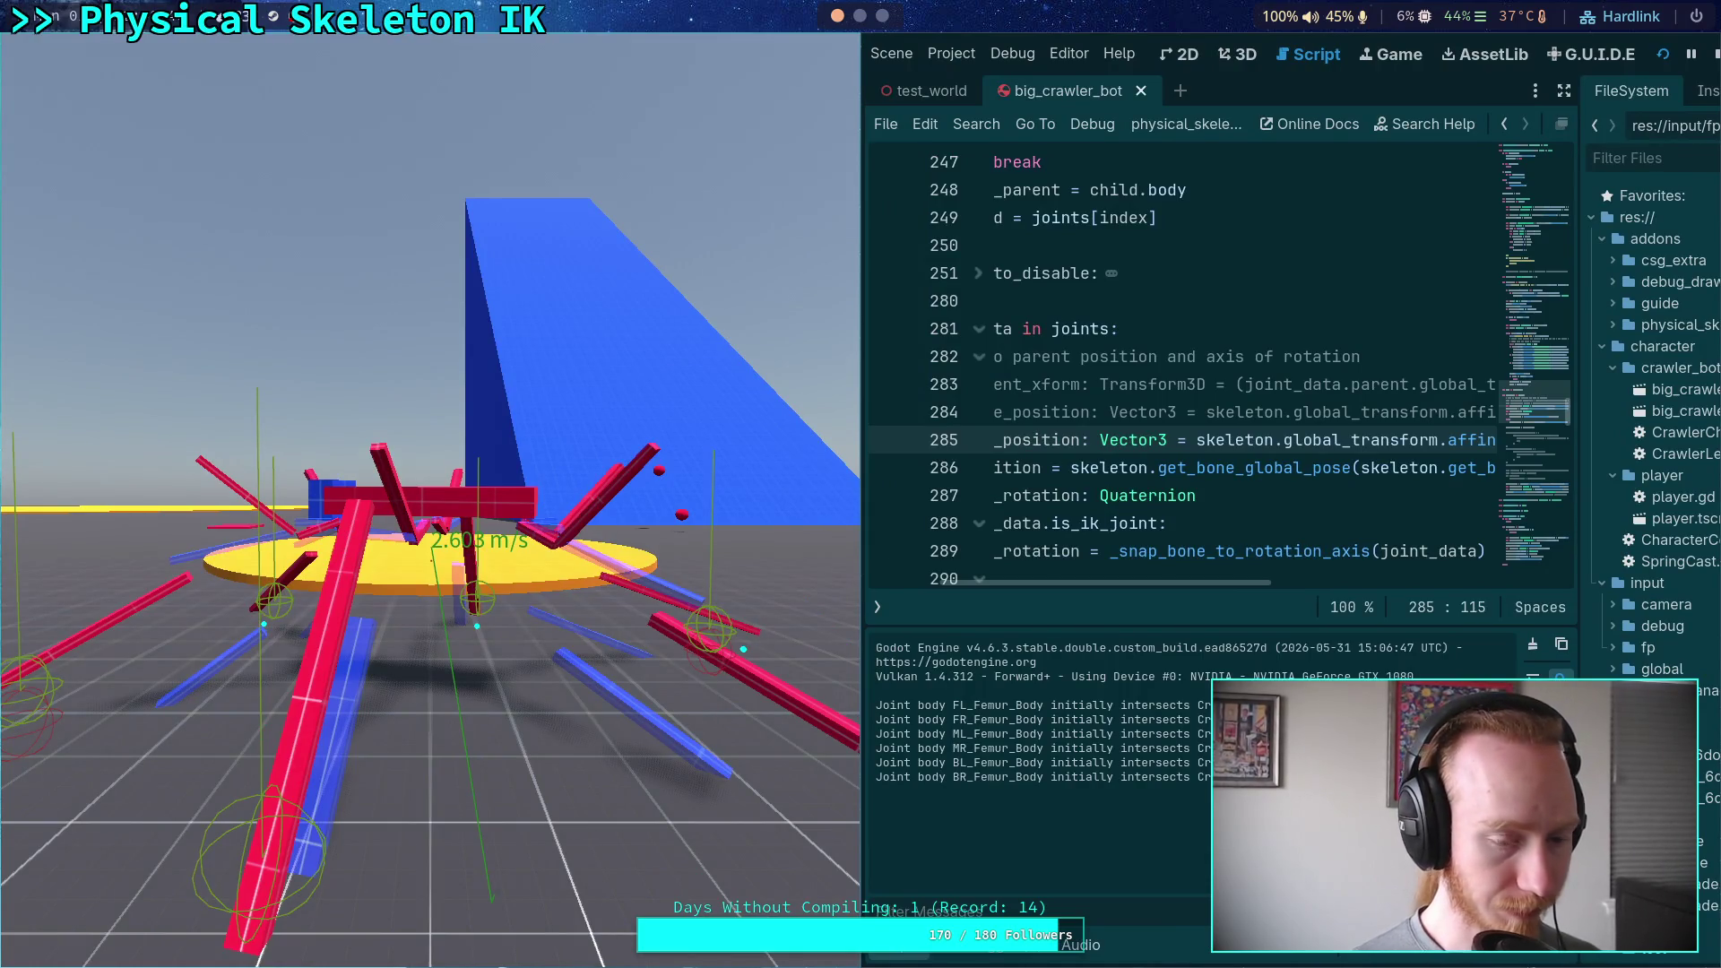
key(period)
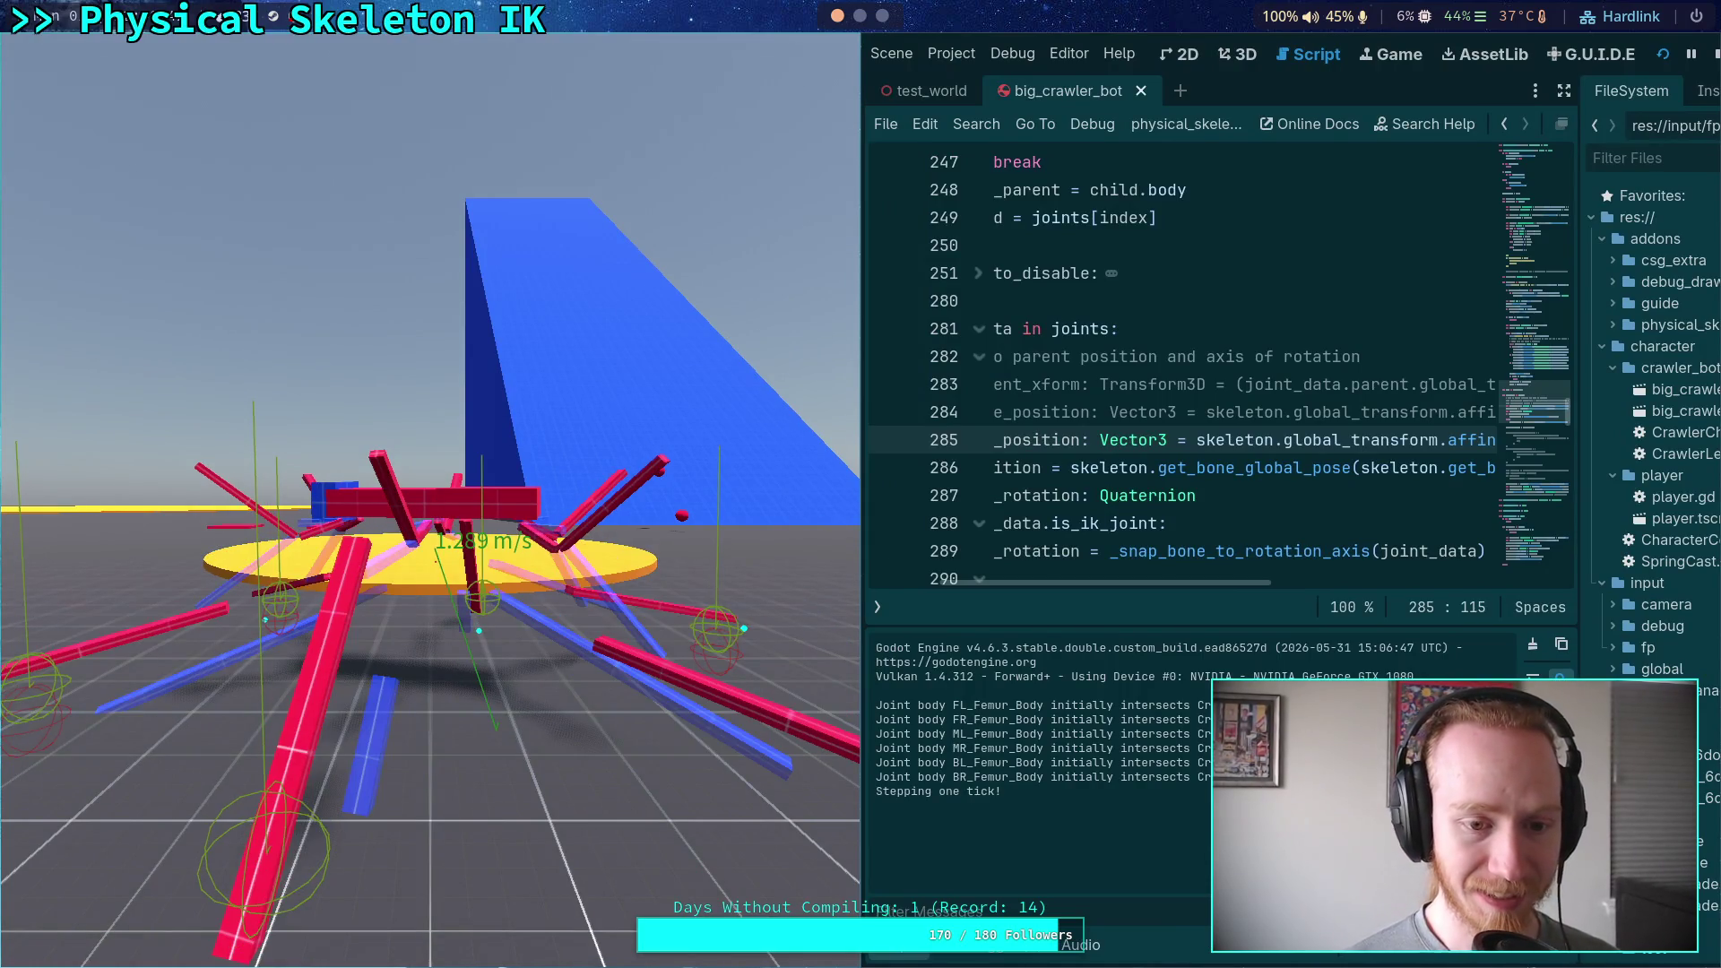
key(period)
key(period)
key(period)
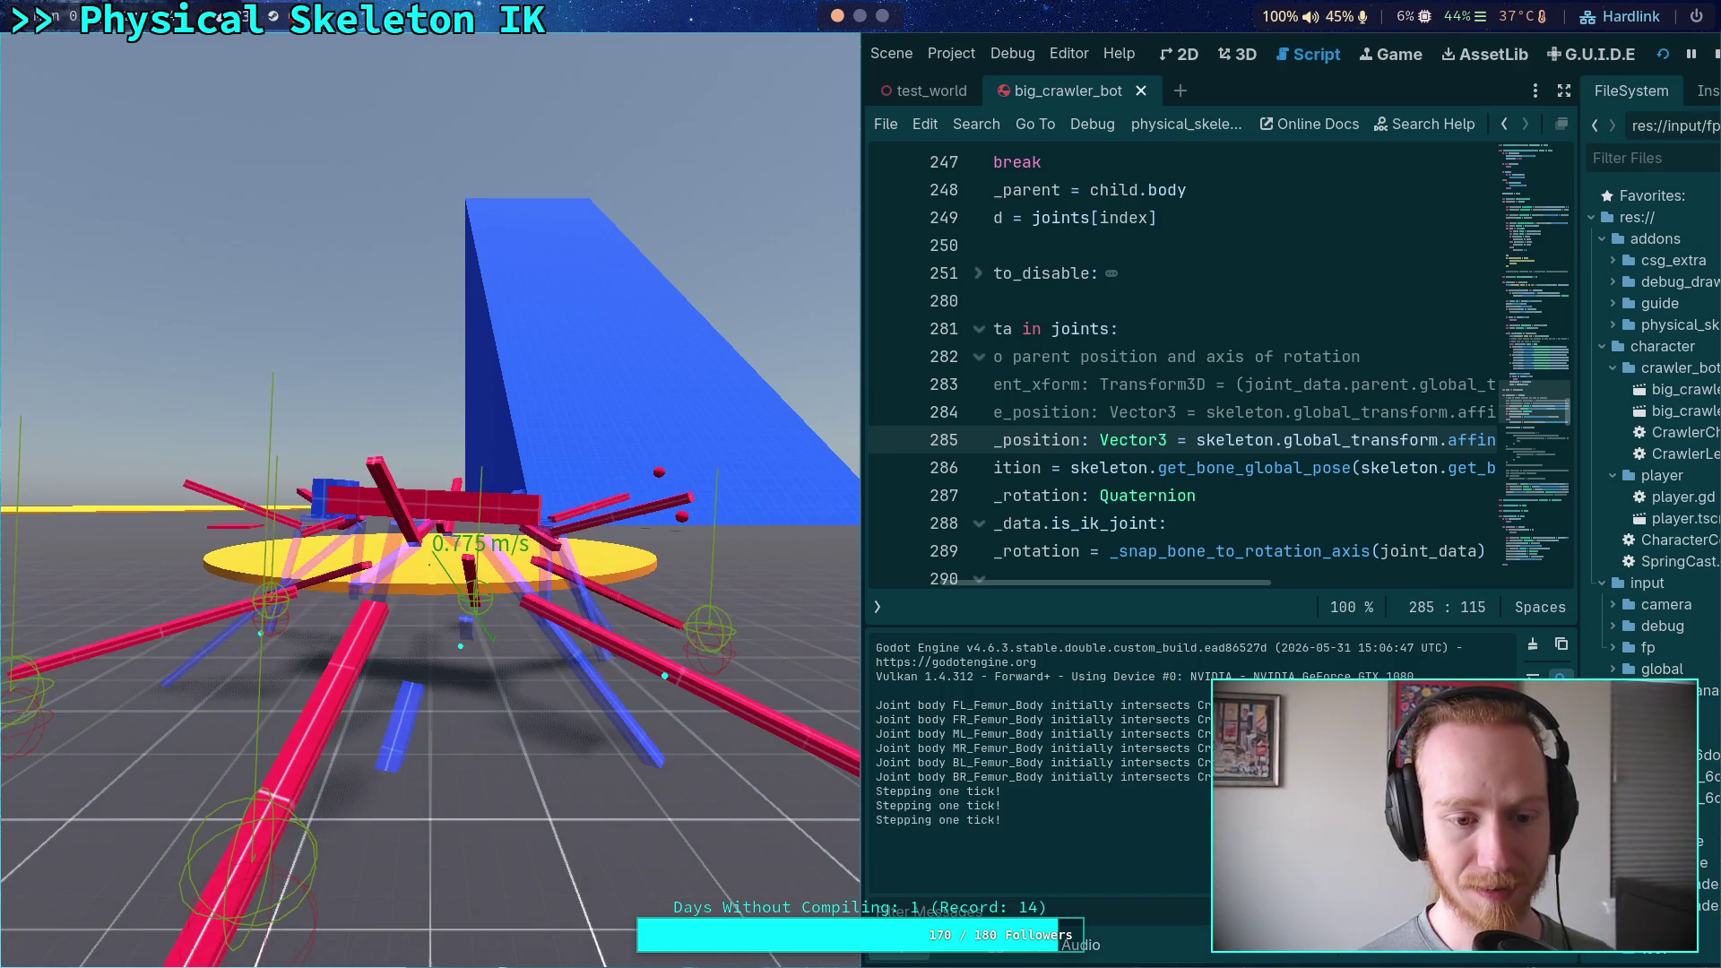
key(period)
key(period)
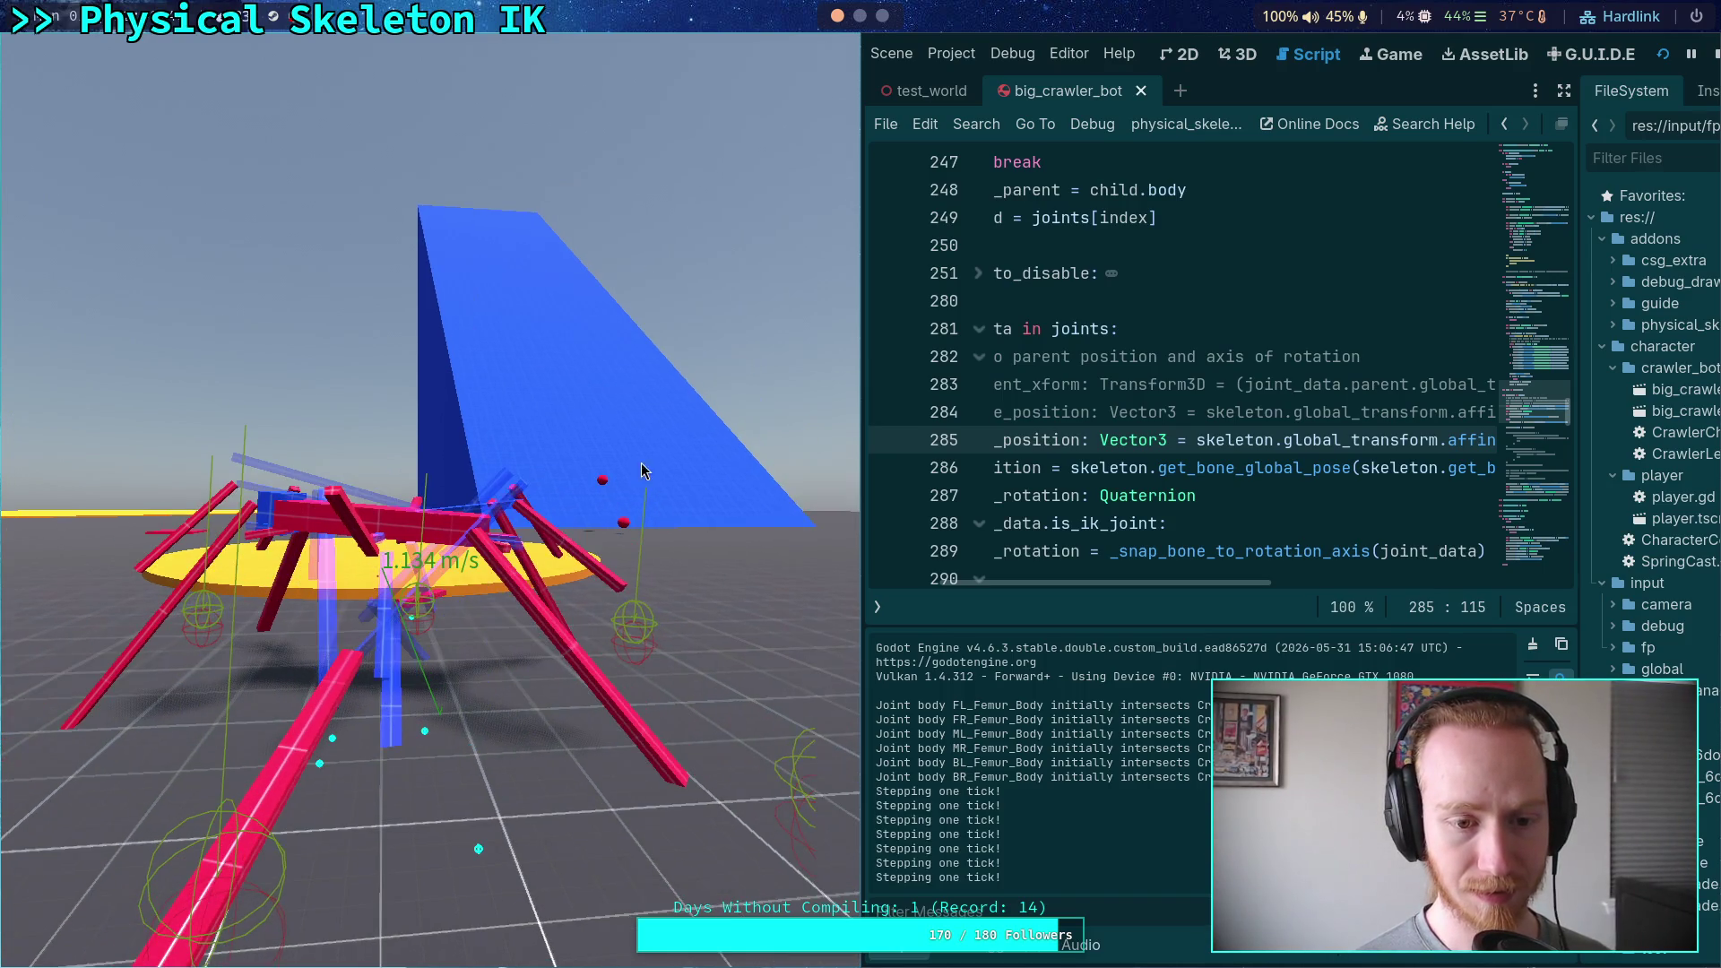
click(1714, 54)
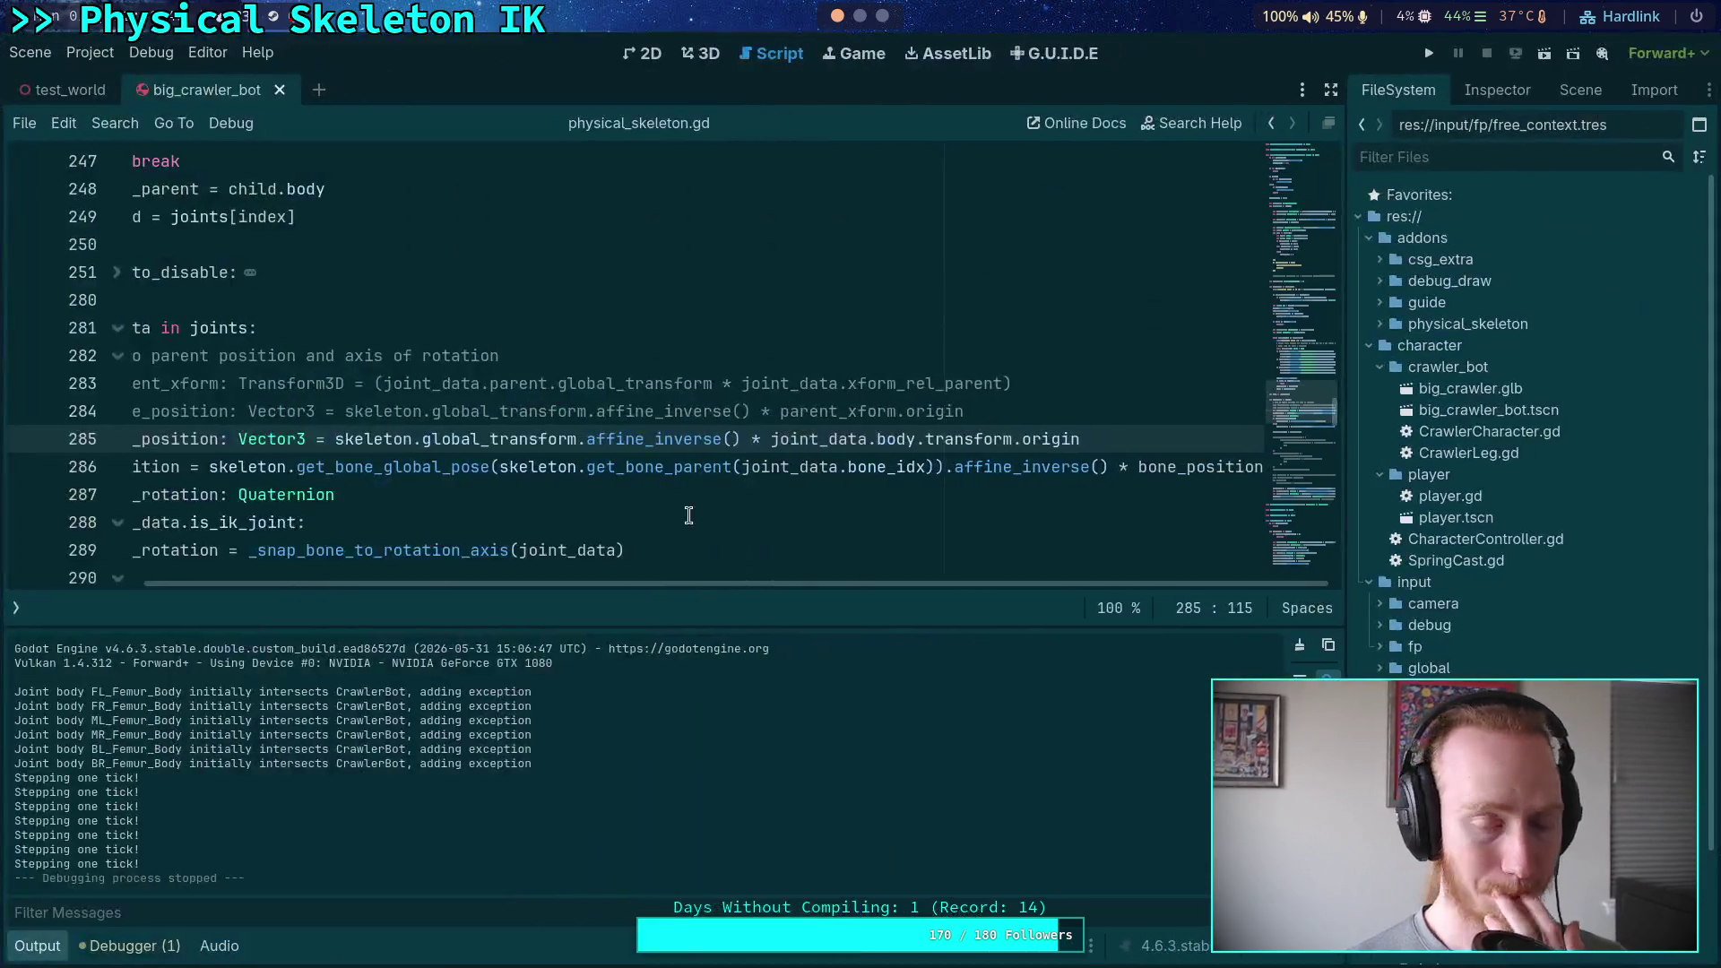
Check Project Settings, restore the script and method lists, and show the CrawlerBot scene tree
click(90, 52)
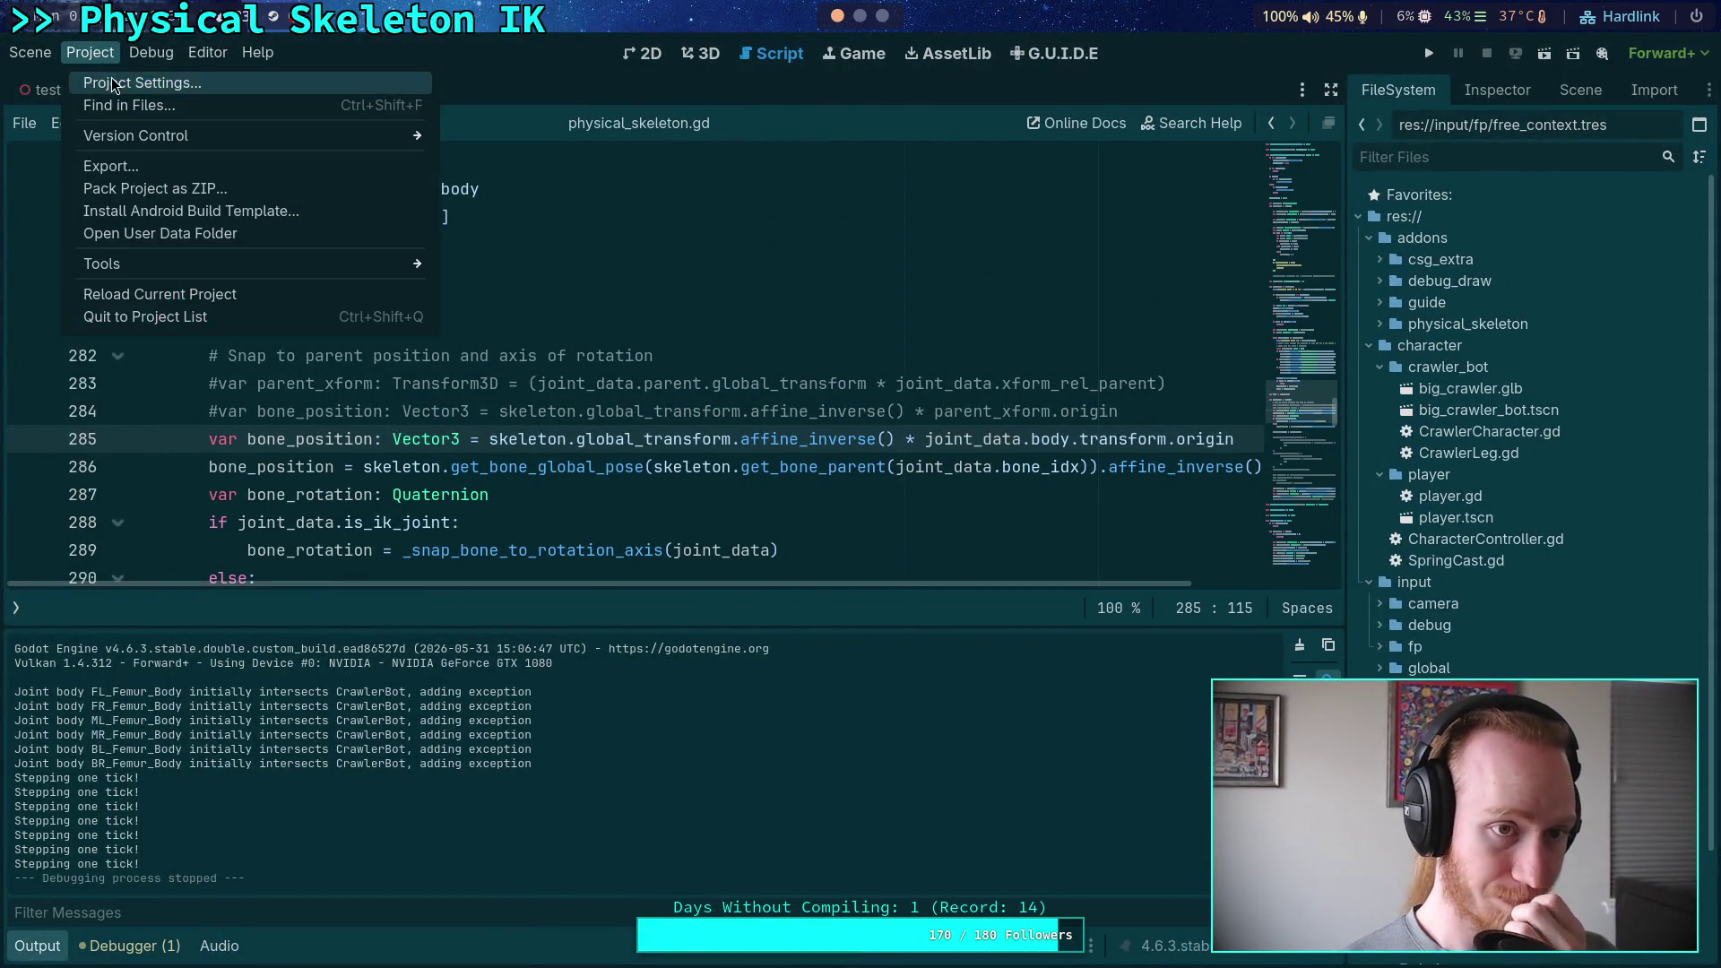
click(116, 78)
click(885, 872)
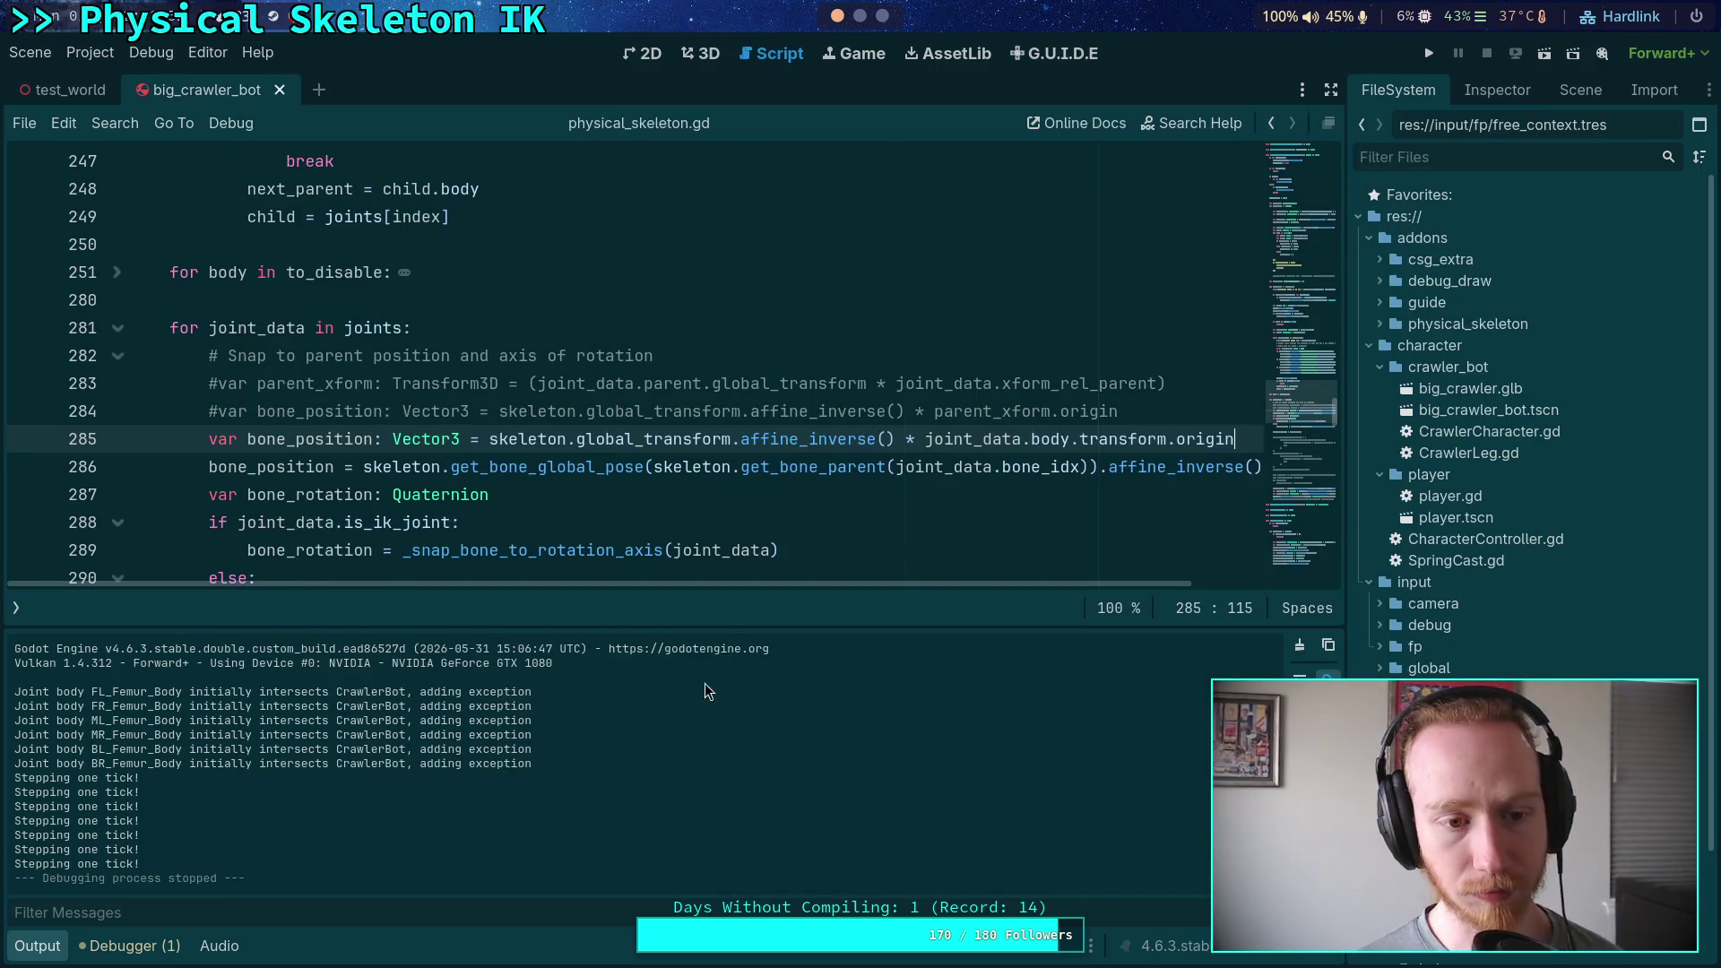
click(15, 607)
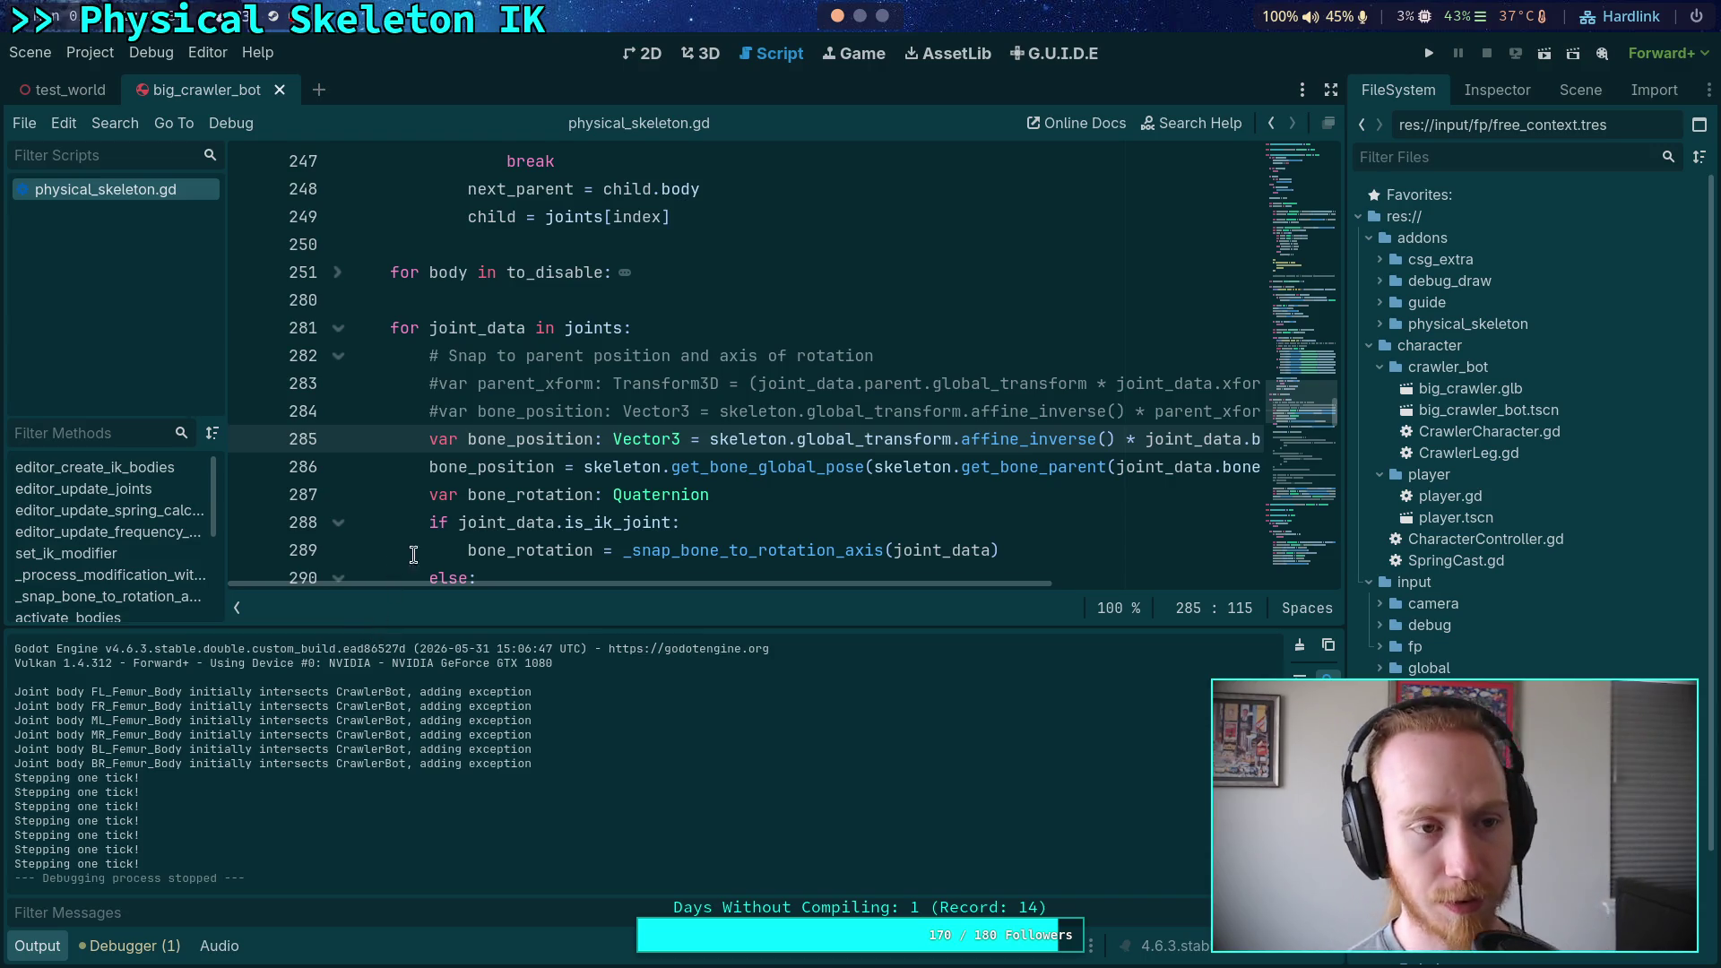
click(1580, 90)
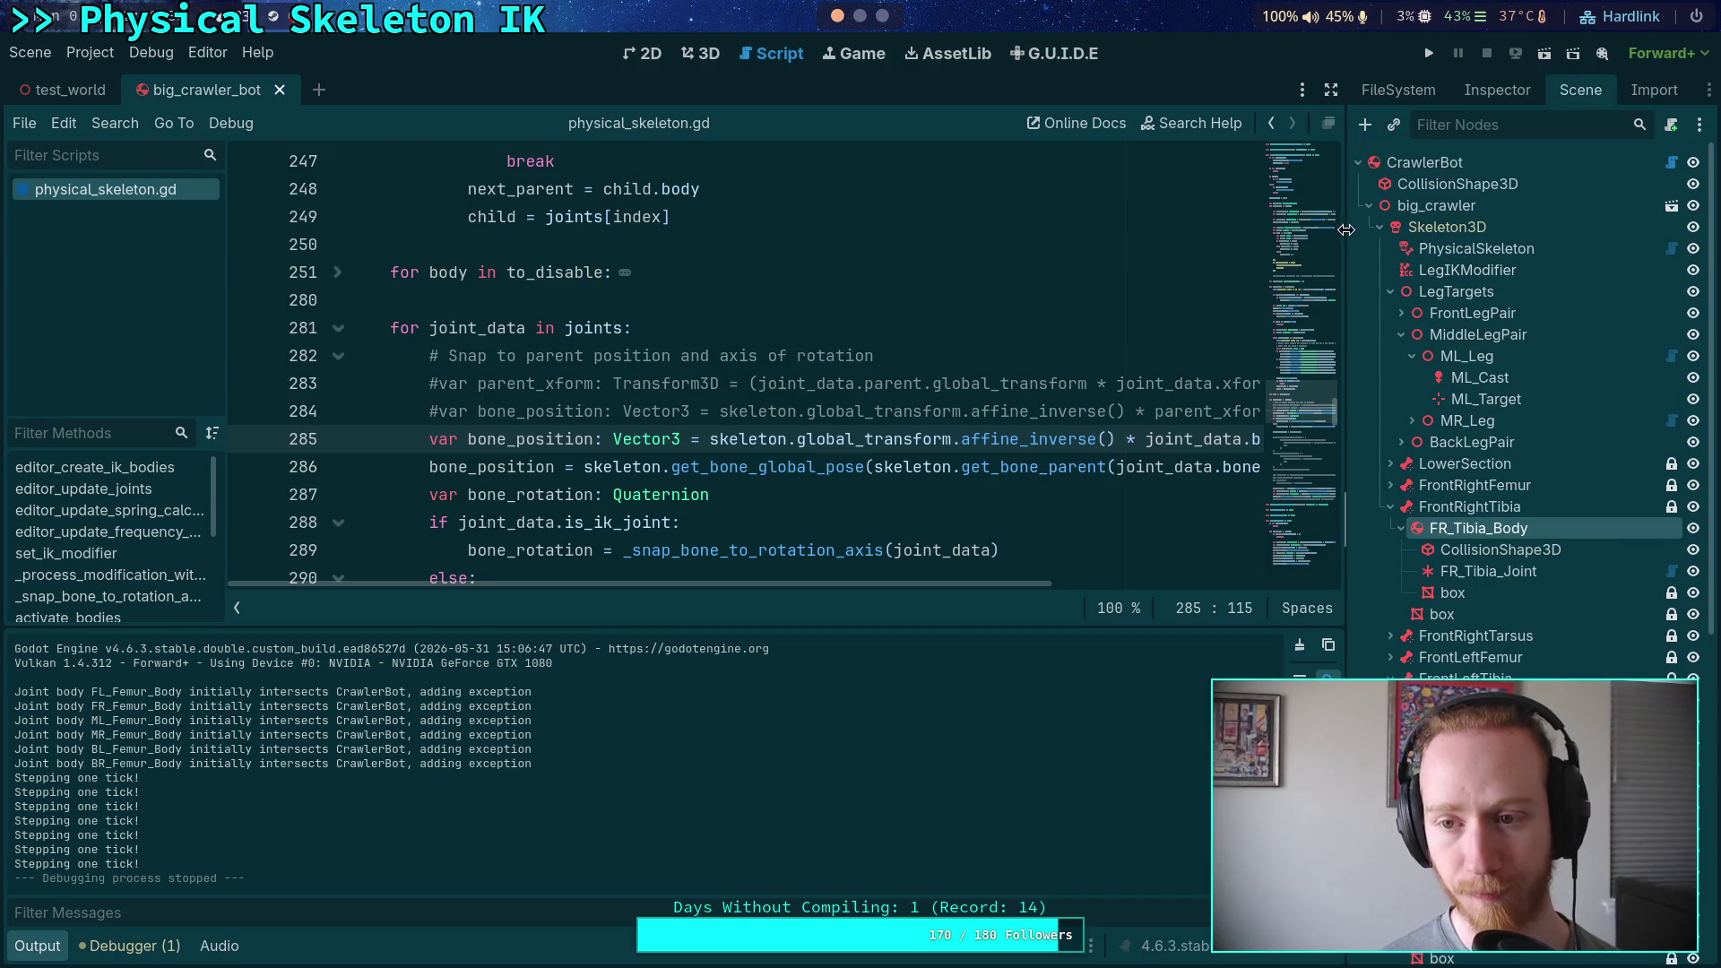
drag(1345, 242, 1266, 240)
click(1356, 227)
right_click(1359, 227)
click(1398, 241)
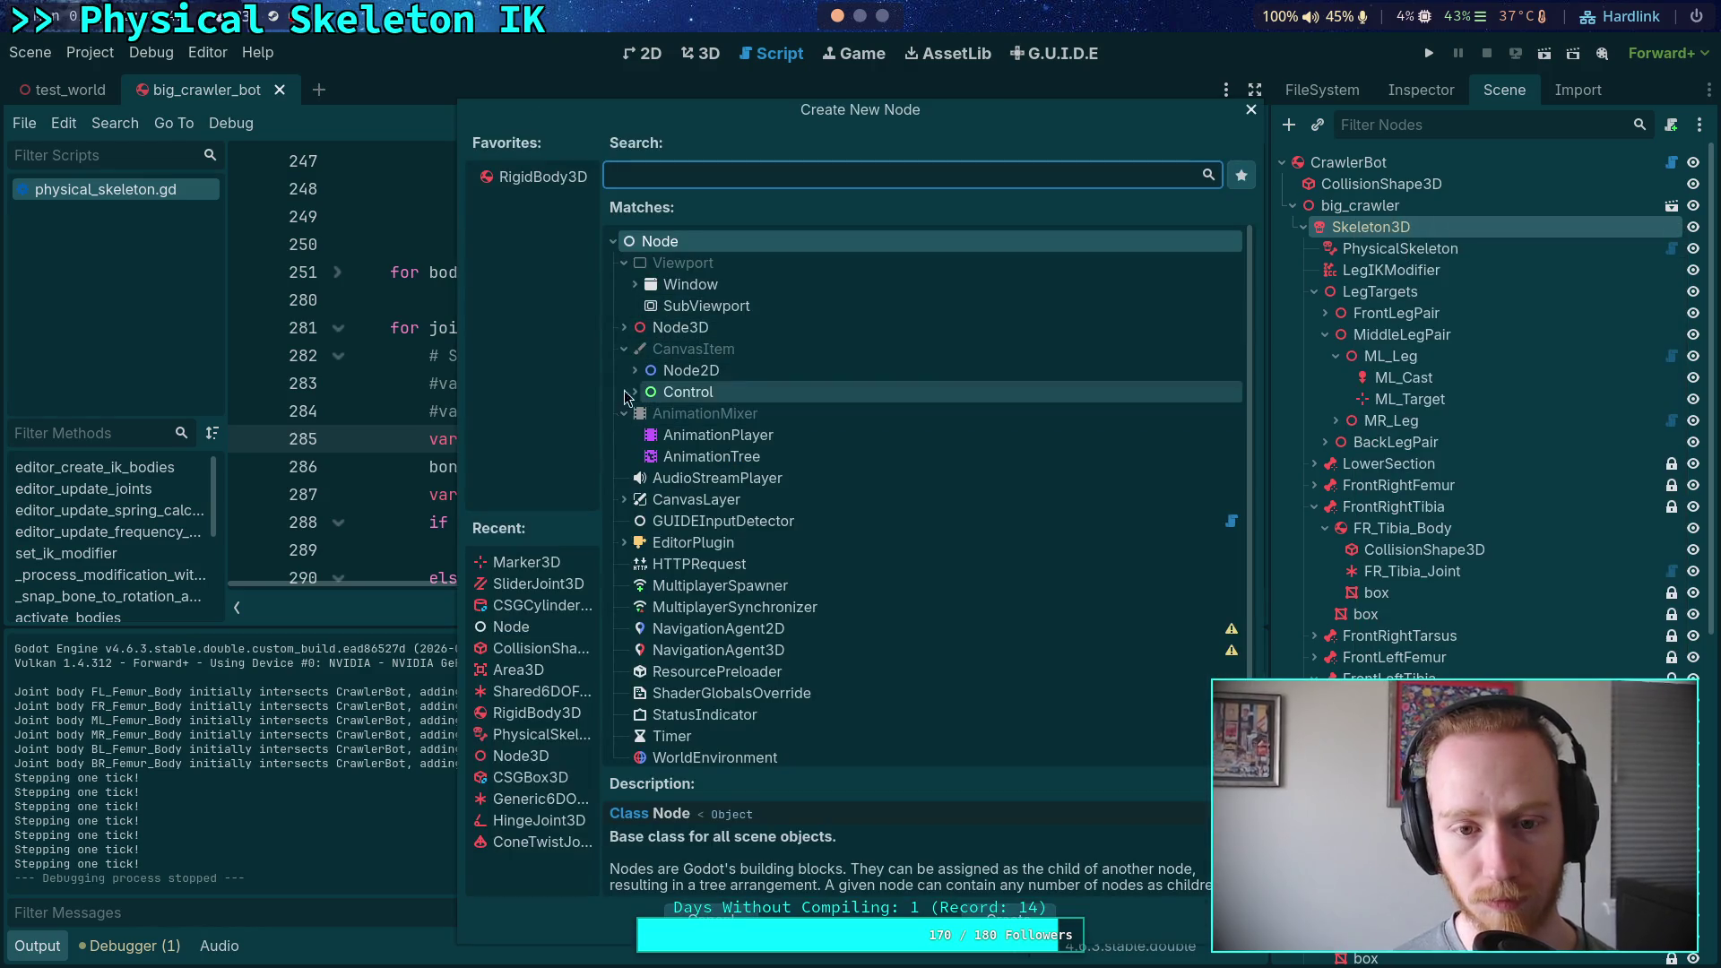
click(625, 328)
click(631, 543)
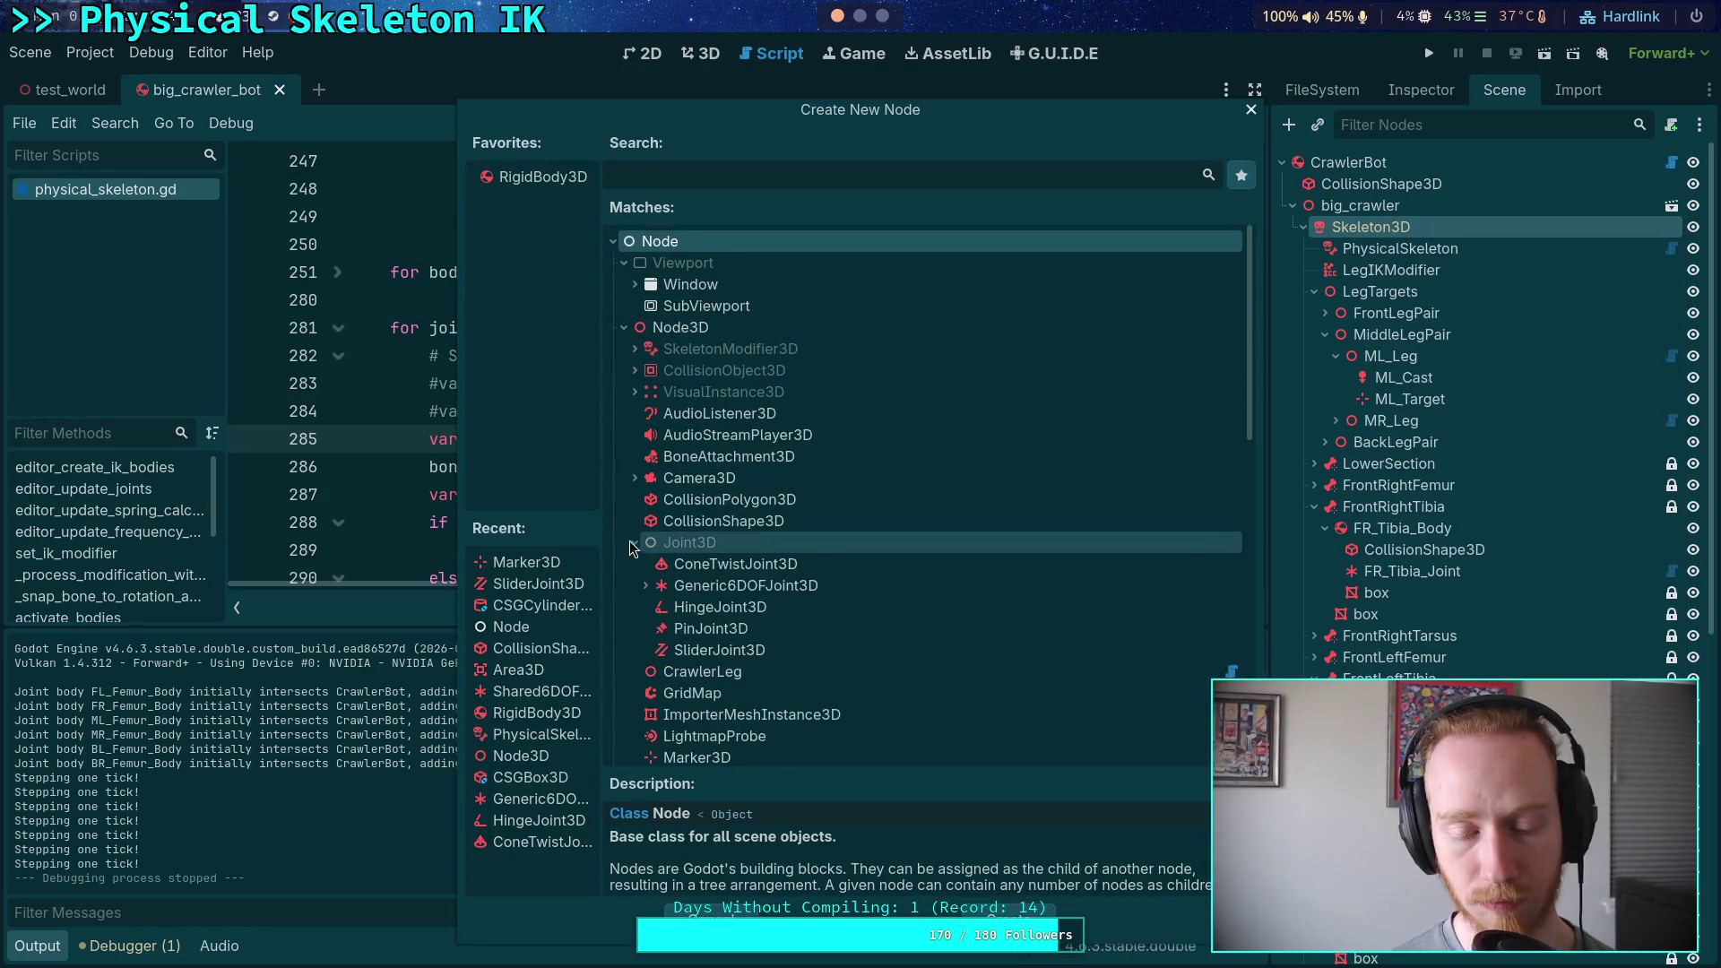
scroll(638, 533, down, 1)
click(645, 519)
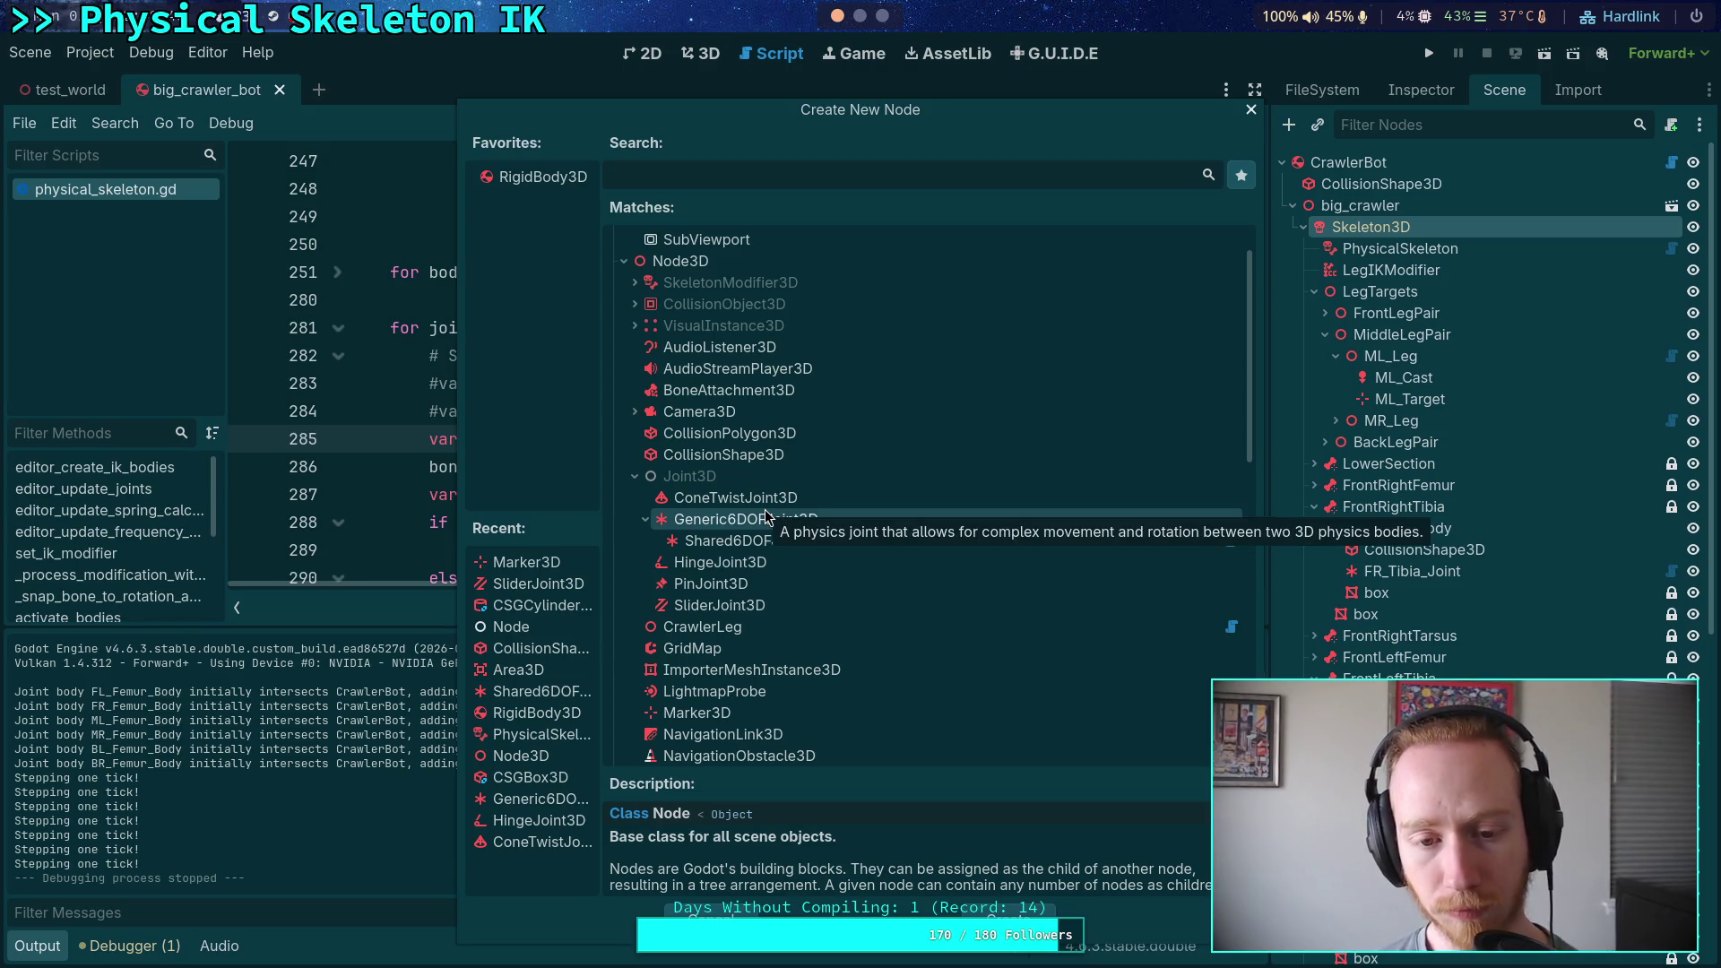
click(632, 477)
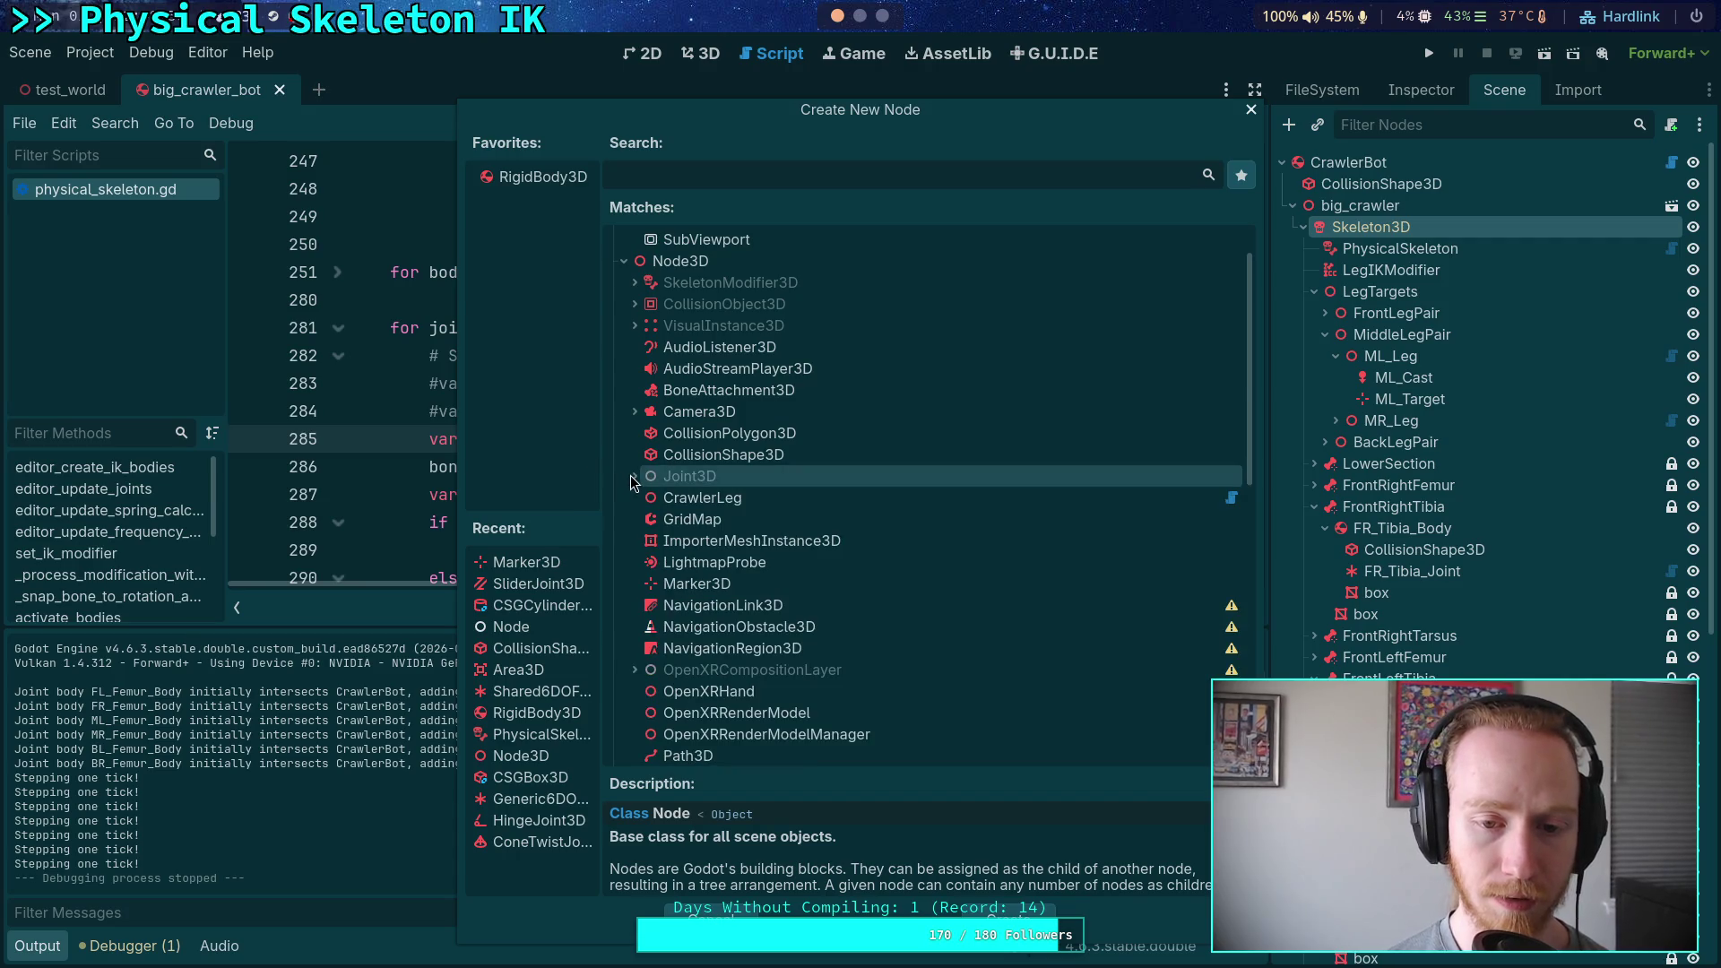
click(728, 916)
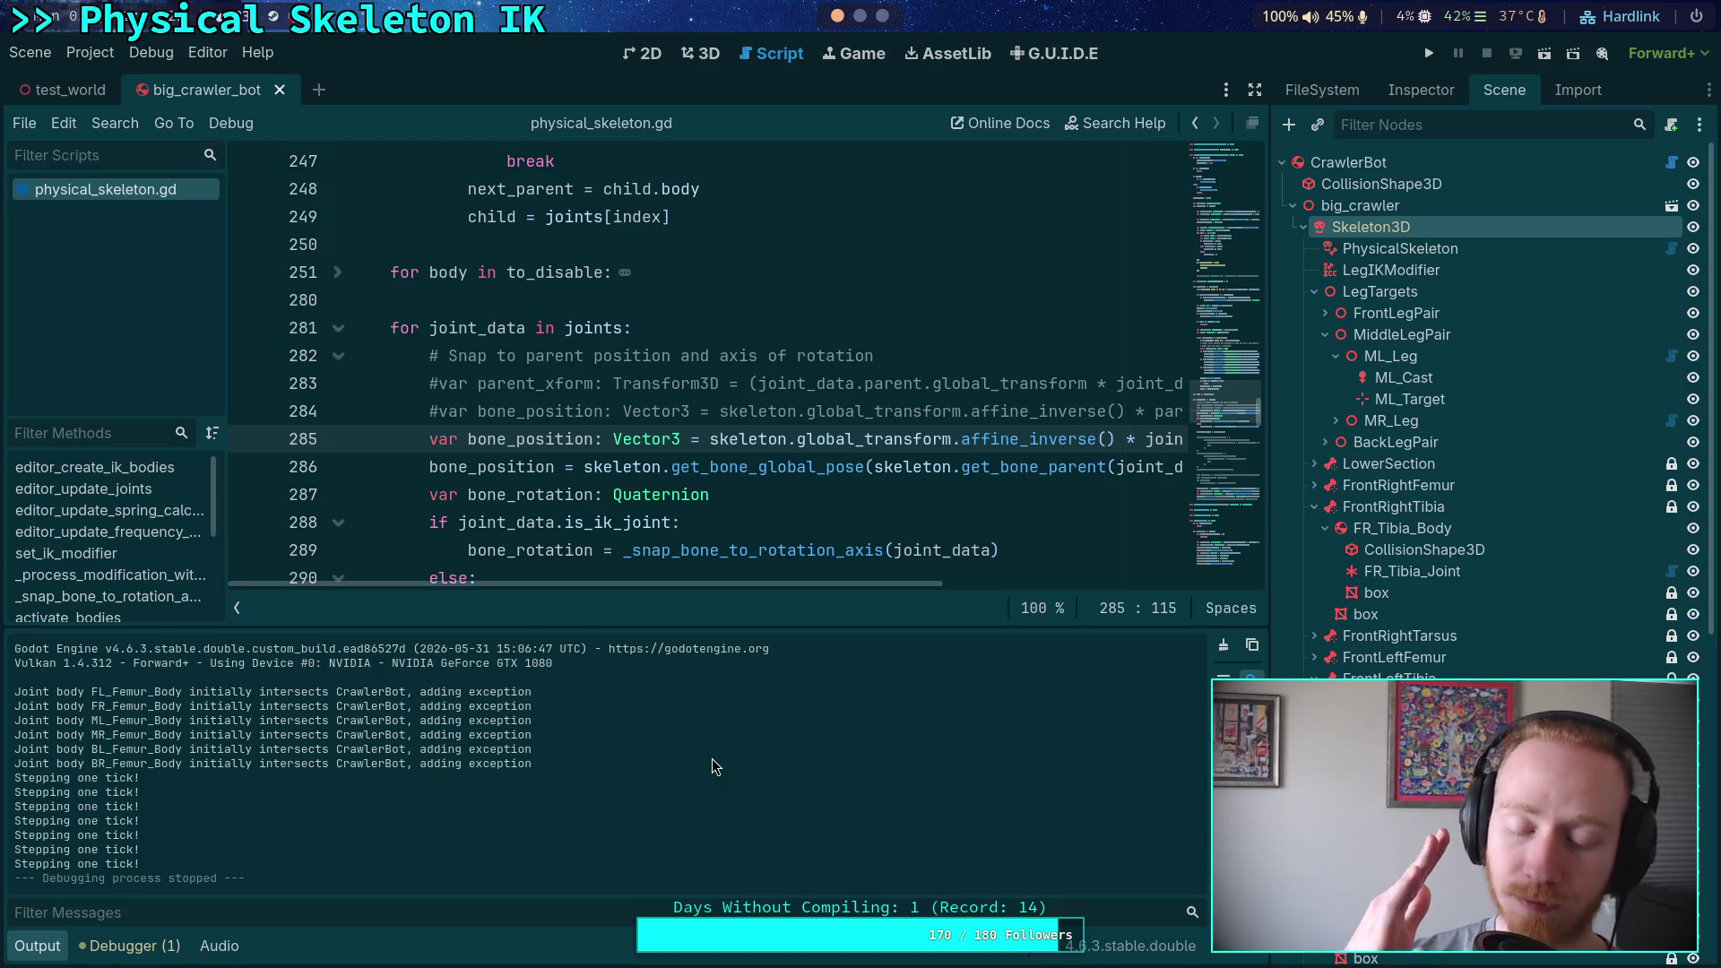
click(700, 53)
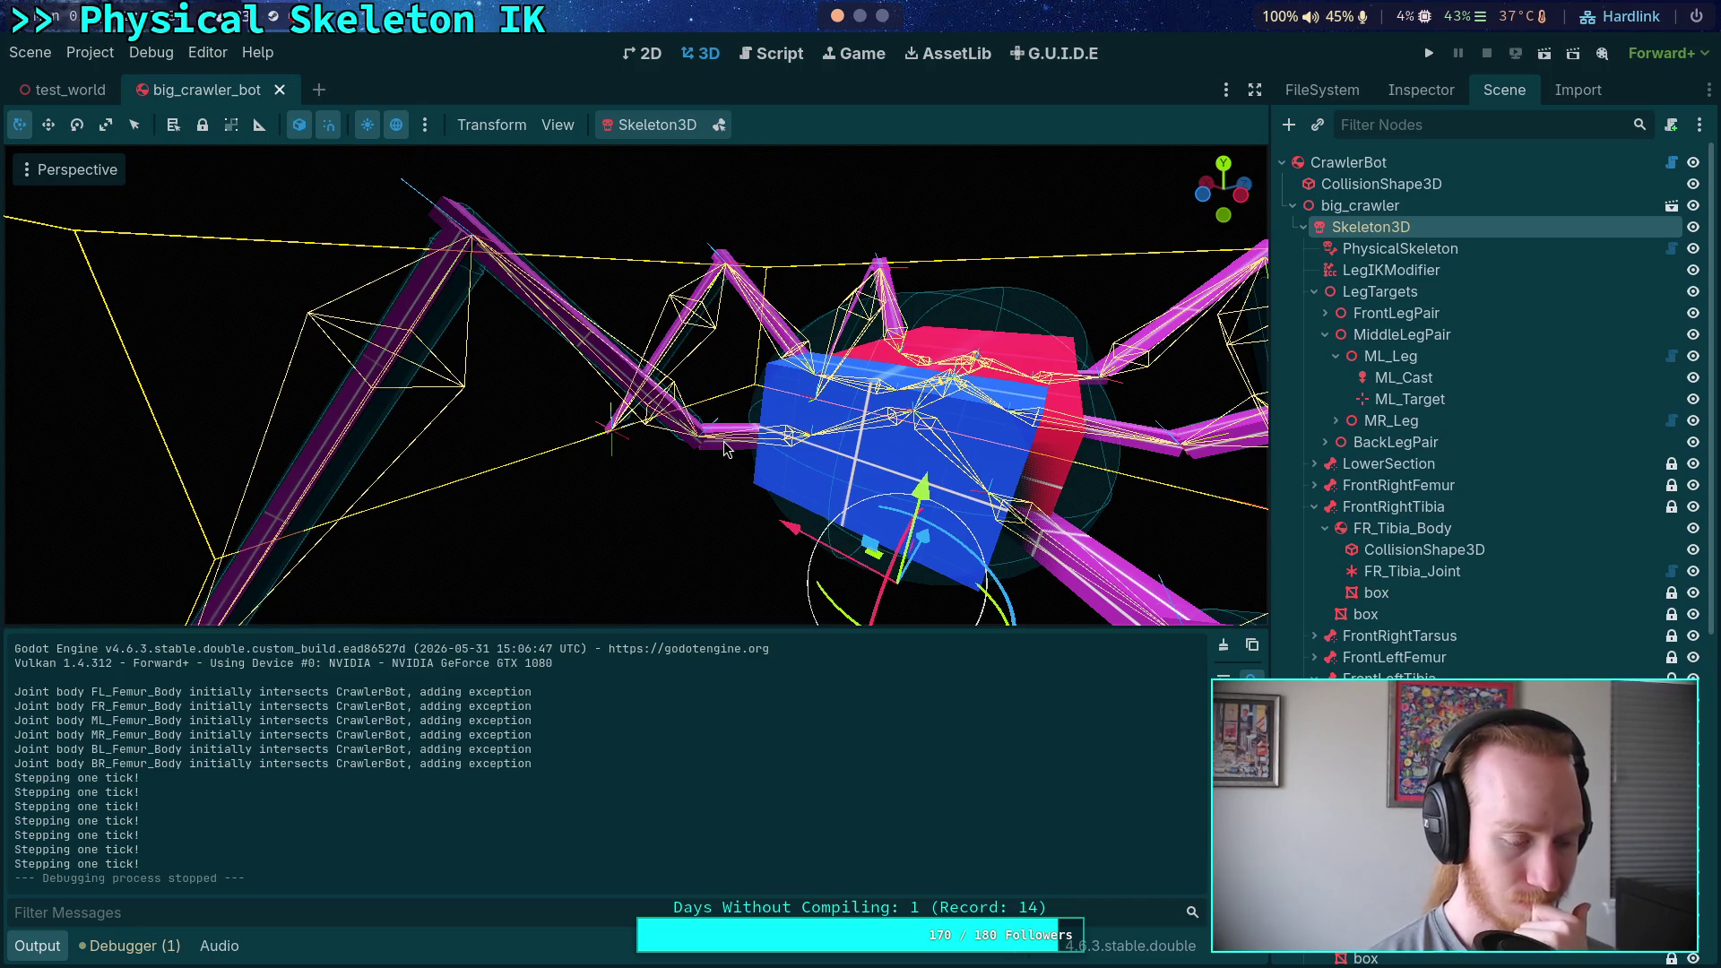
Open physical_skeleton.gd with the output log and script lists hidden, code spanning the full window
click(770, 54)
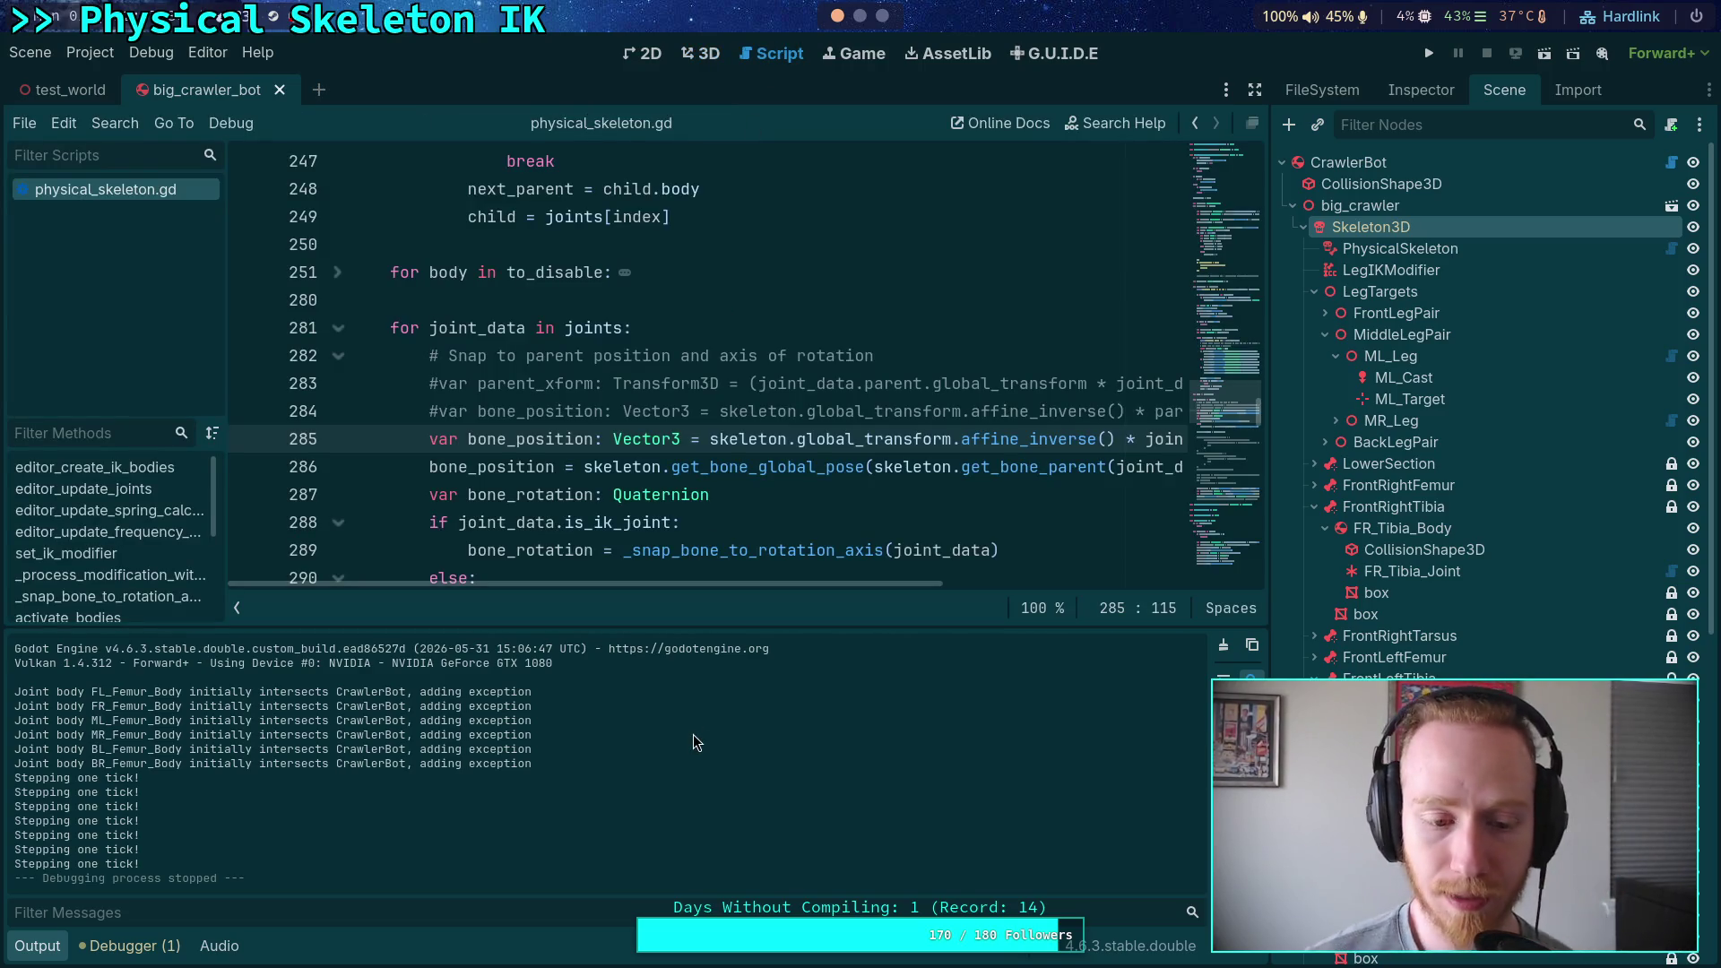
click(42, 948)
drag(1268, 659, 1280, 659)
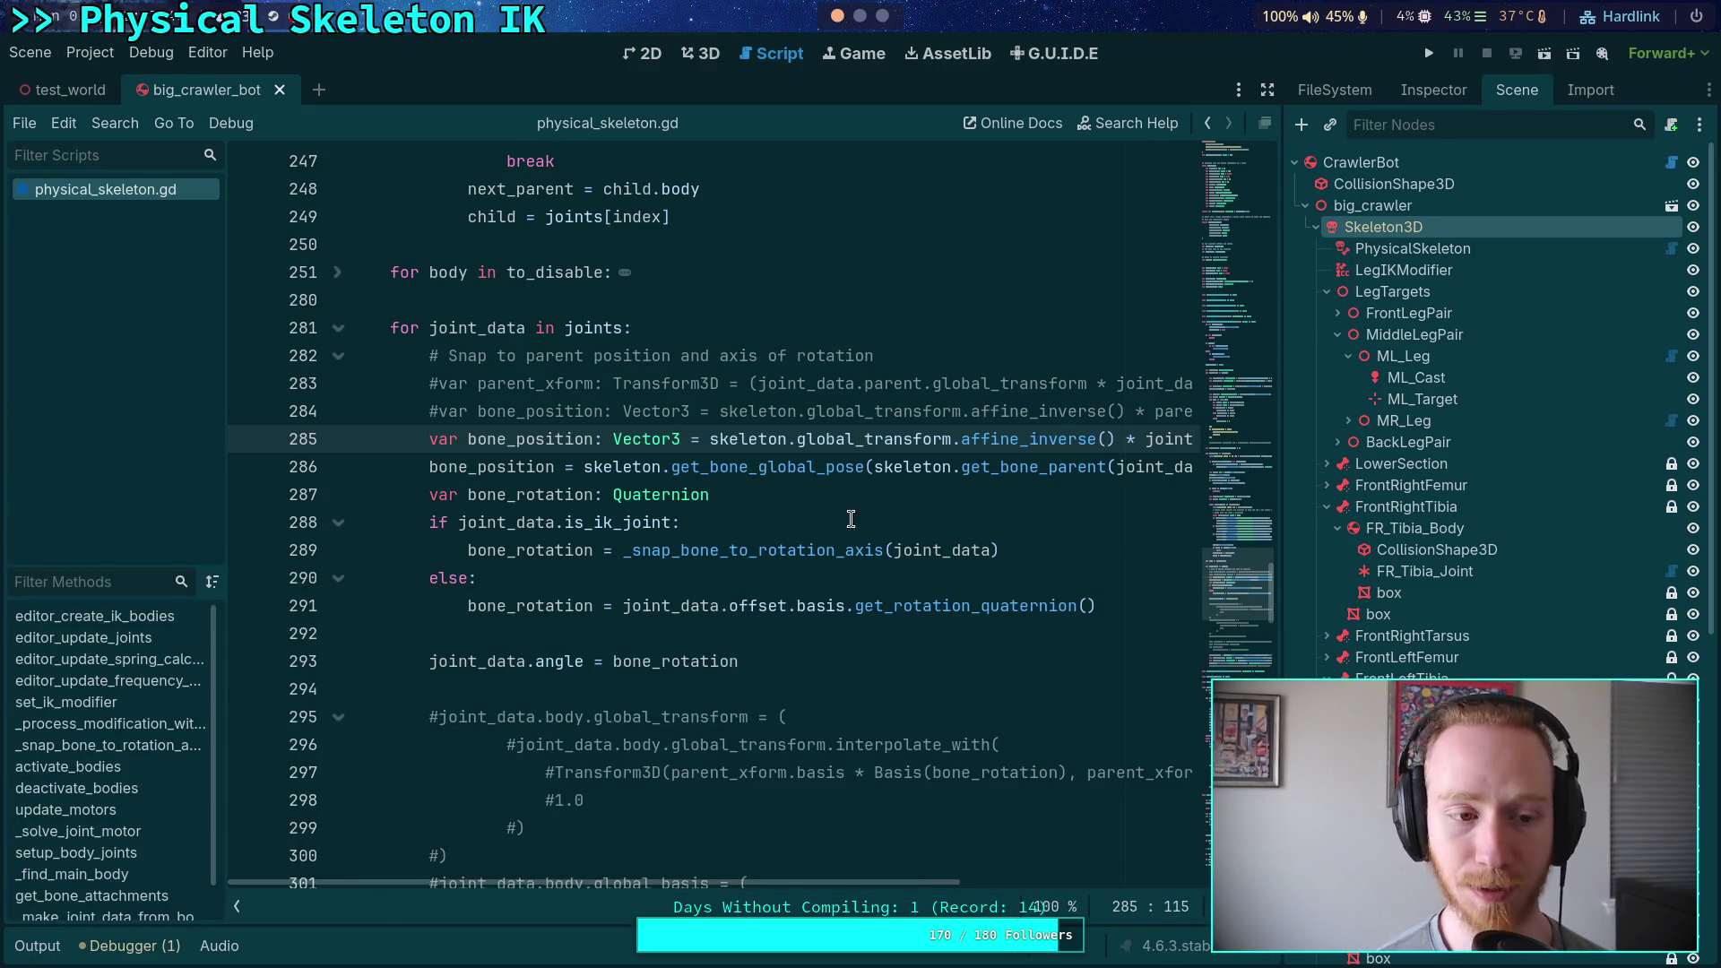
click(235, 903)
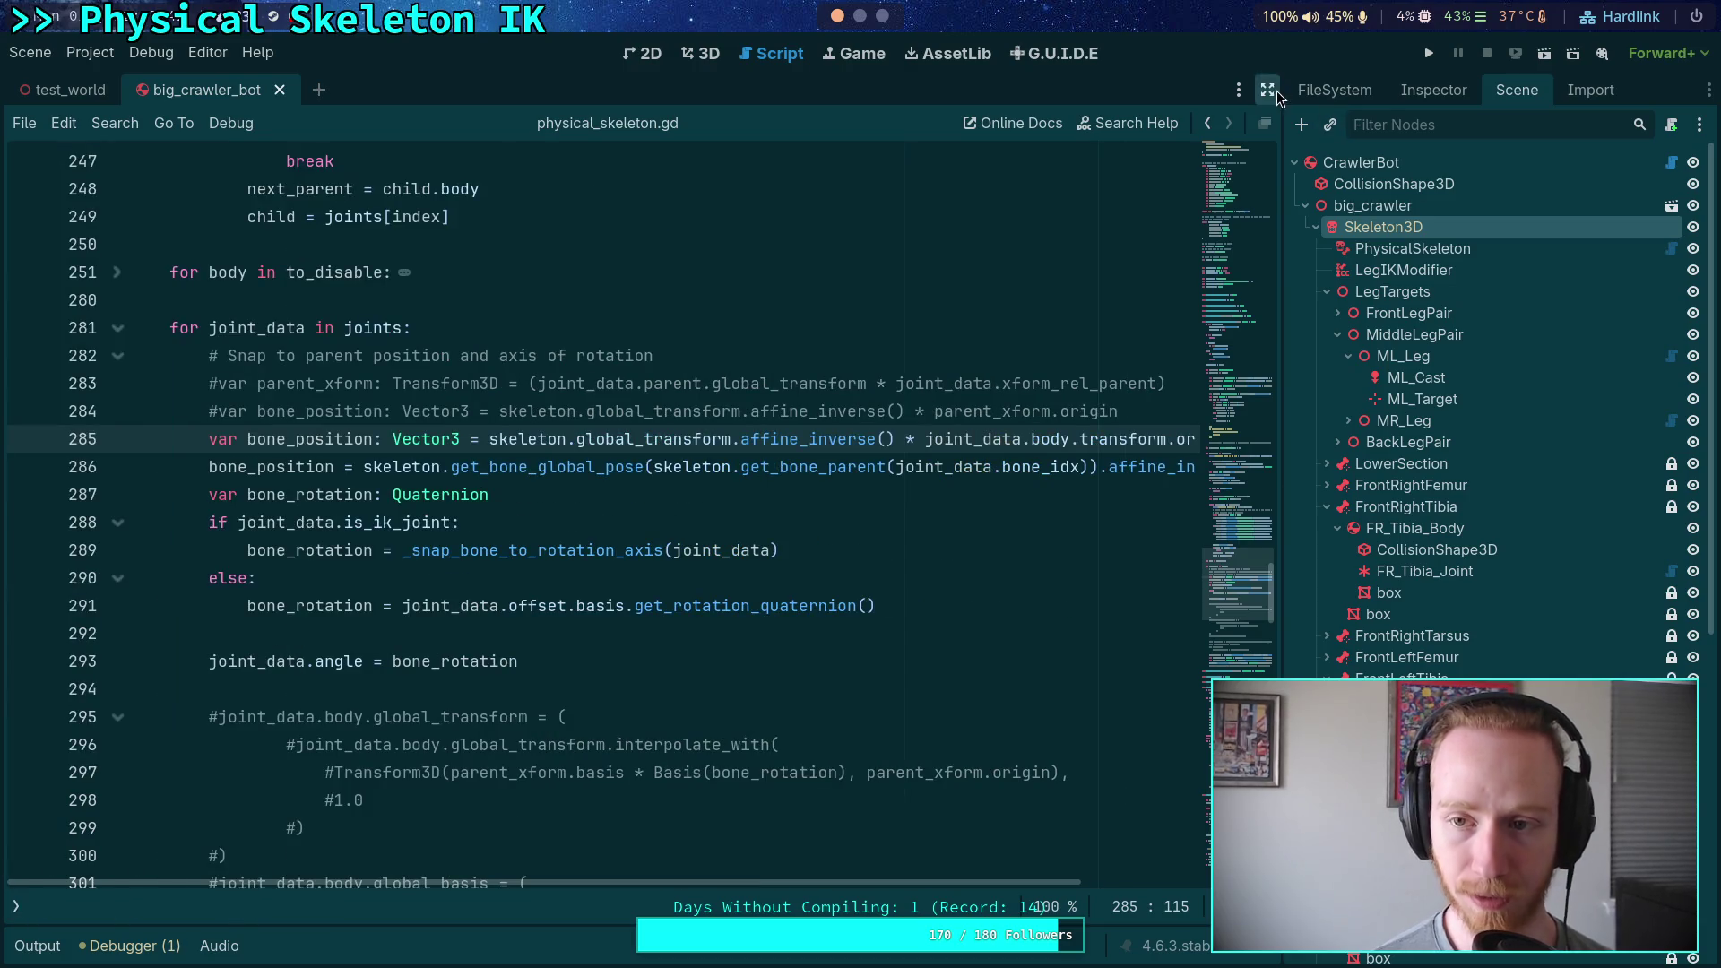
click(1269, 89)
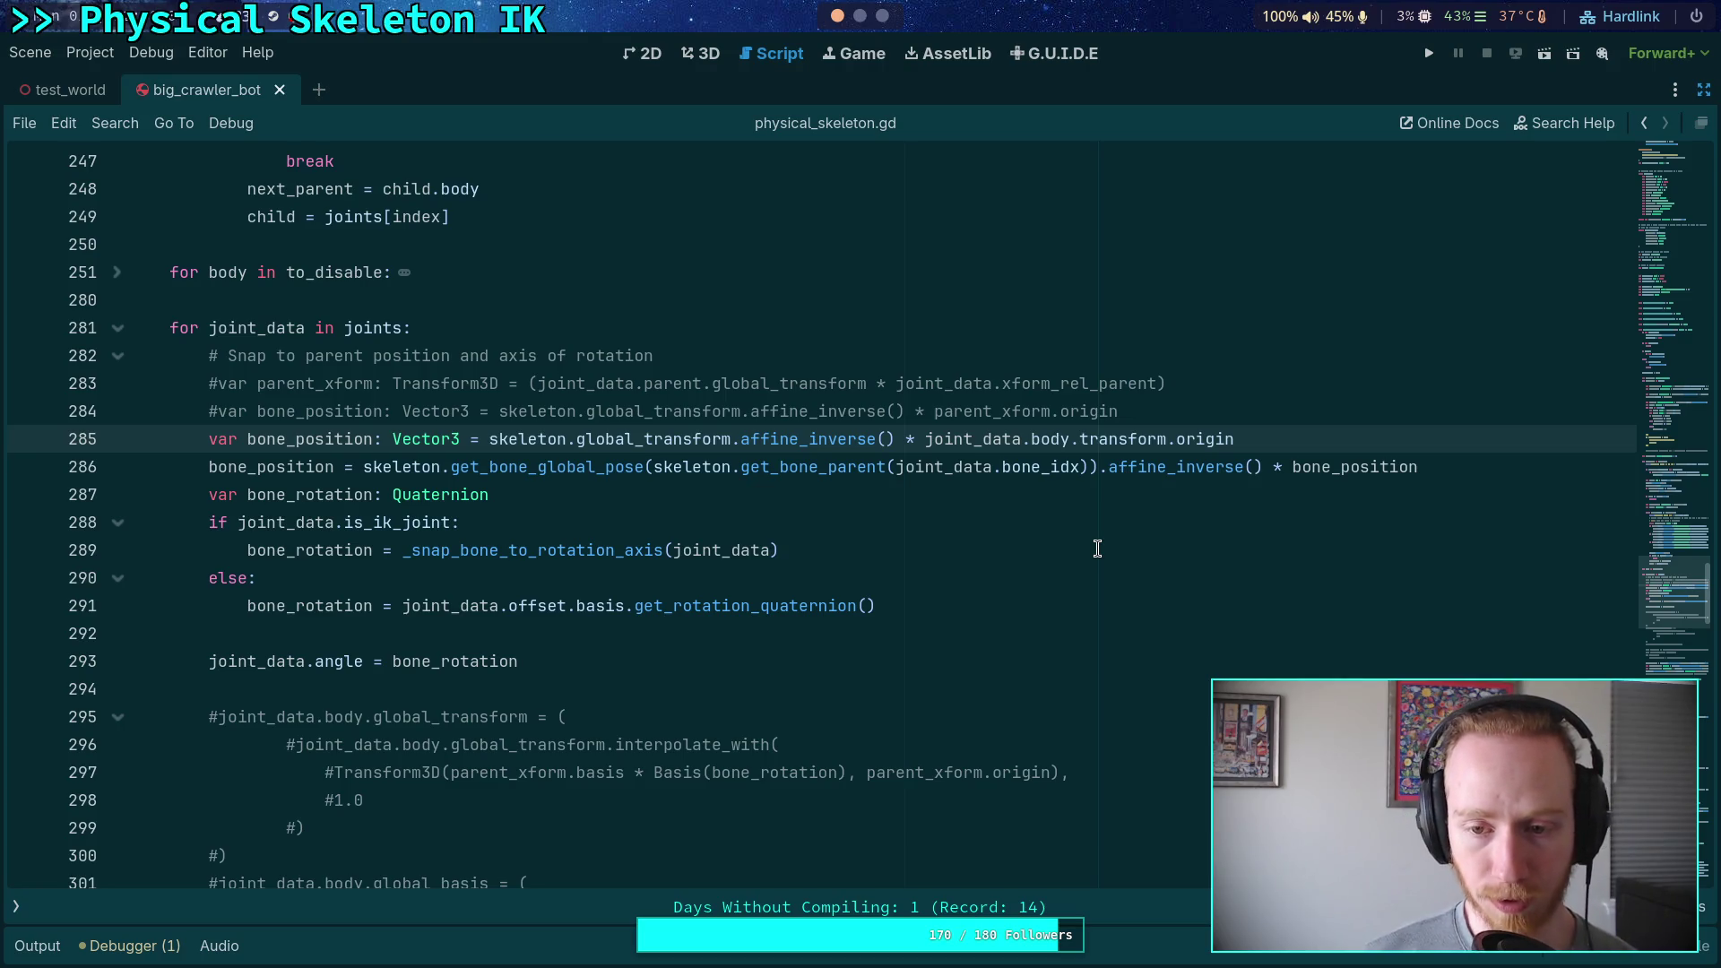
Trace bone_position's uses down to set_bone_pose and set a breakpoint on line 317
double_click(369, 438)
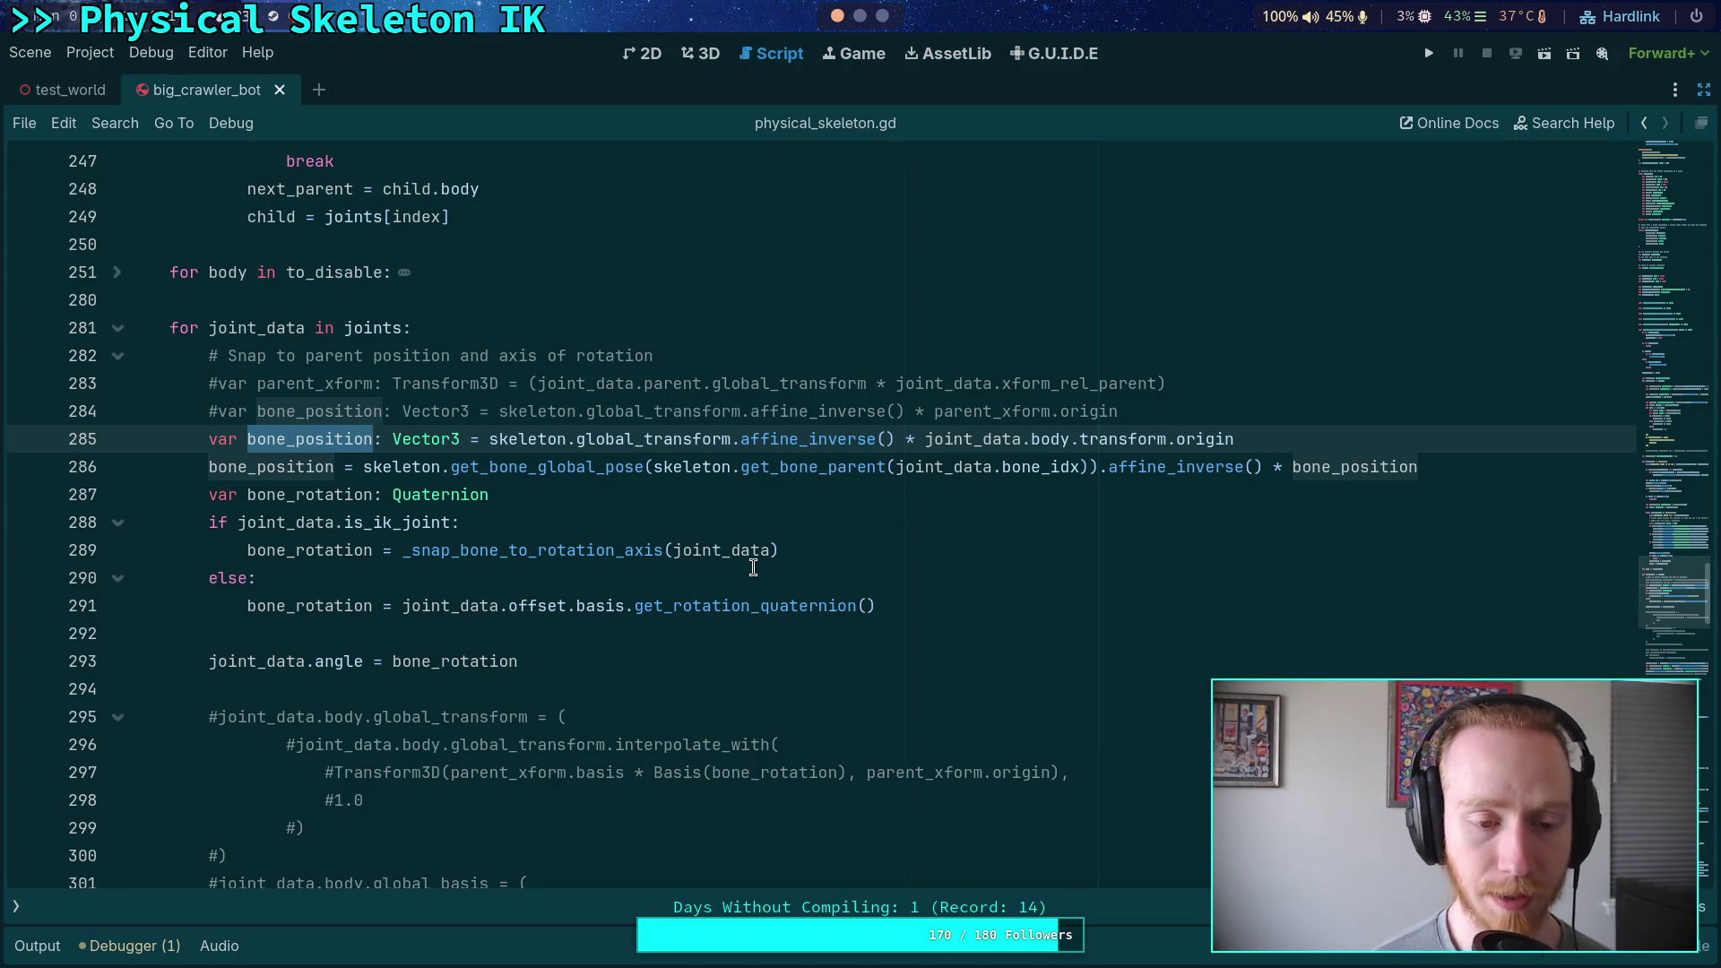
scroll(777, 650, down, 1)
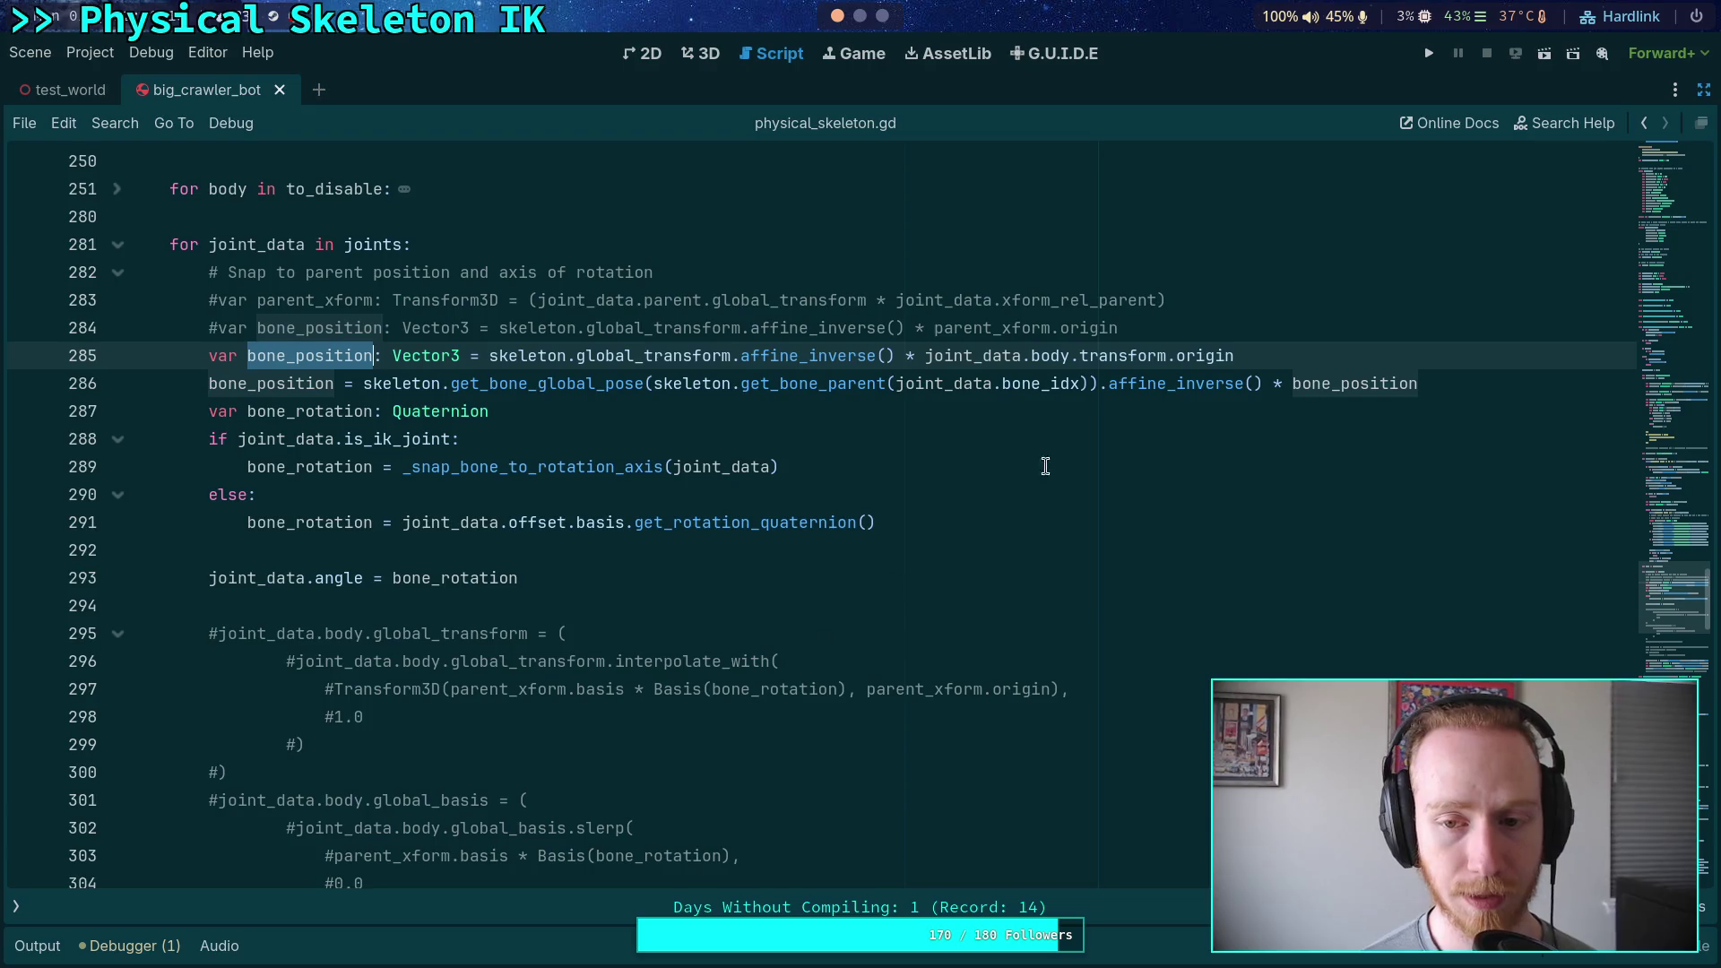
drag(1237, 357, 866, 358)
click(765, 496)
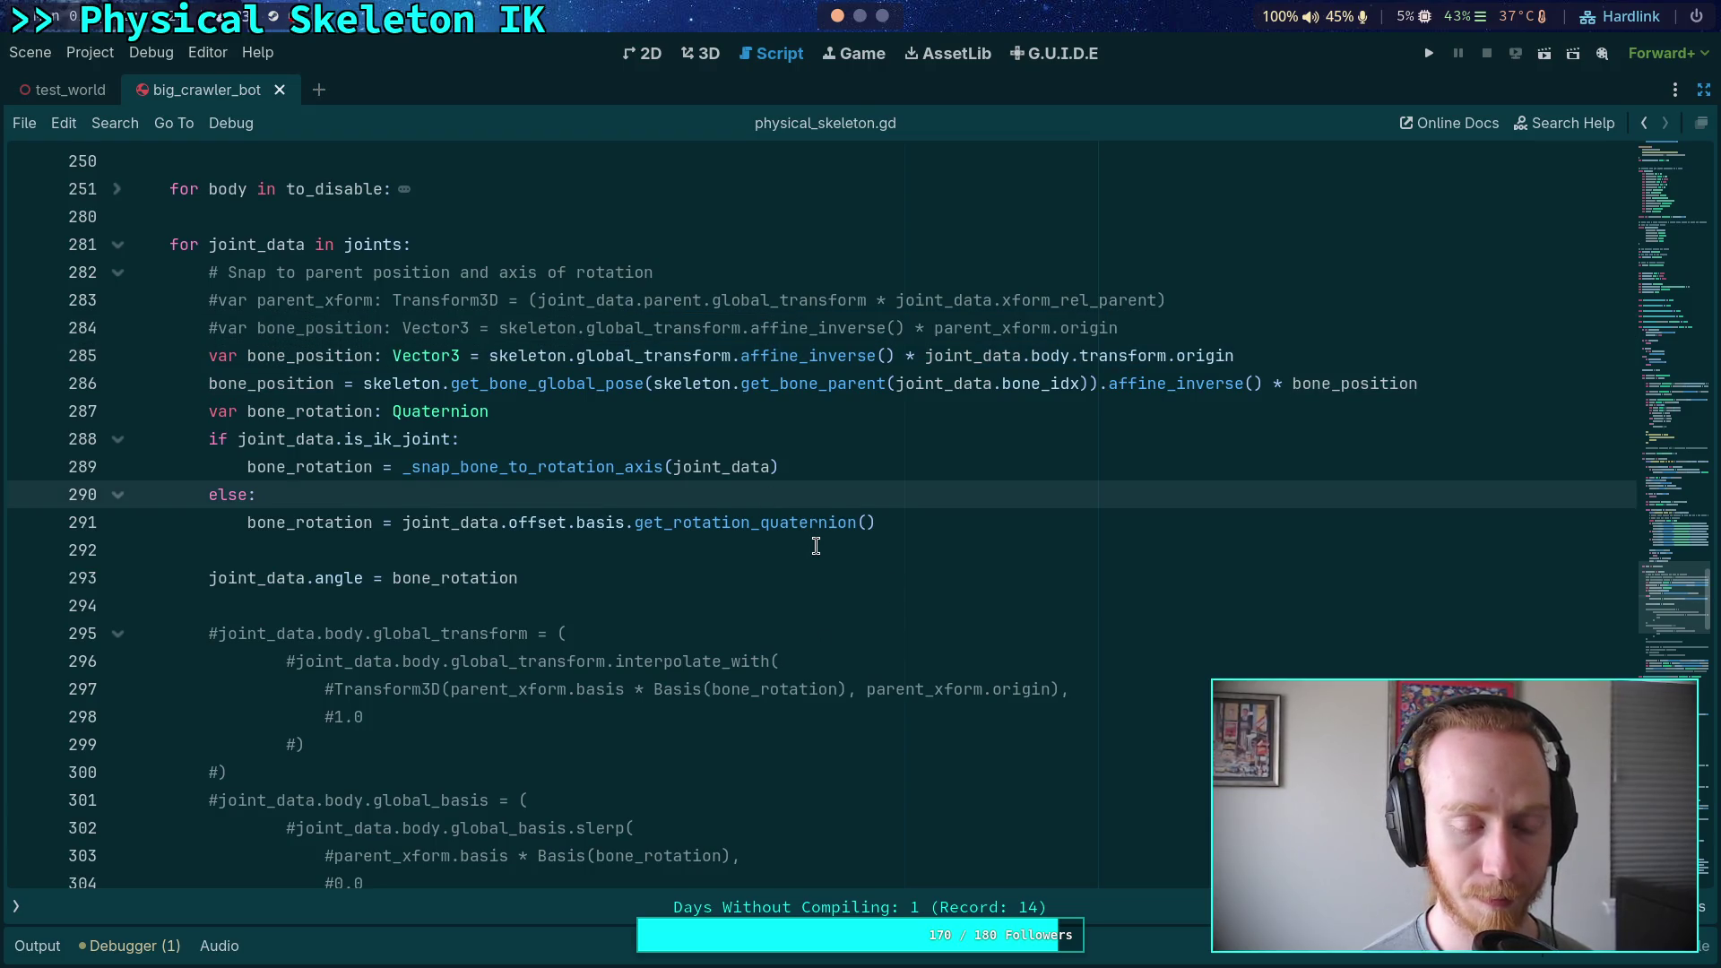
scroll(816, 545, down, 1)
scroll(816, 545, down, 7)
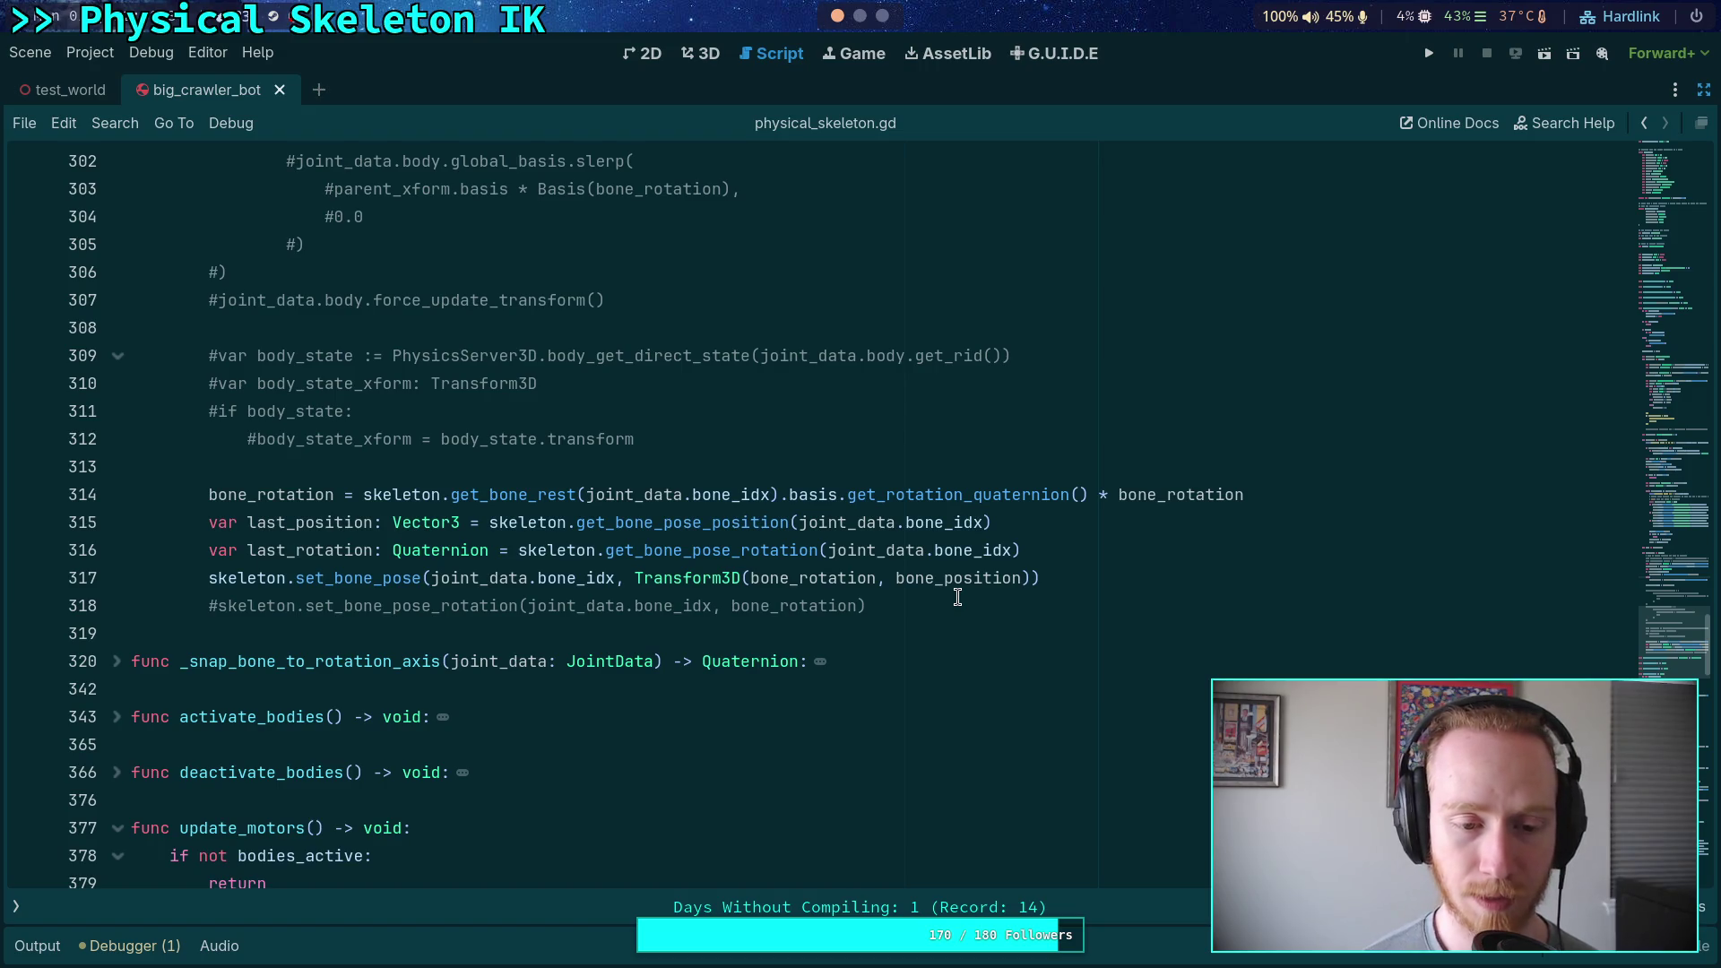
click(27, 578)
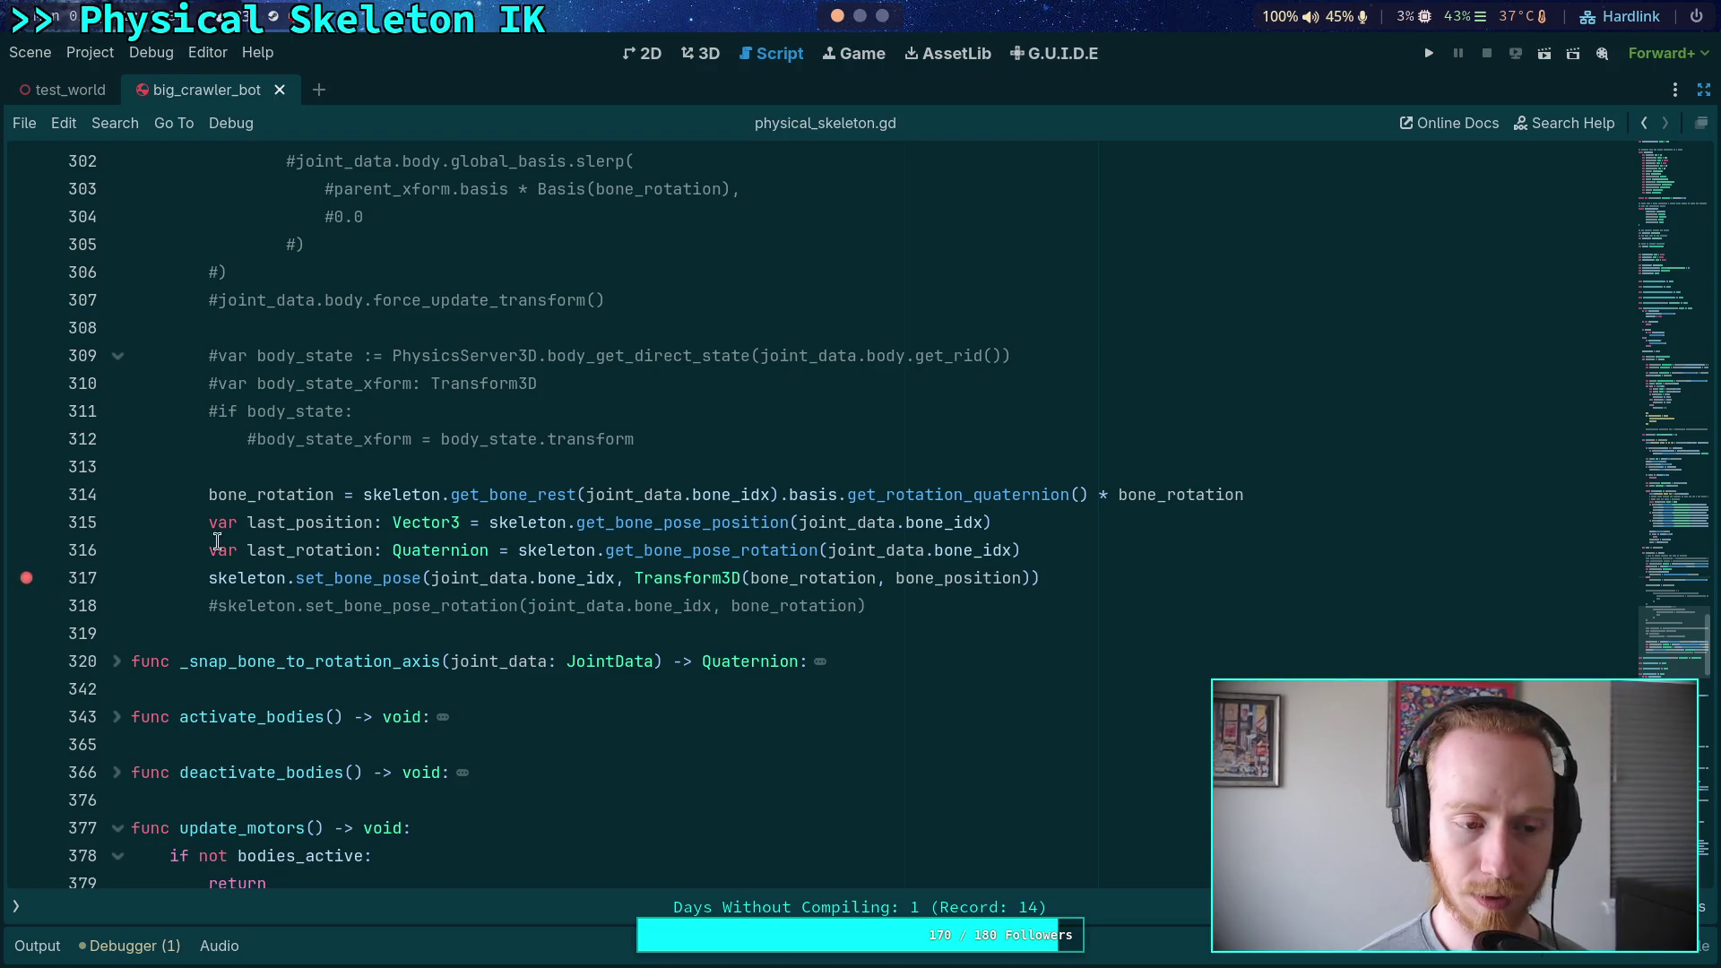
Run the game to the line 317 breakpoint and widen the Locals pane to read the values
click(1428, 53)
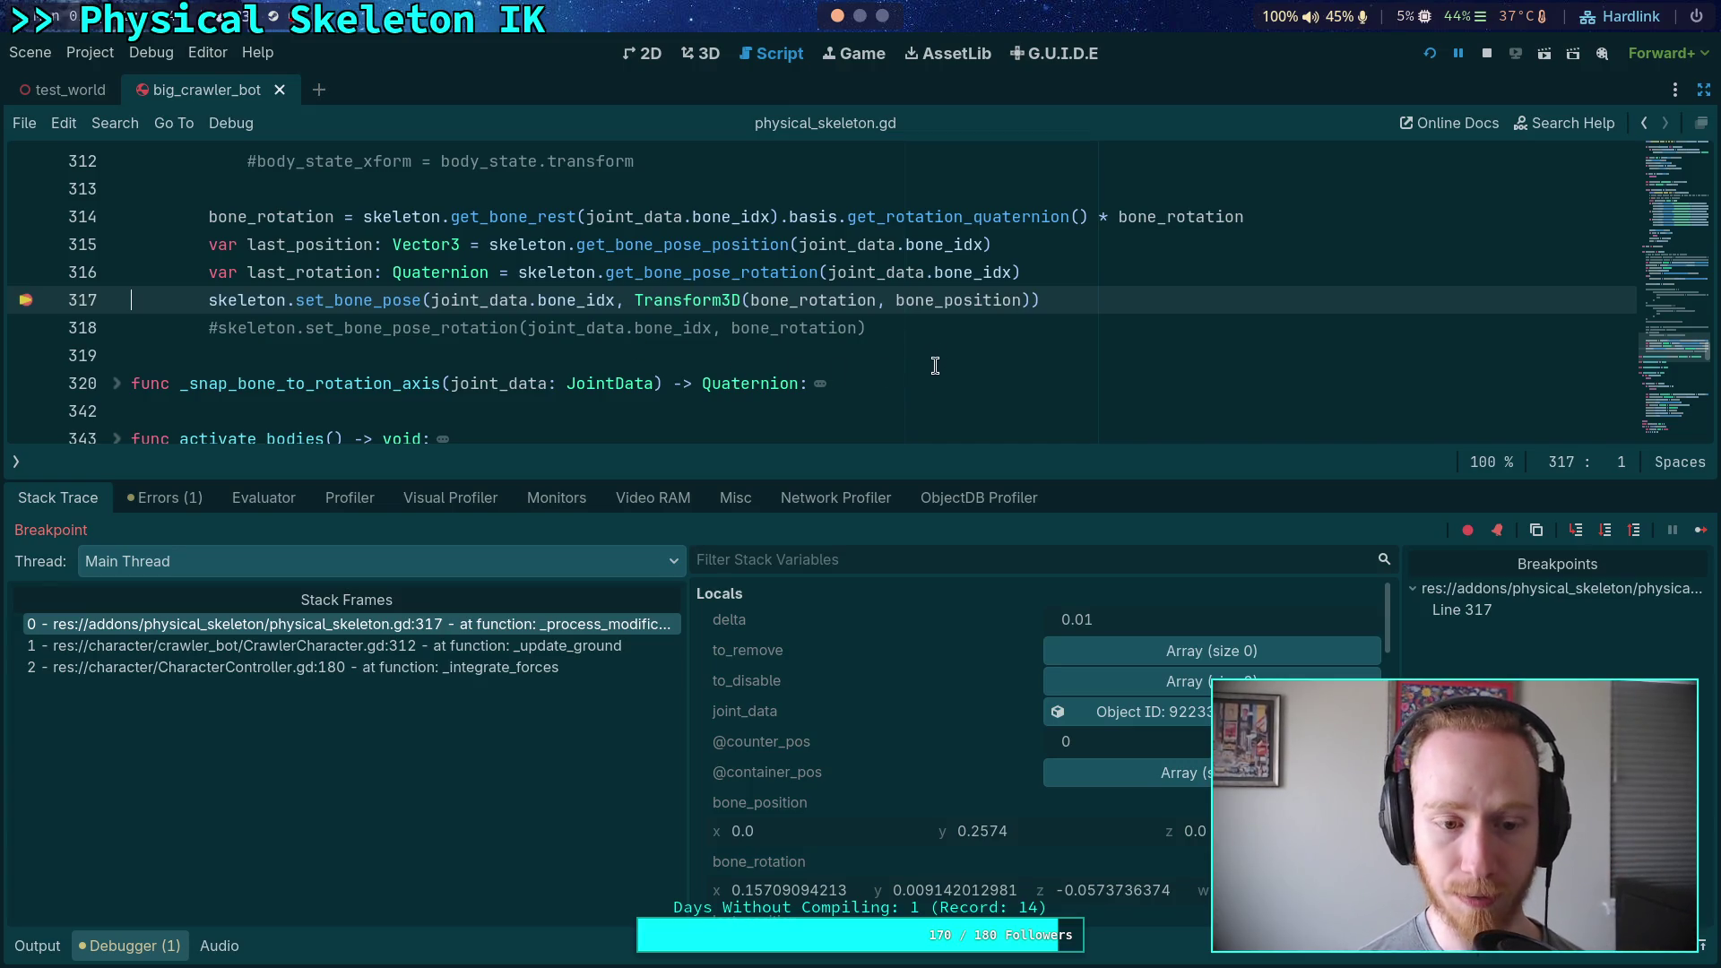
drag(687, 653, 587, 664)
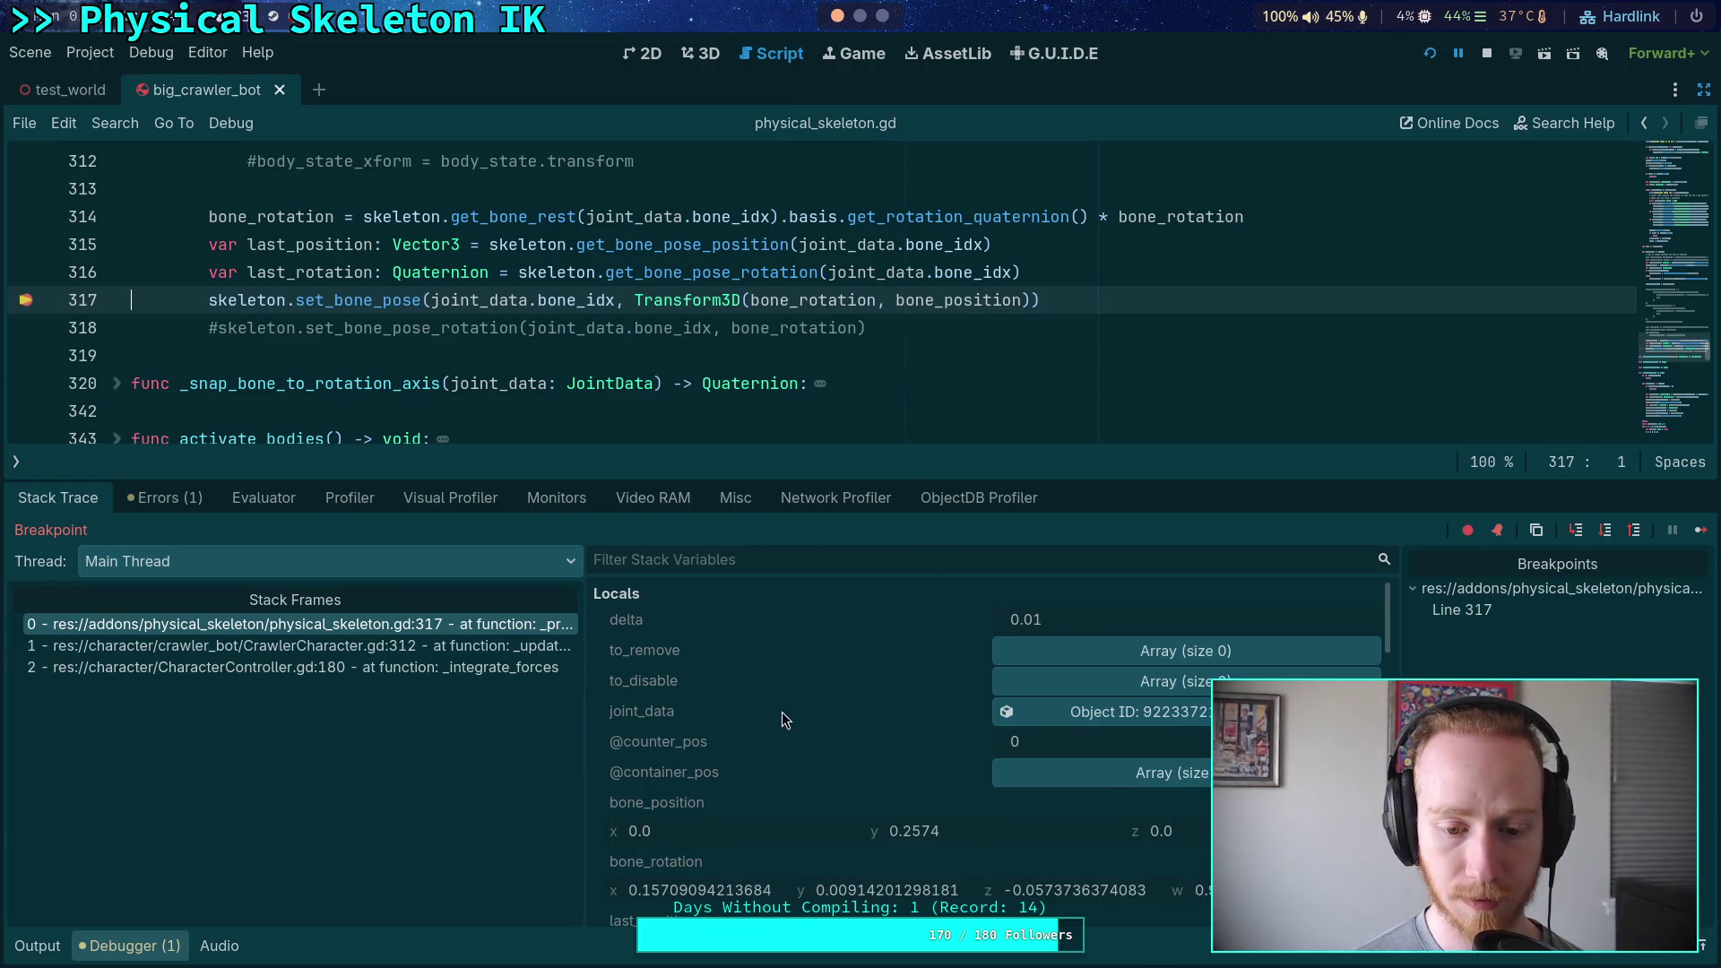
scroll(782, 712, down, 3)
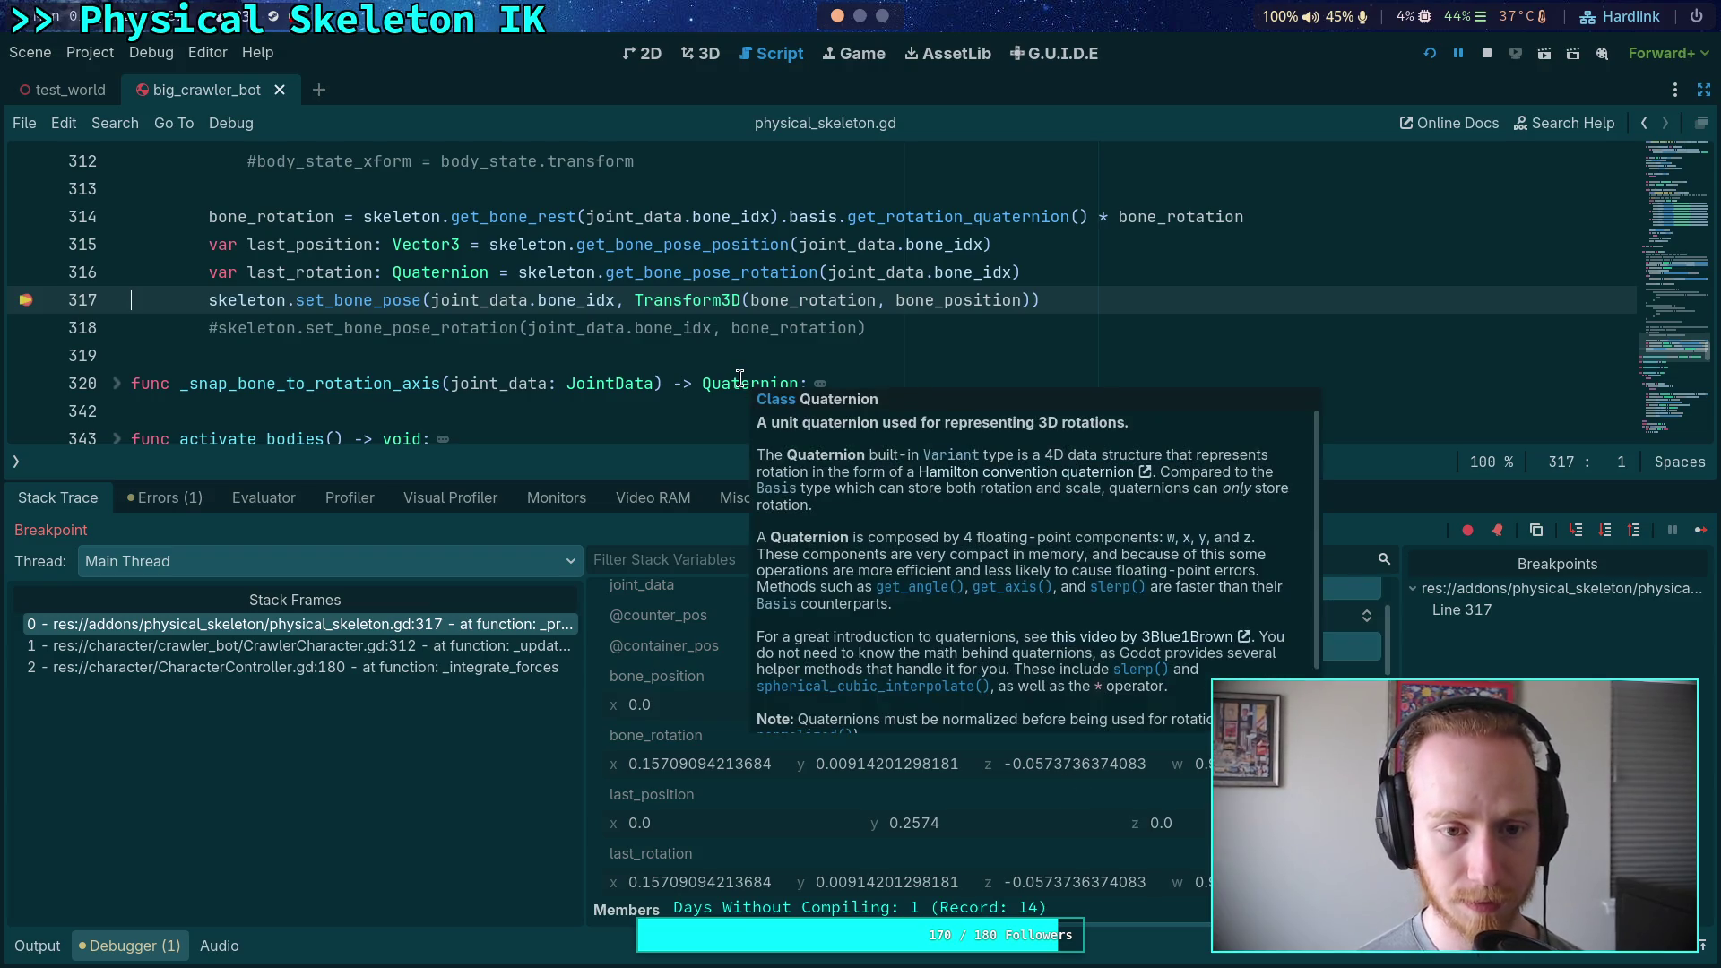
scroll(623, 352, up, 1)
scroll(622, 353, up, 7)
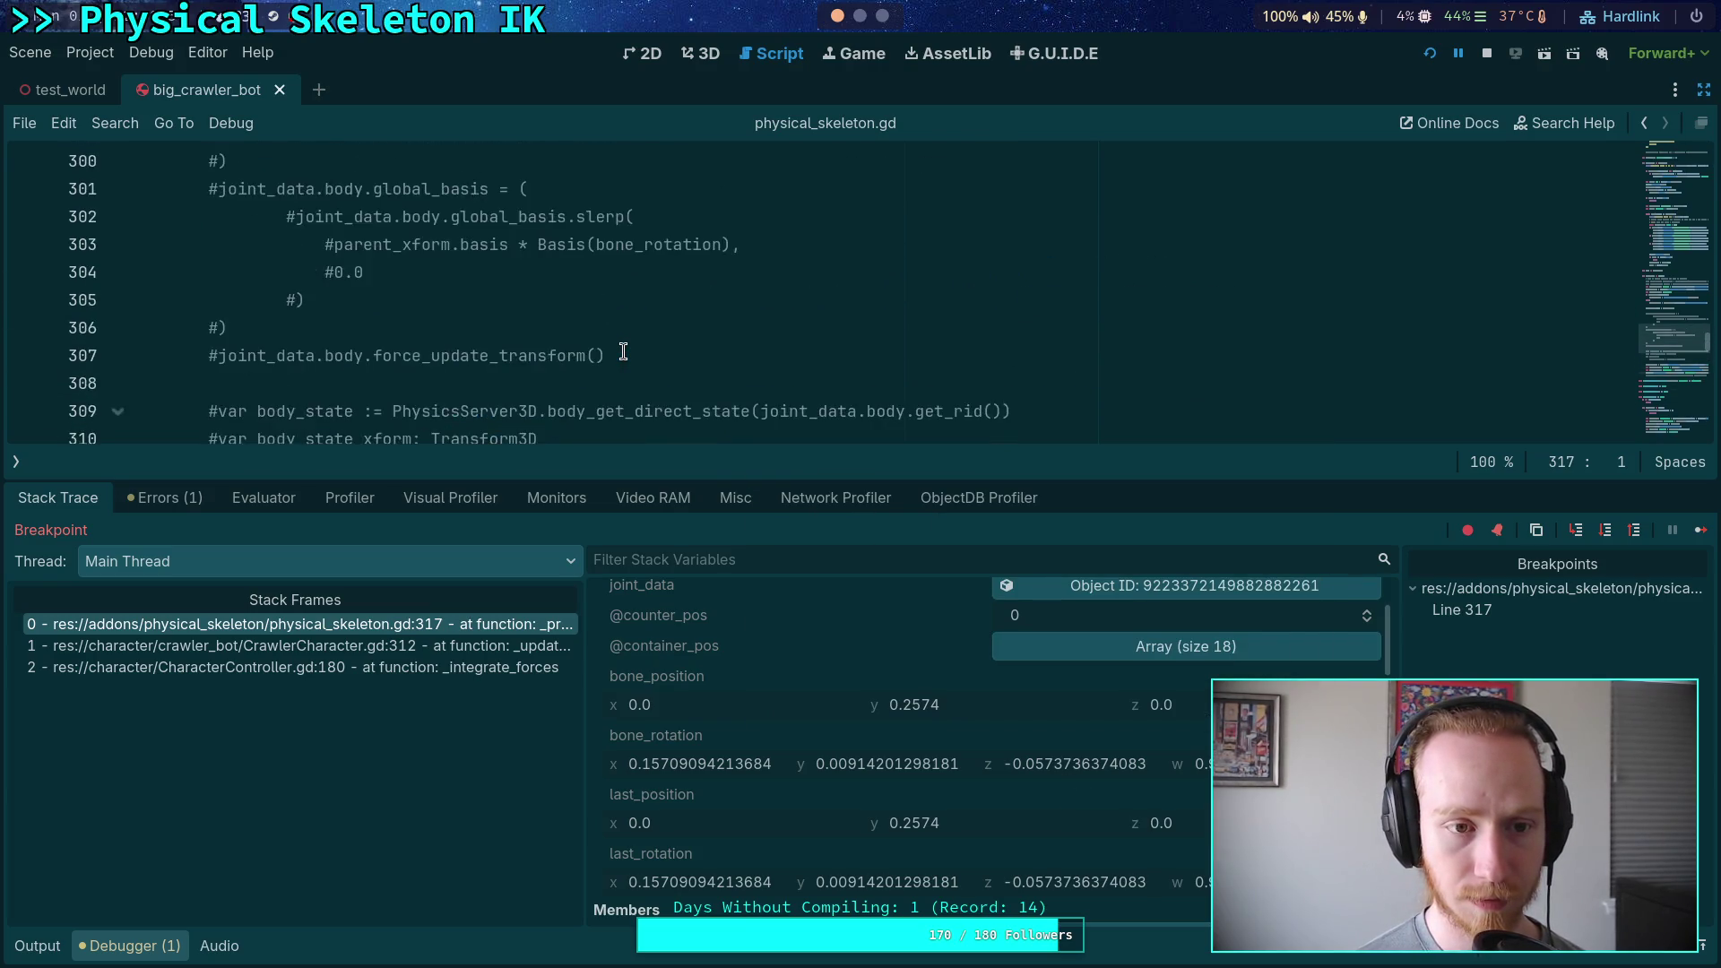
scroll(624, 351, up, 1)
scroll(624, 351, down, 8)
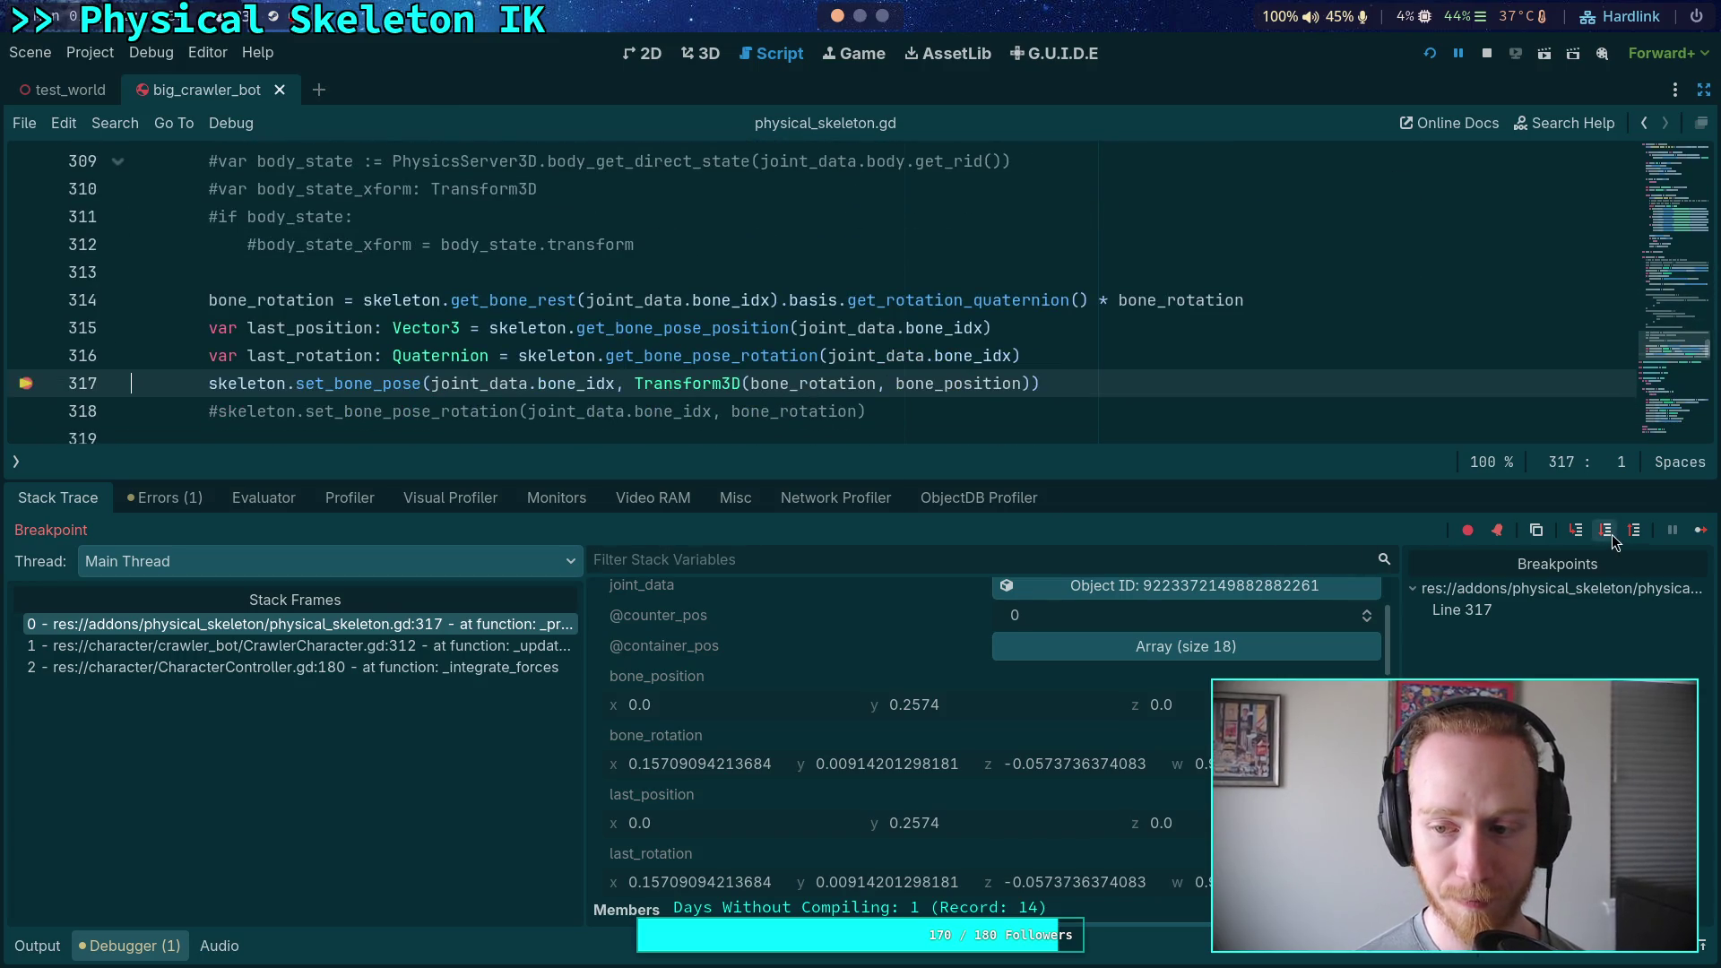
Continue to the next joint, inspect its bone position and rotation, and add a line 385 breakpoint
click(1700, 530)
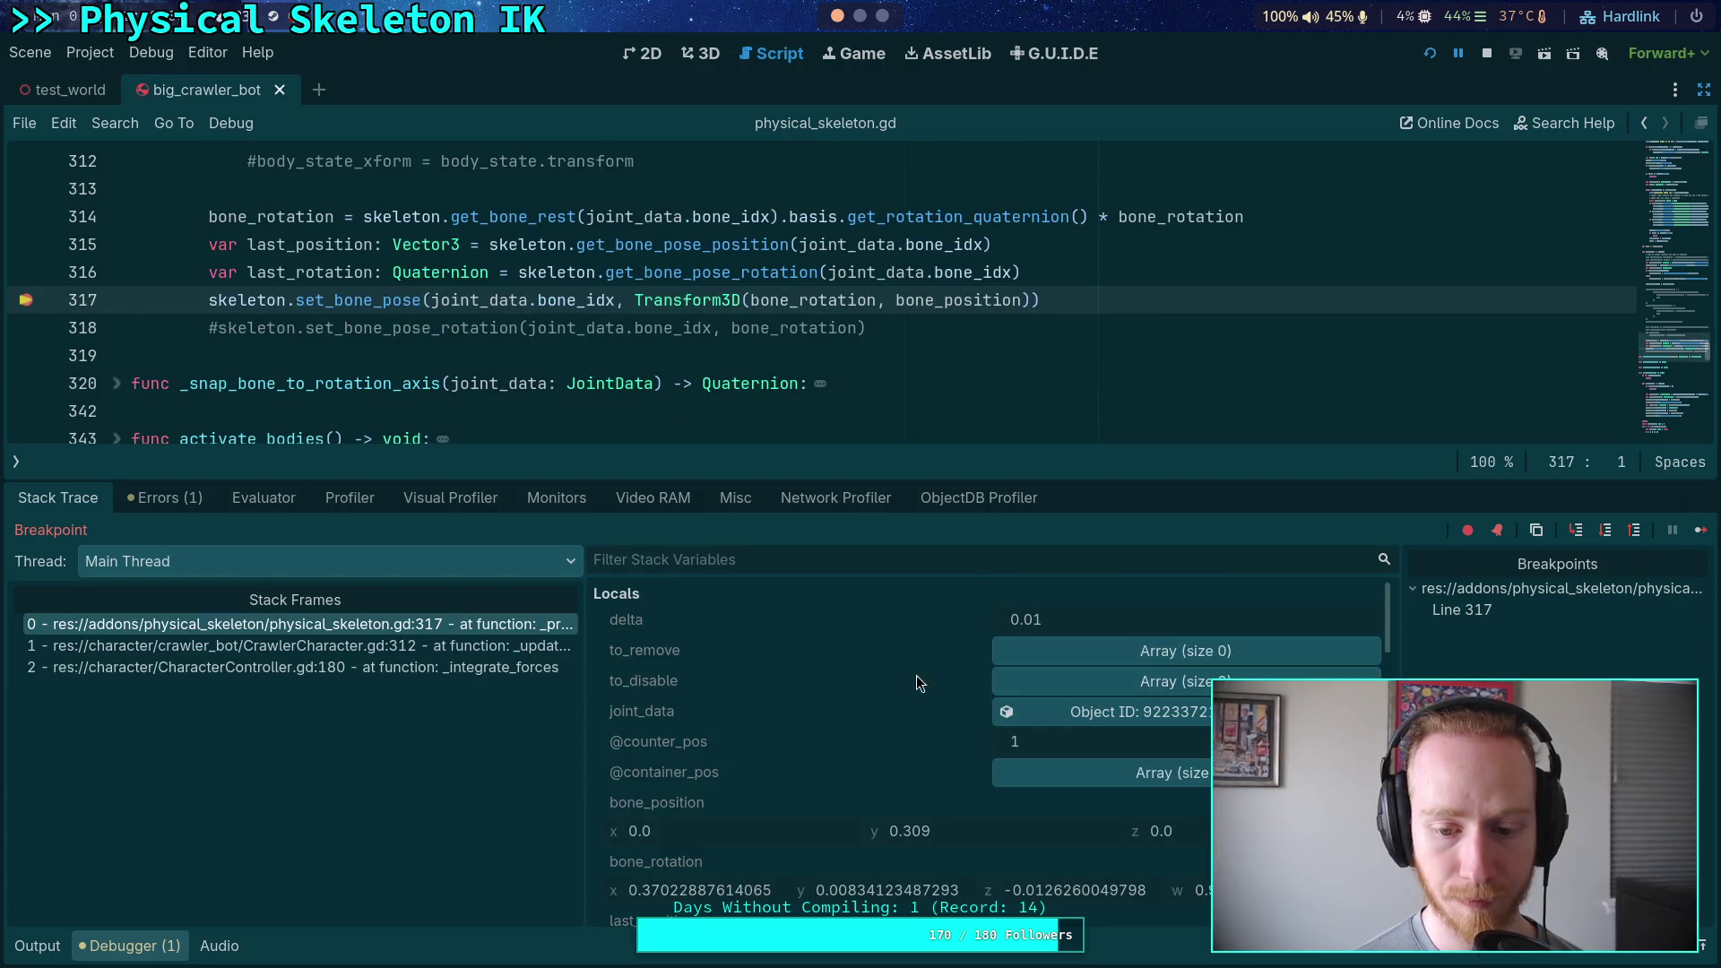
scroll(905, 676, down, 4)
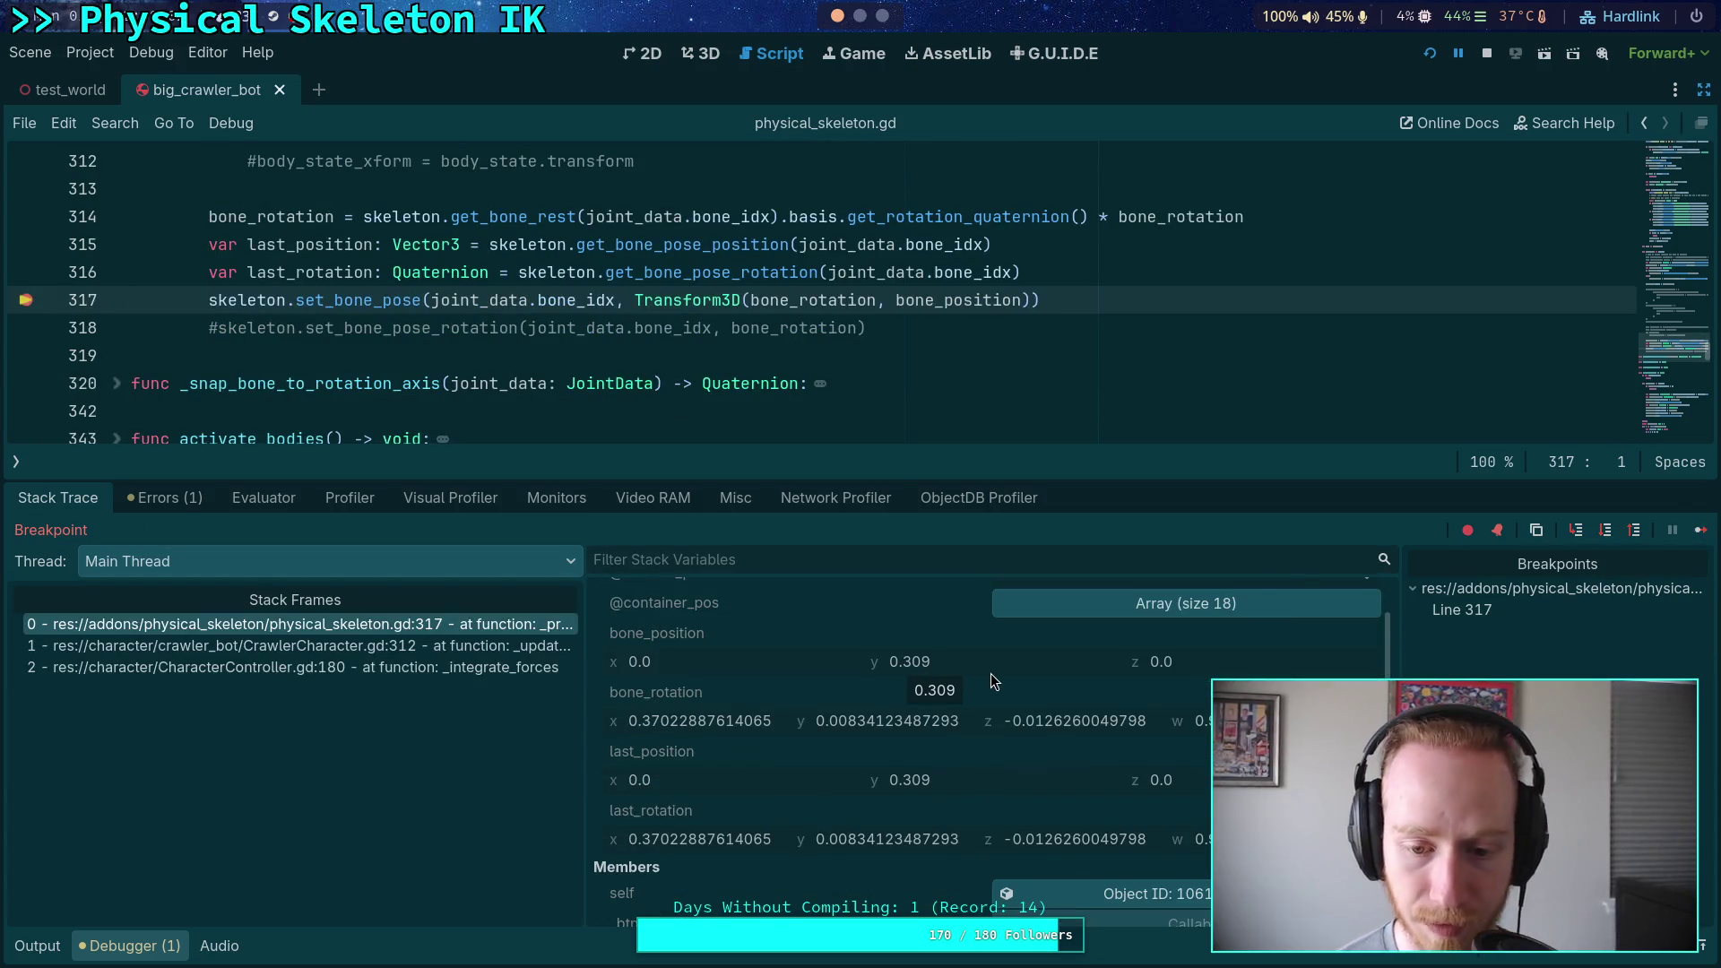
scroll(872, 380, down, 2)
scroll(872, 380, down, 2)
scroll(872, 380, up, 2)
scroll(842, 386, down, 2)
scroll(163, 368, down, 1)
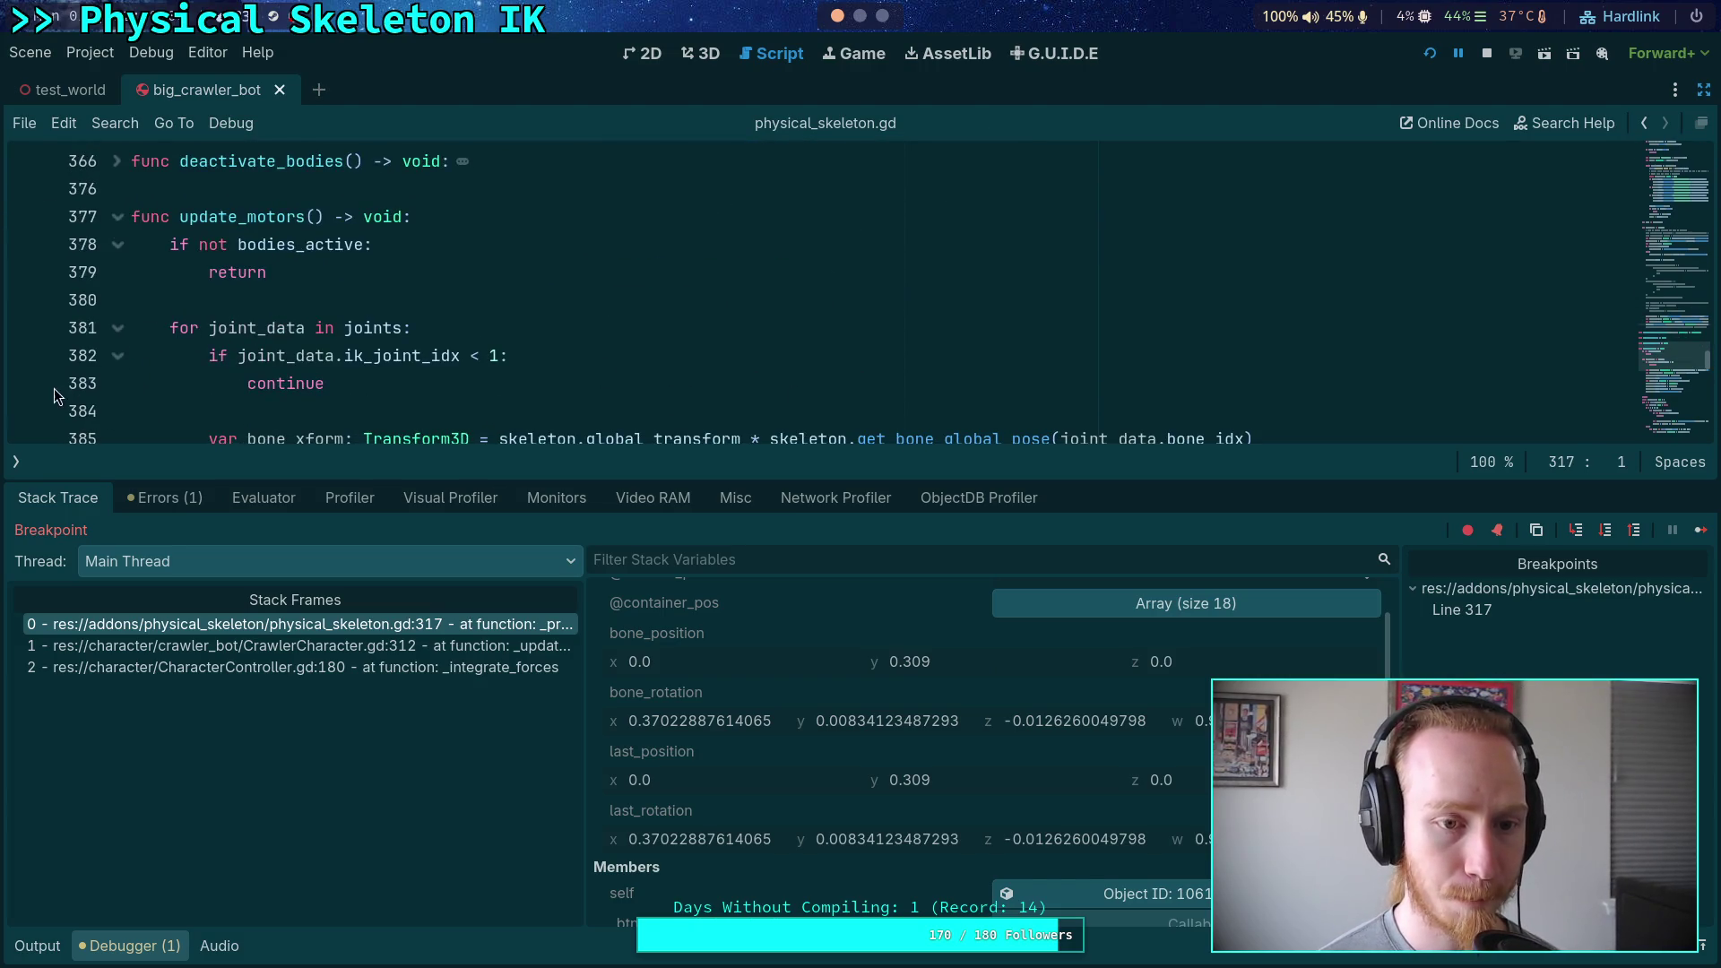
scroll(54, 389, down, 2)
click(27, 272)
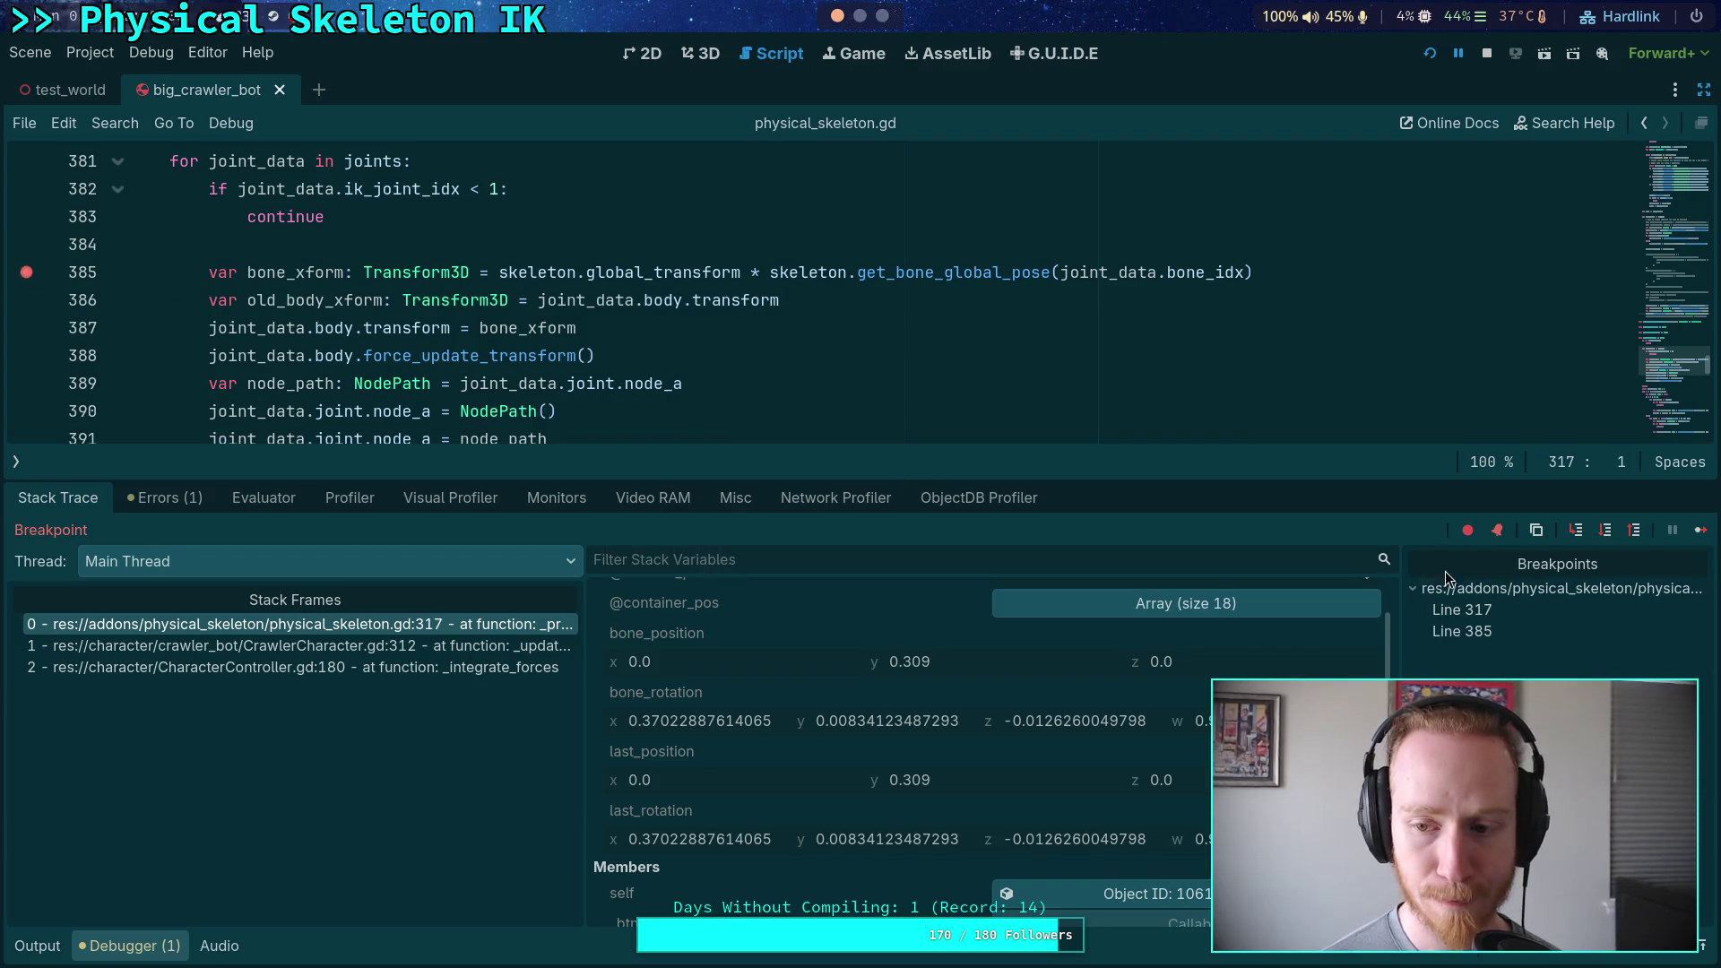
Resume execution past the line 317 breakpoint, then stop the running game session
click(1700, 529)
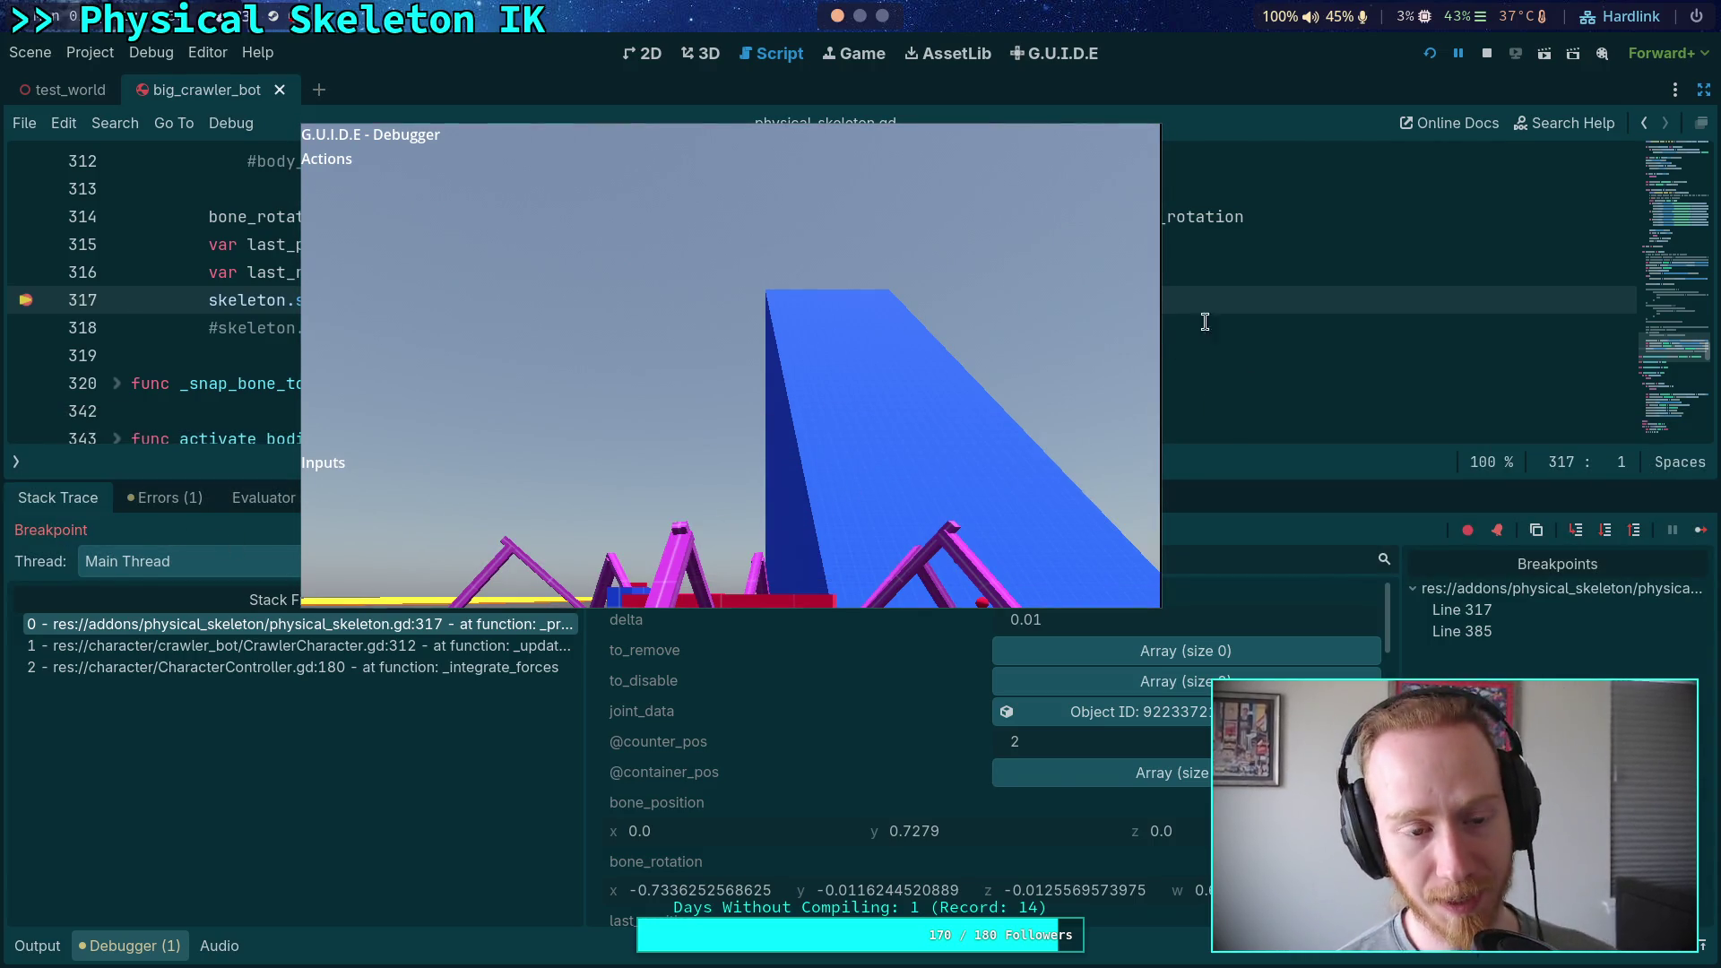
click(1481, 61)
Relaunch the crawler game to break at line 317 again and drag its window off the left edge
click(883, 332)
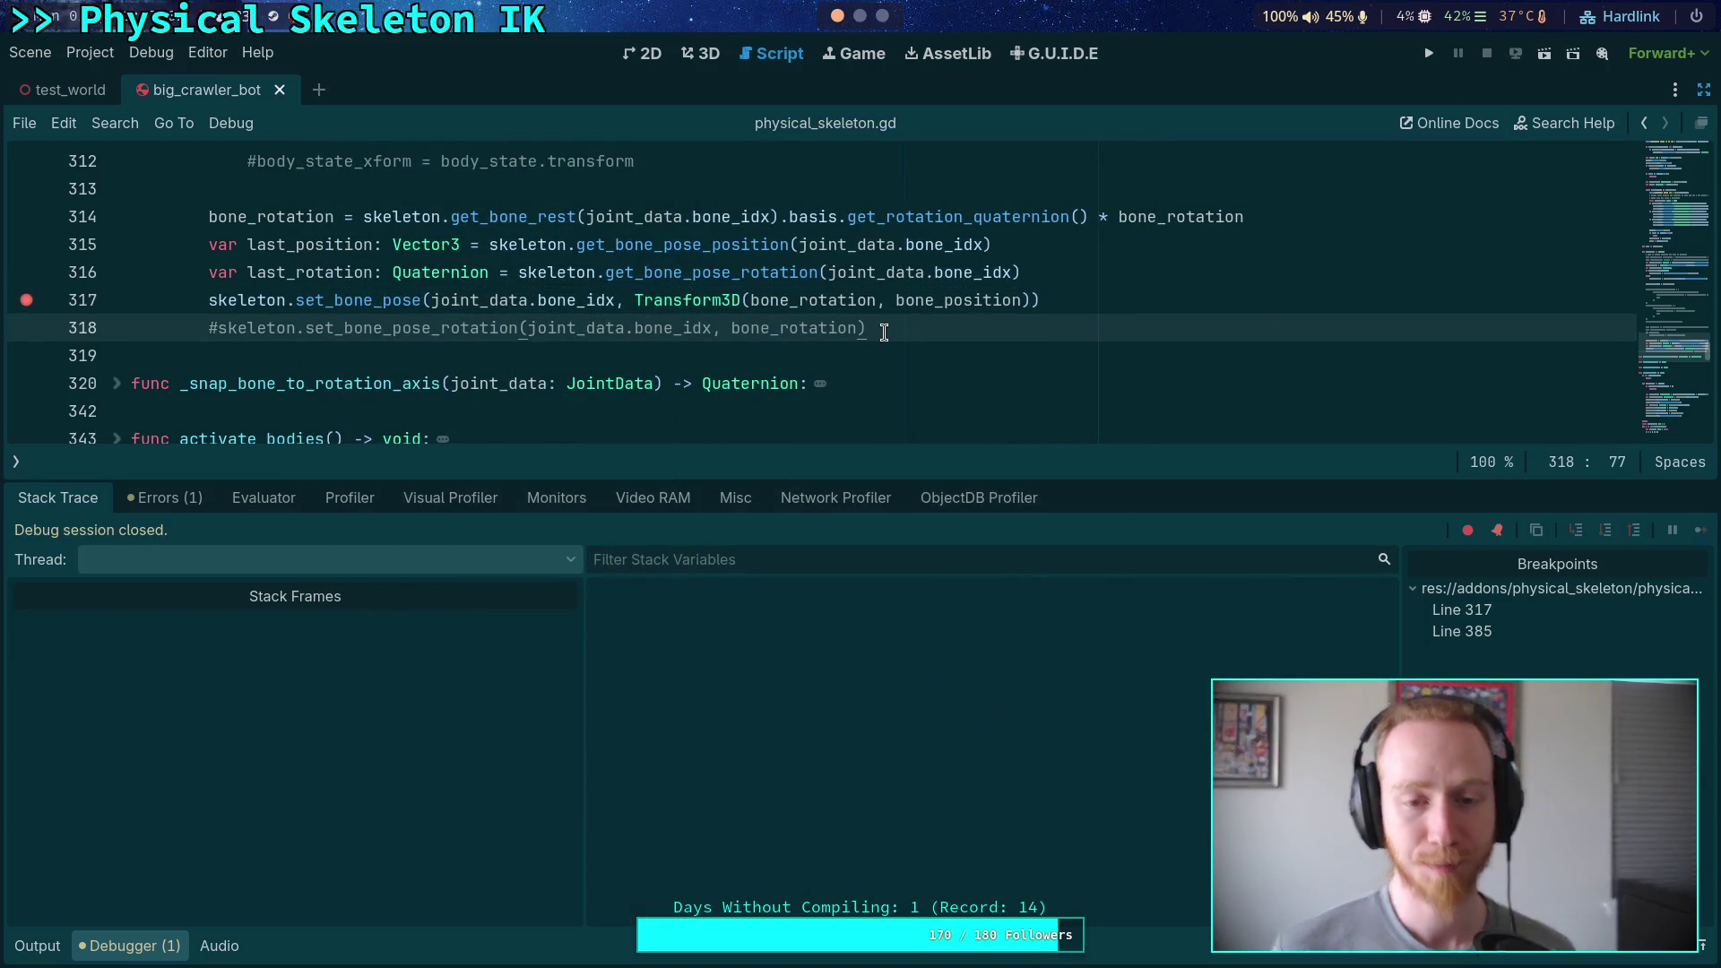
click(1428, 55)
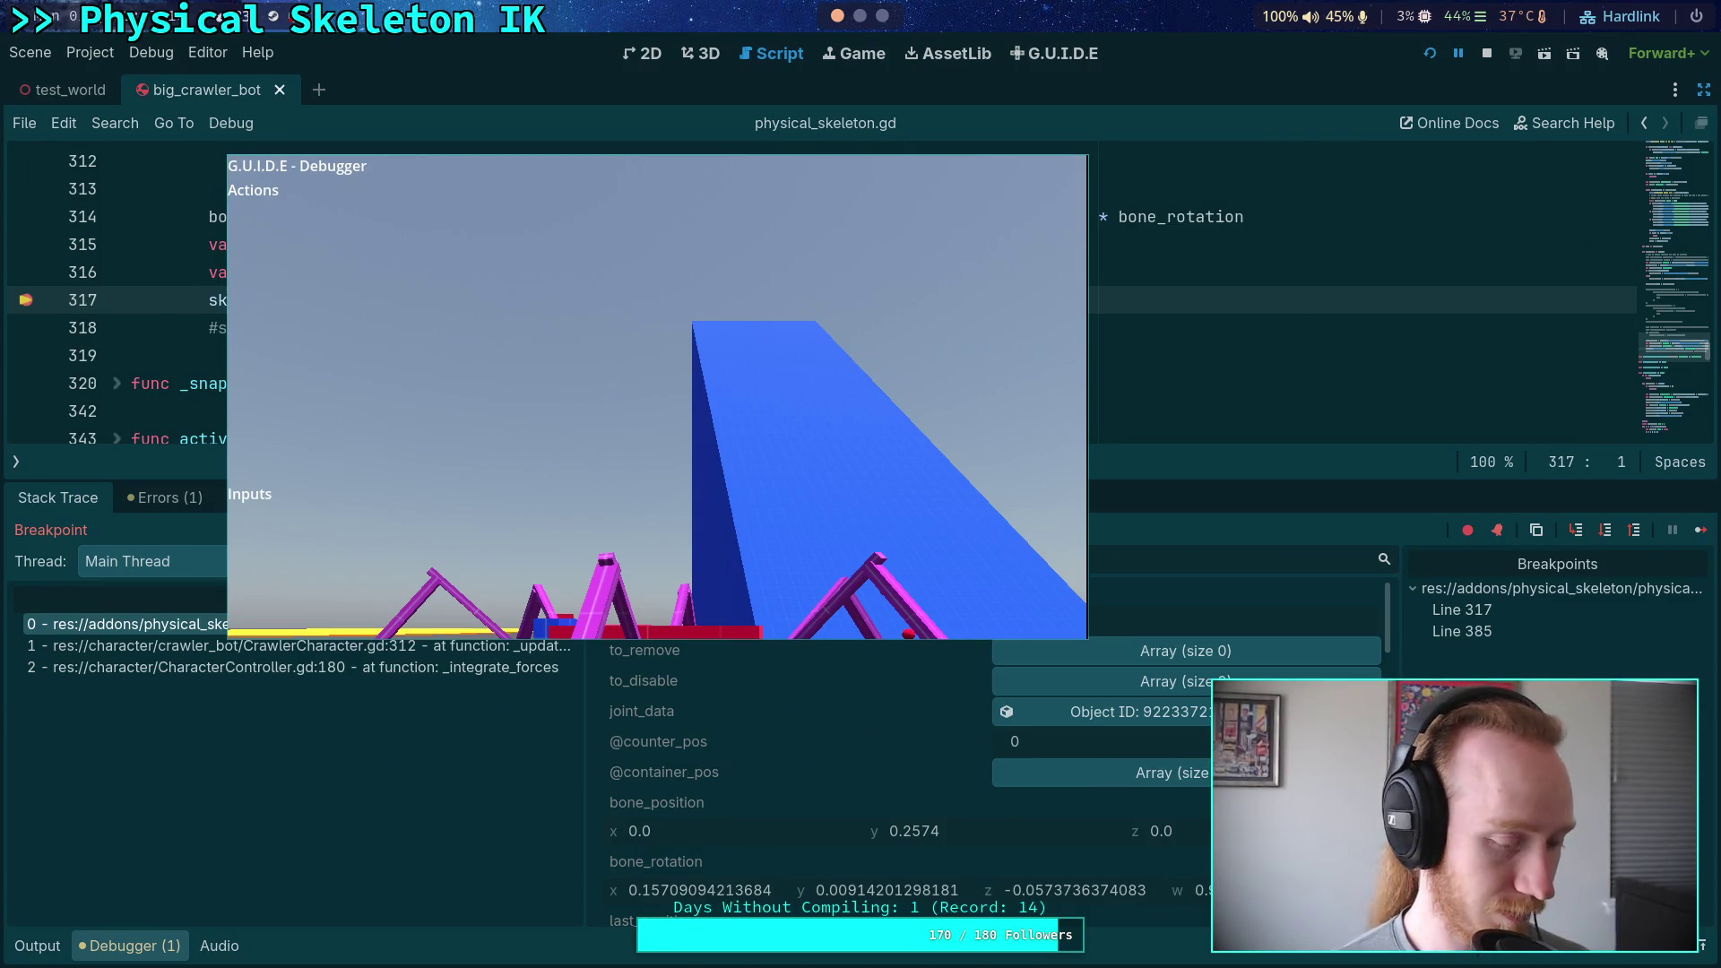
drag(847, 415, 1061, 415)
drag(936, 455, 852, 399)
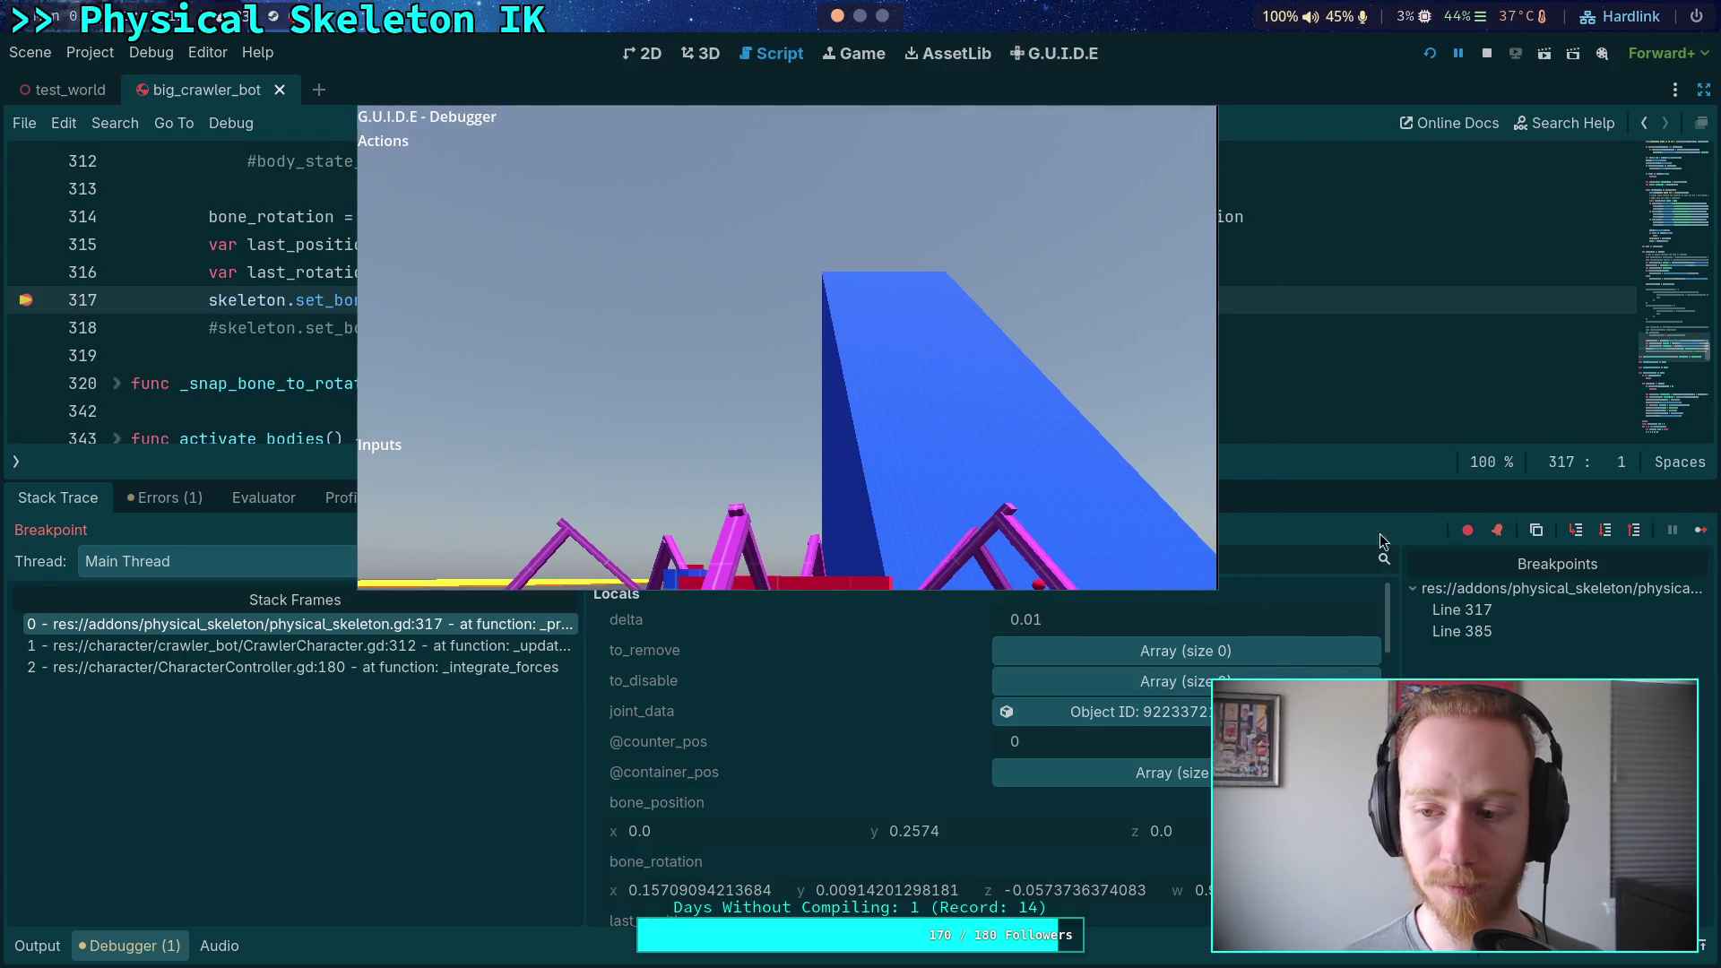
drag(964, 449, 0, 531)
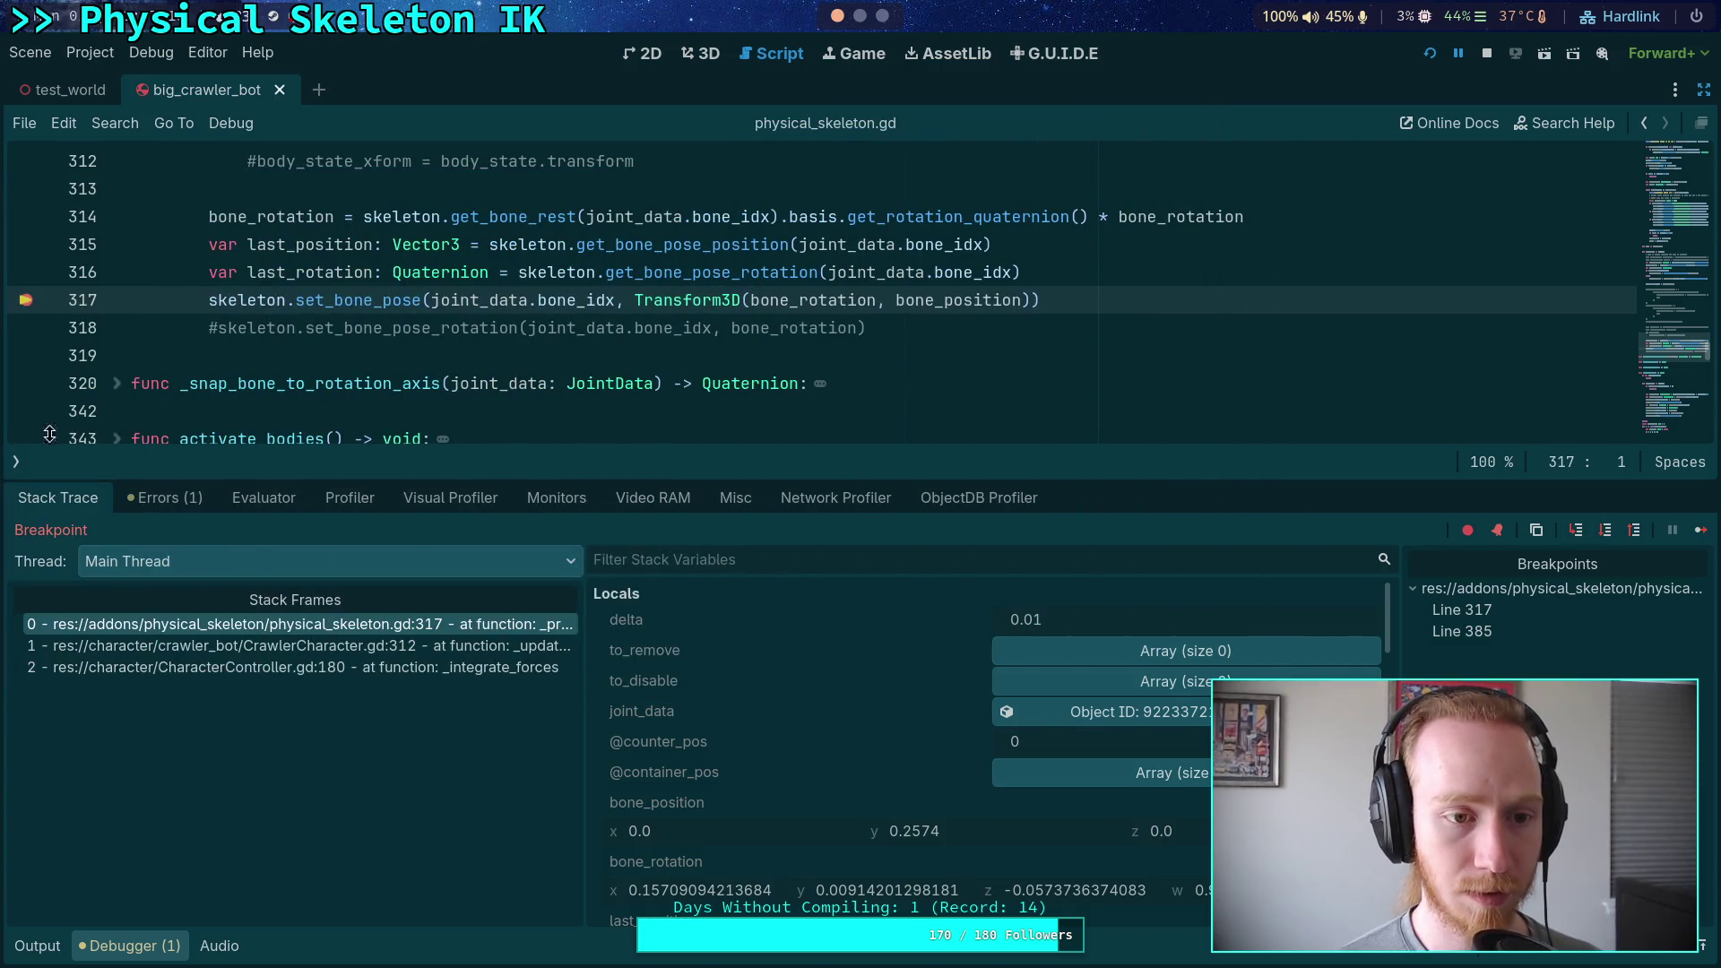
Remove the breakpoints on lines 317 and 385, resume, then stop the game
click(25, 299)
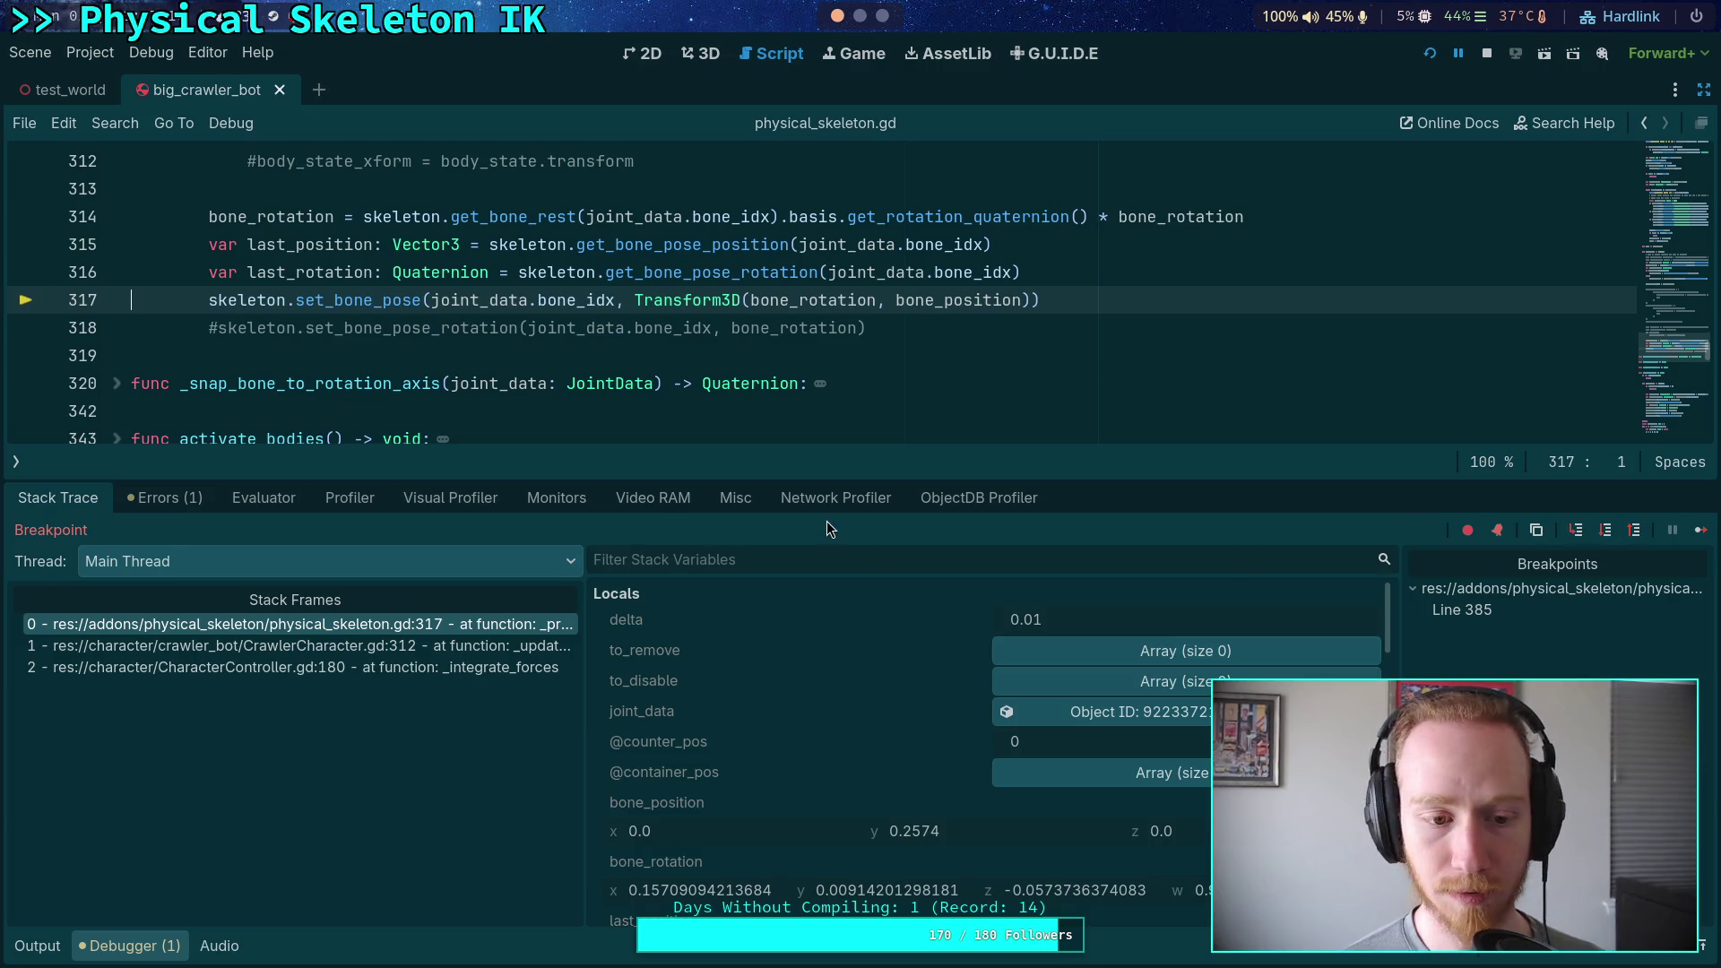
scroll(292, 411, down, 6)
click(27, 190)
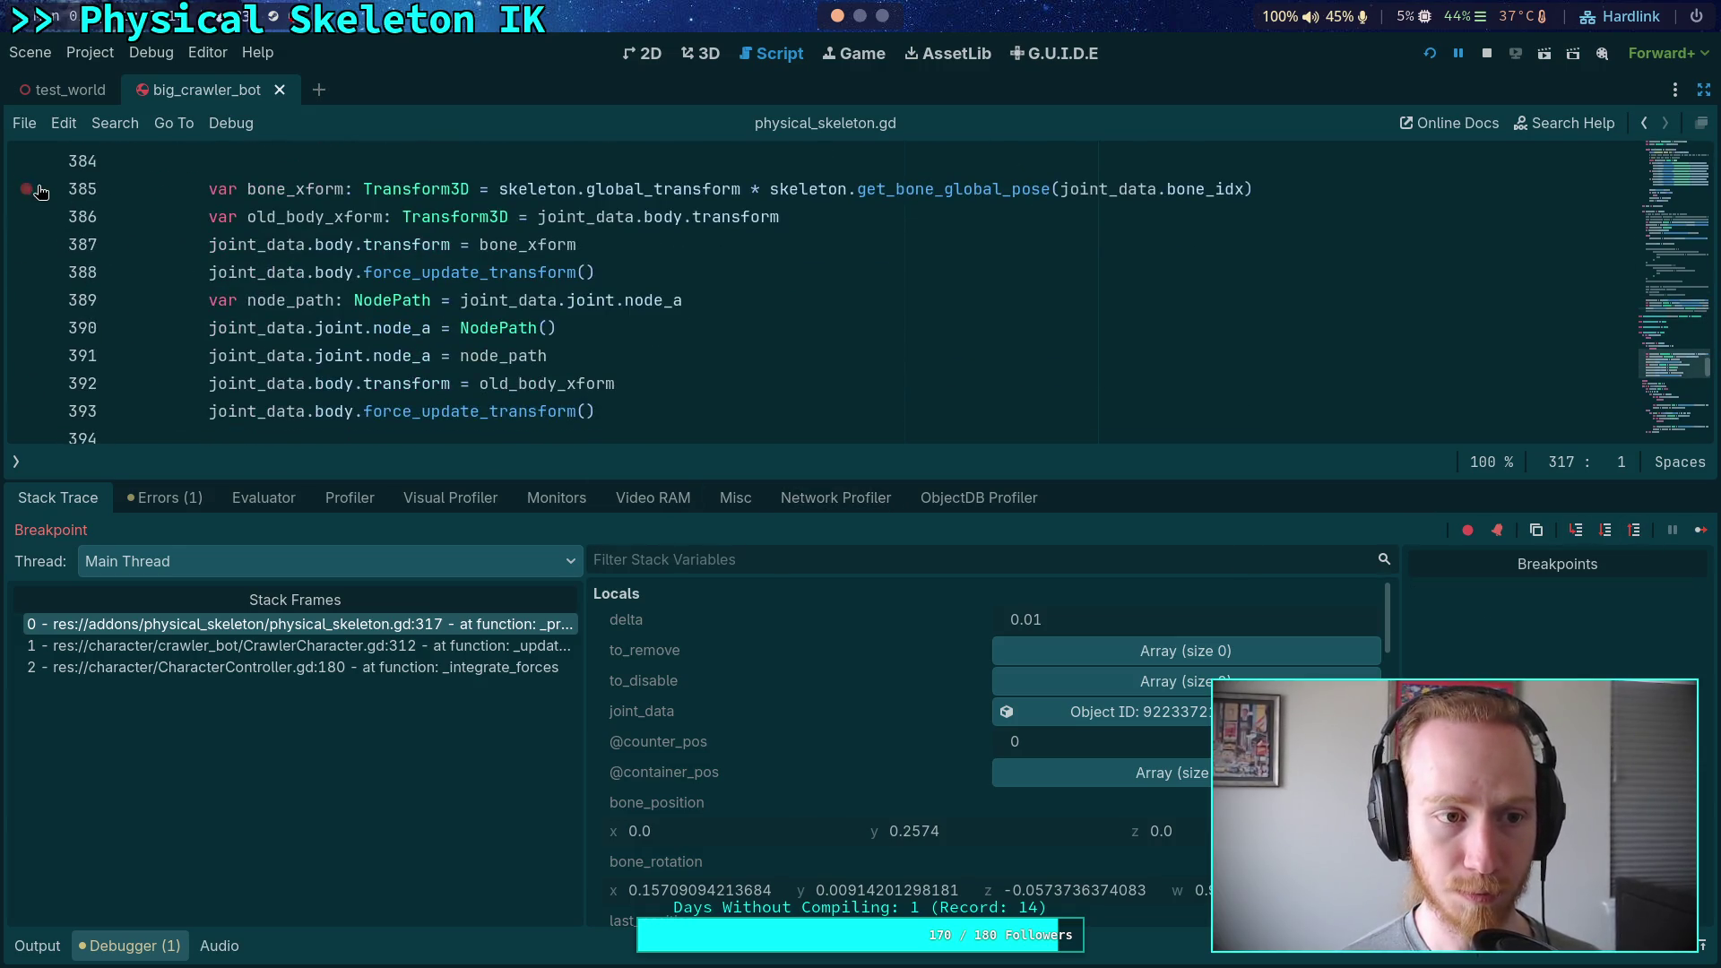
click(1701, 529)
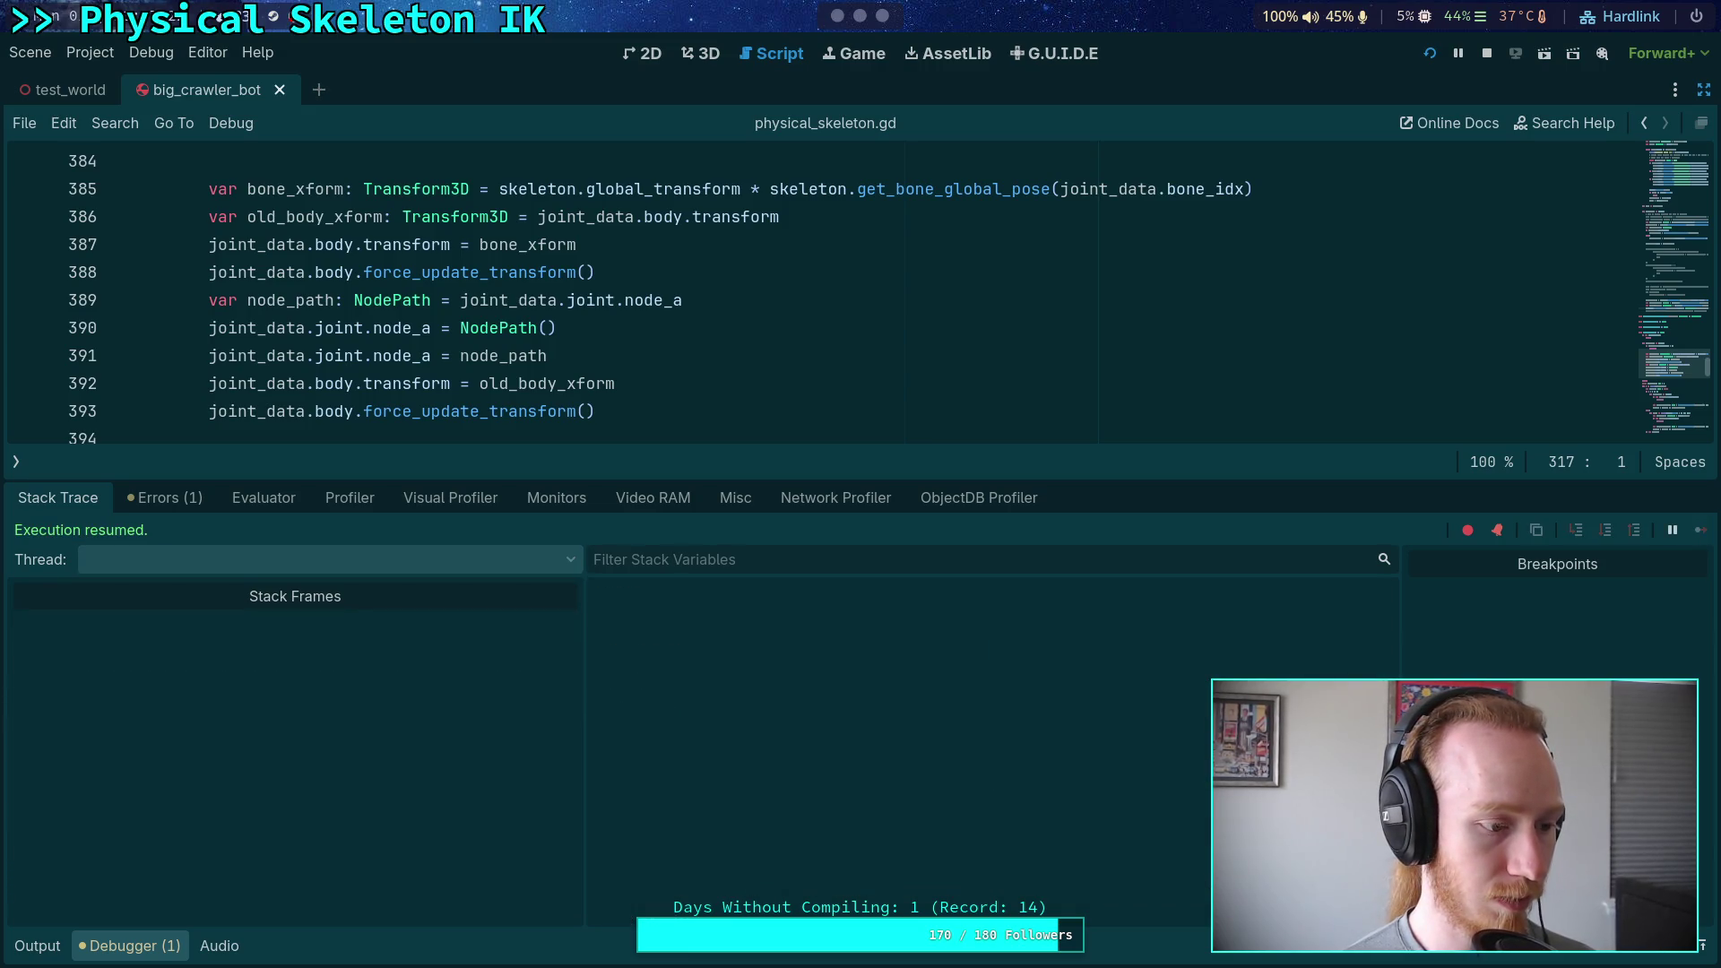
click(1495, 52)
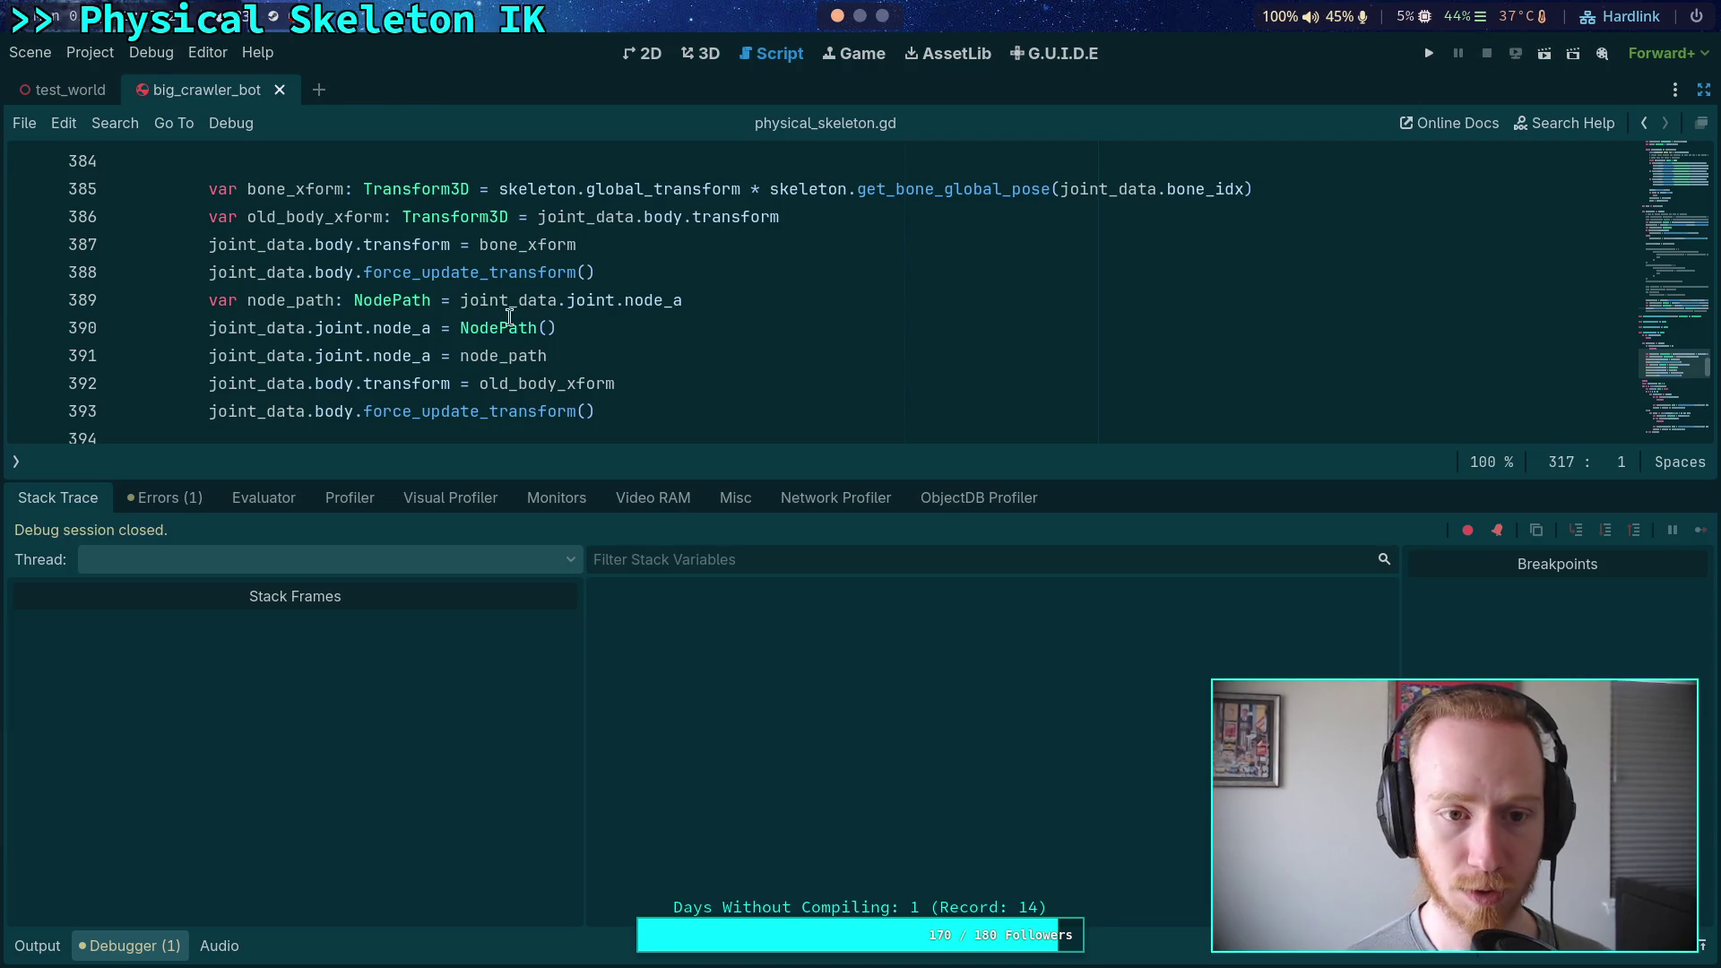
Relaunch the game, advance one physics tick, and move its floating window to the other monitor
click(1426, 55)
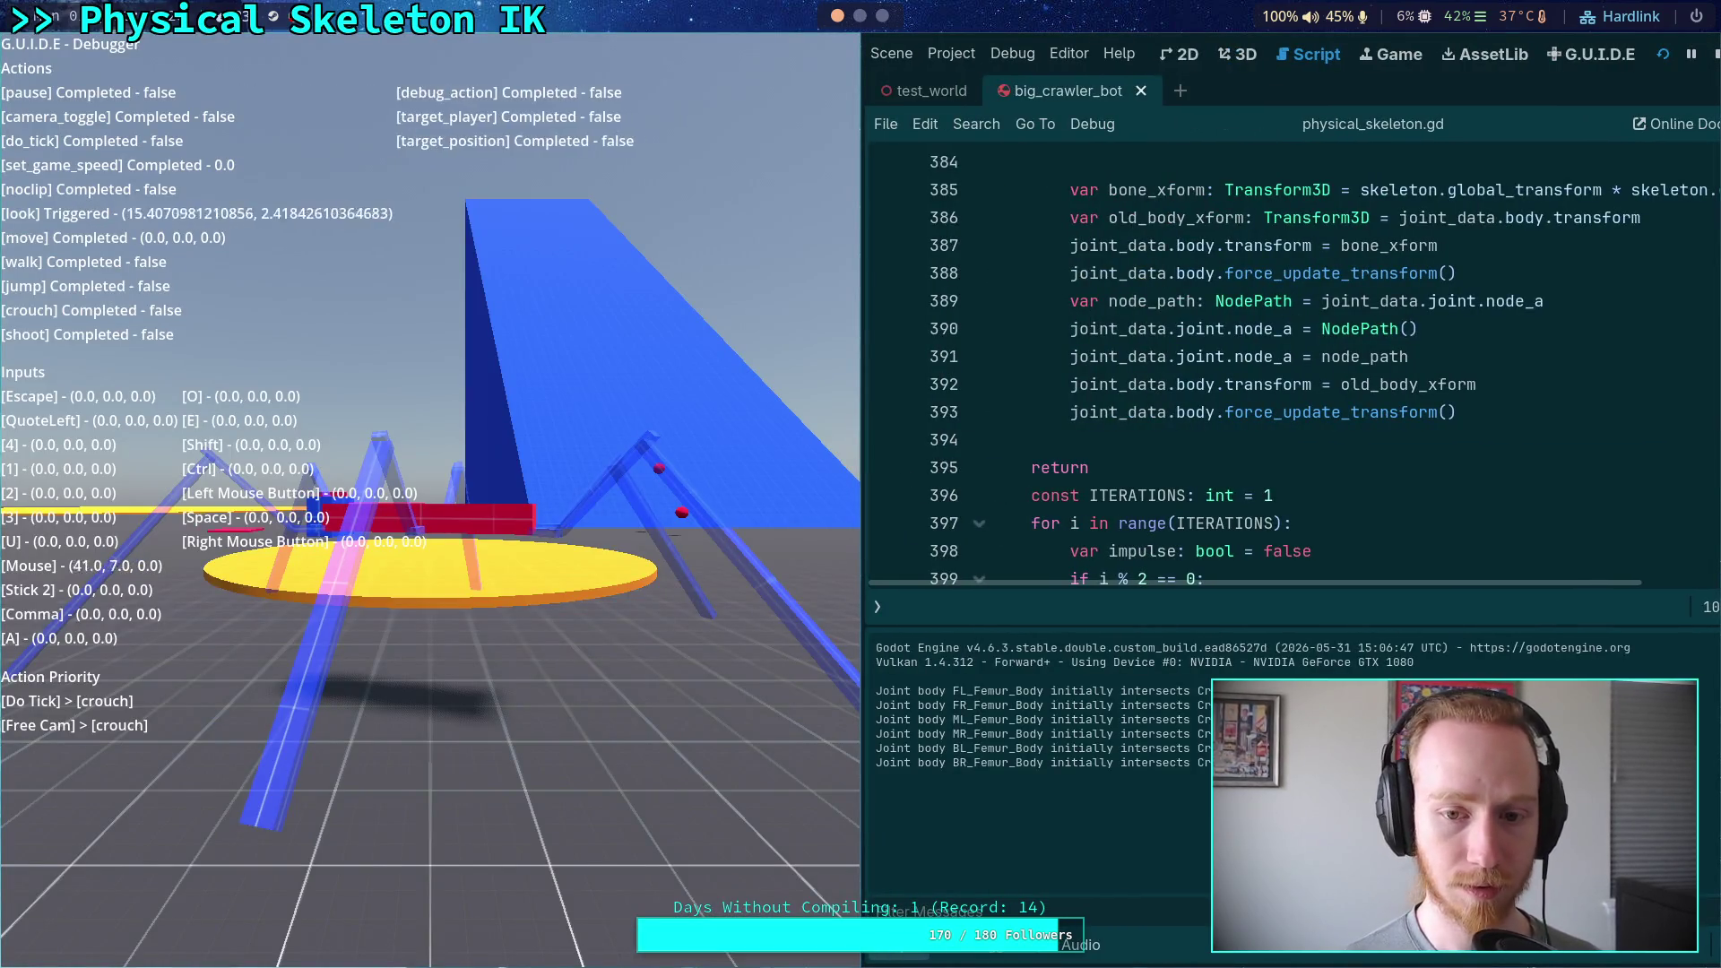
key(ctrl+comma)
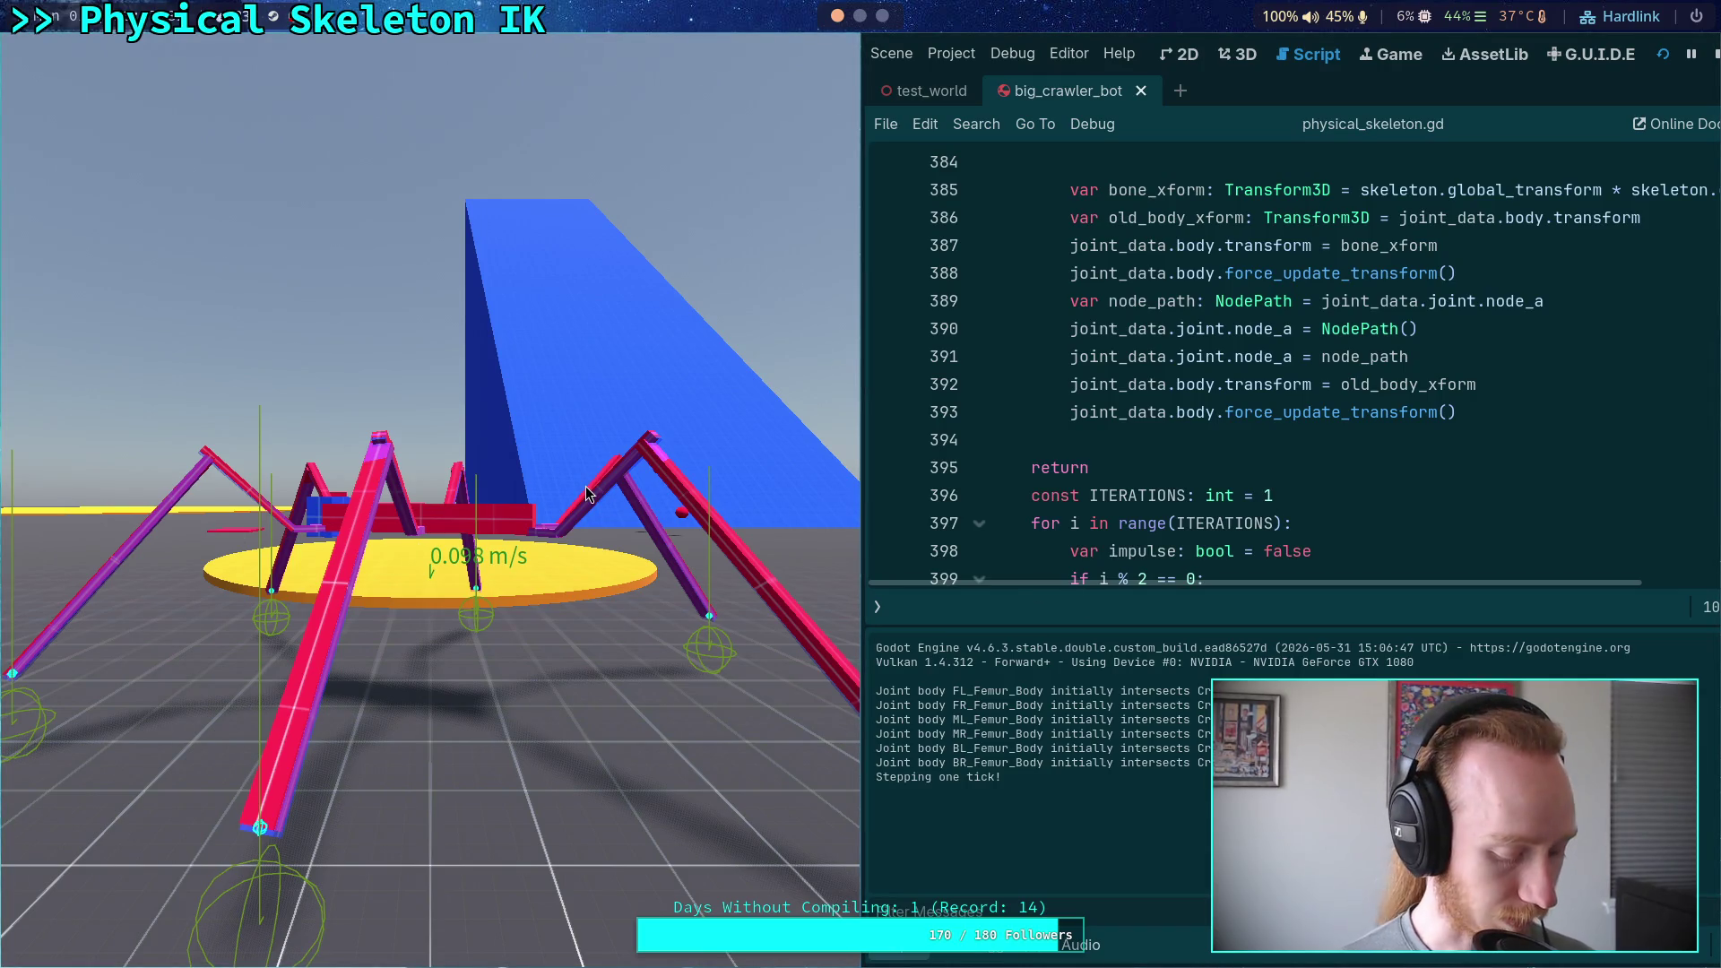
key(super+v)
mouse_move(695, 441)
mouse_down()
mouse_move(466, 444)
mouse_move(796, 477)
mouse_up()
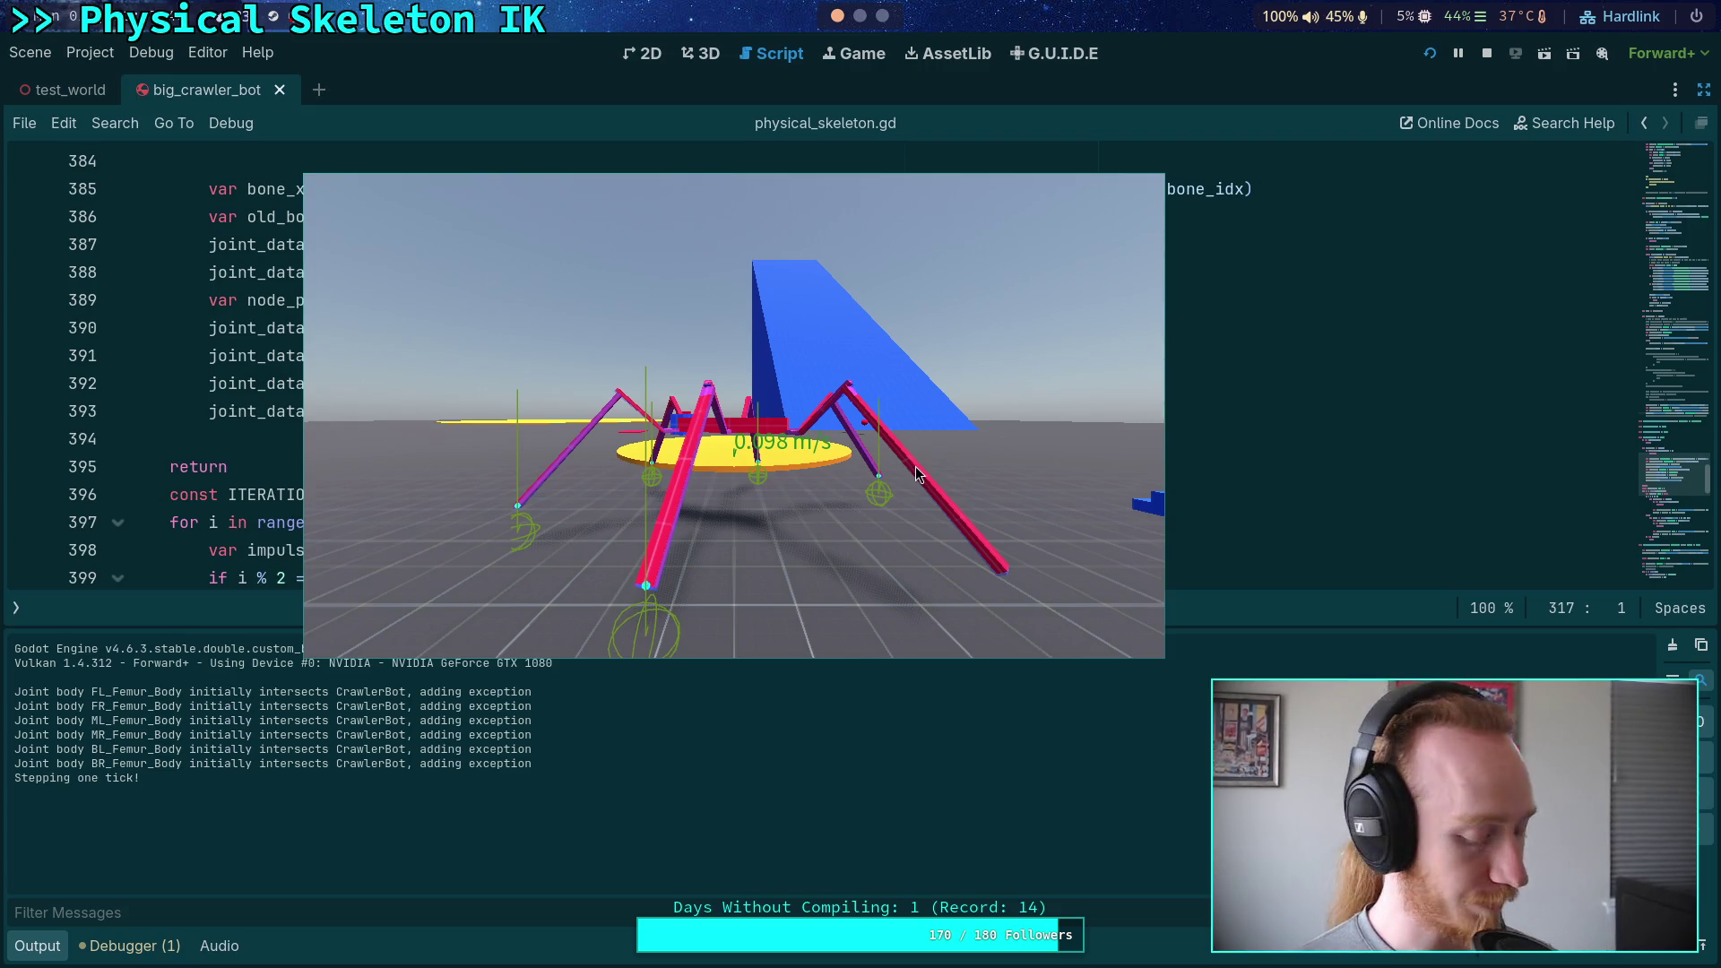
key(super+shift+Left)
scroll(595, 417, down, 8)
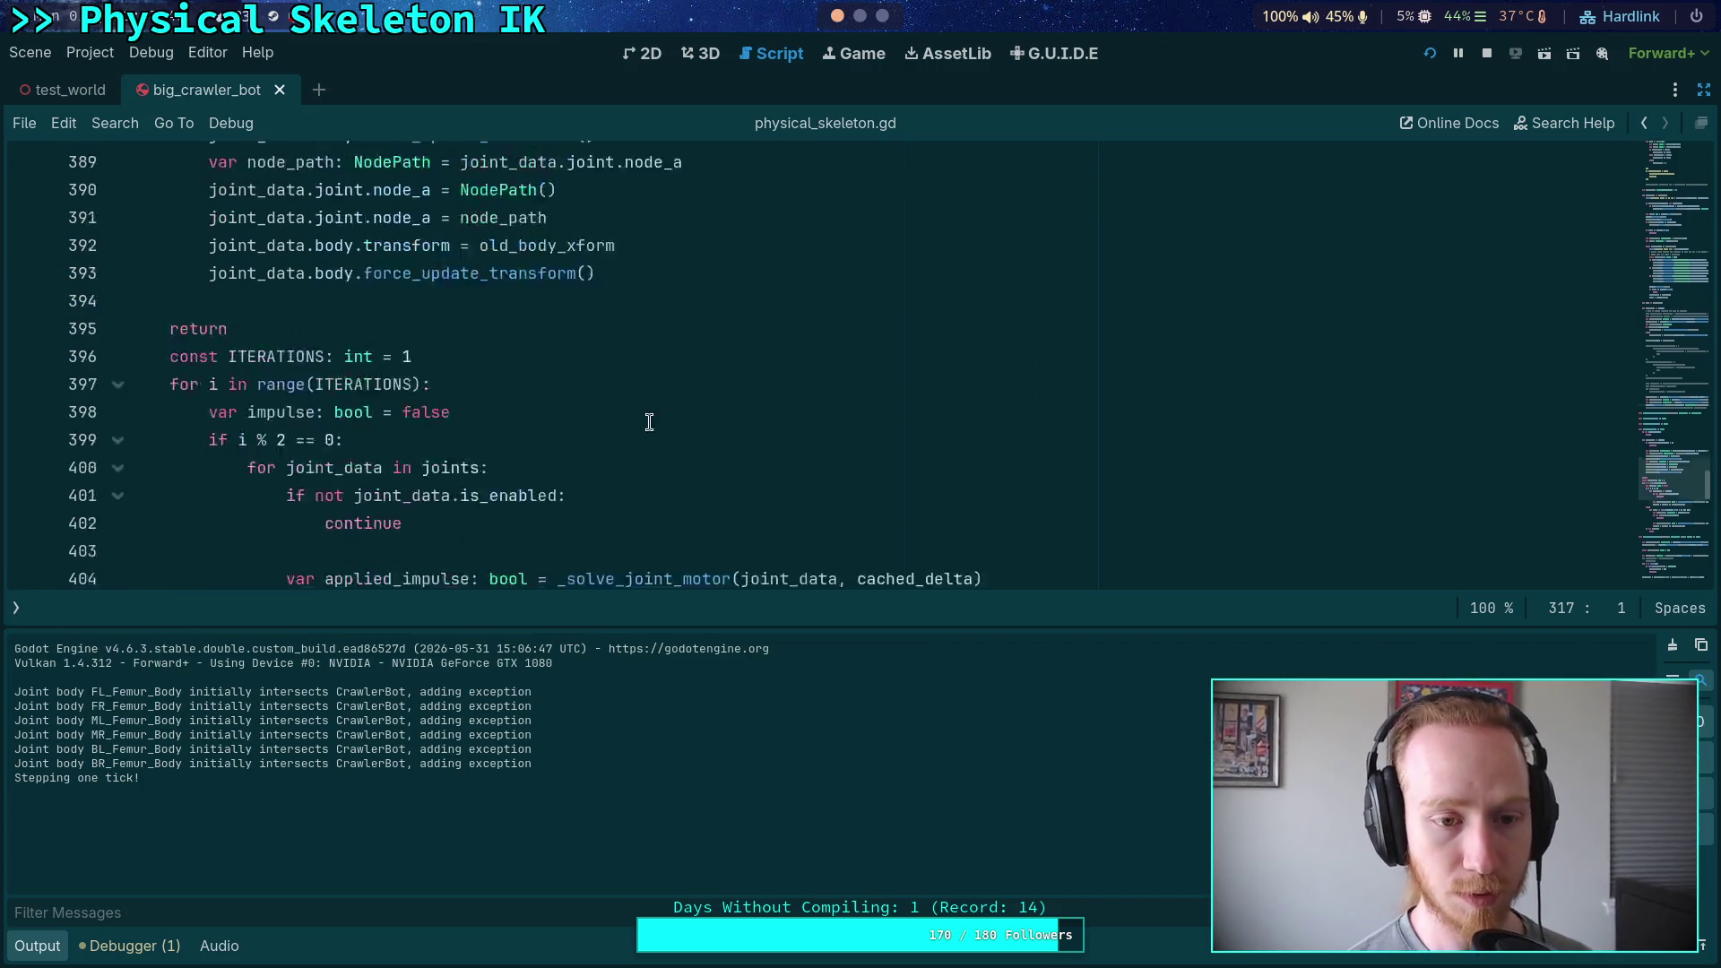
scroll(595, 417, down, 2)
scroll(574, 394, up, 9)
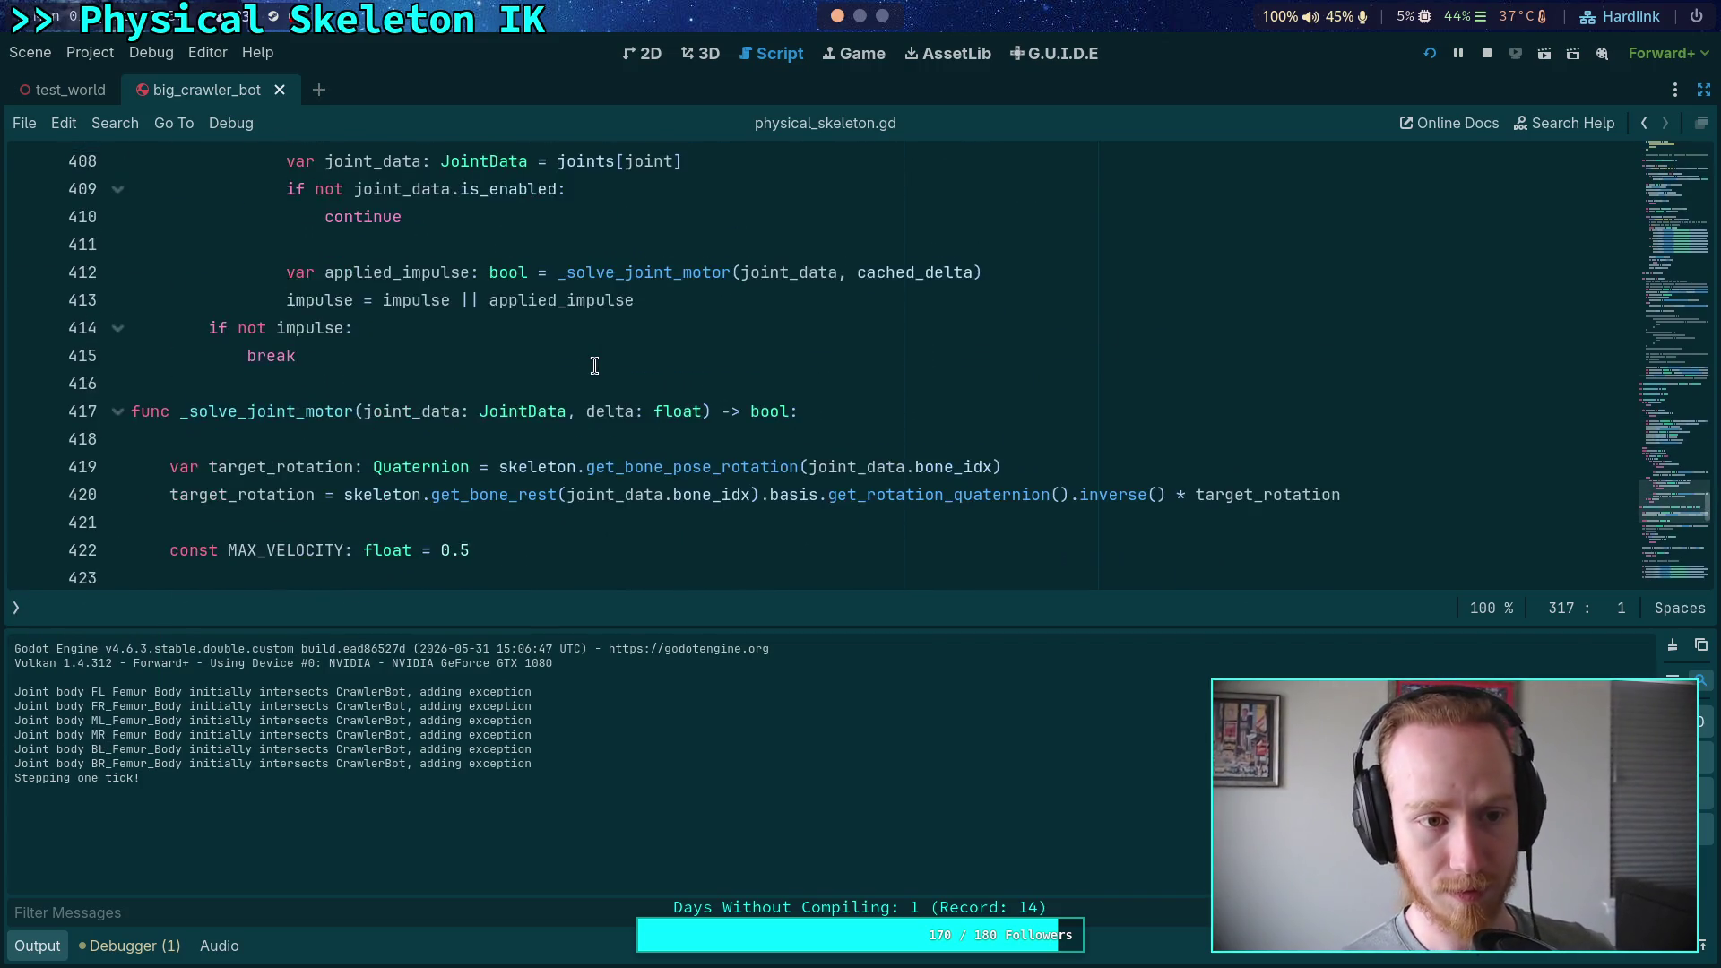
scroll(540, 383, up, 10)
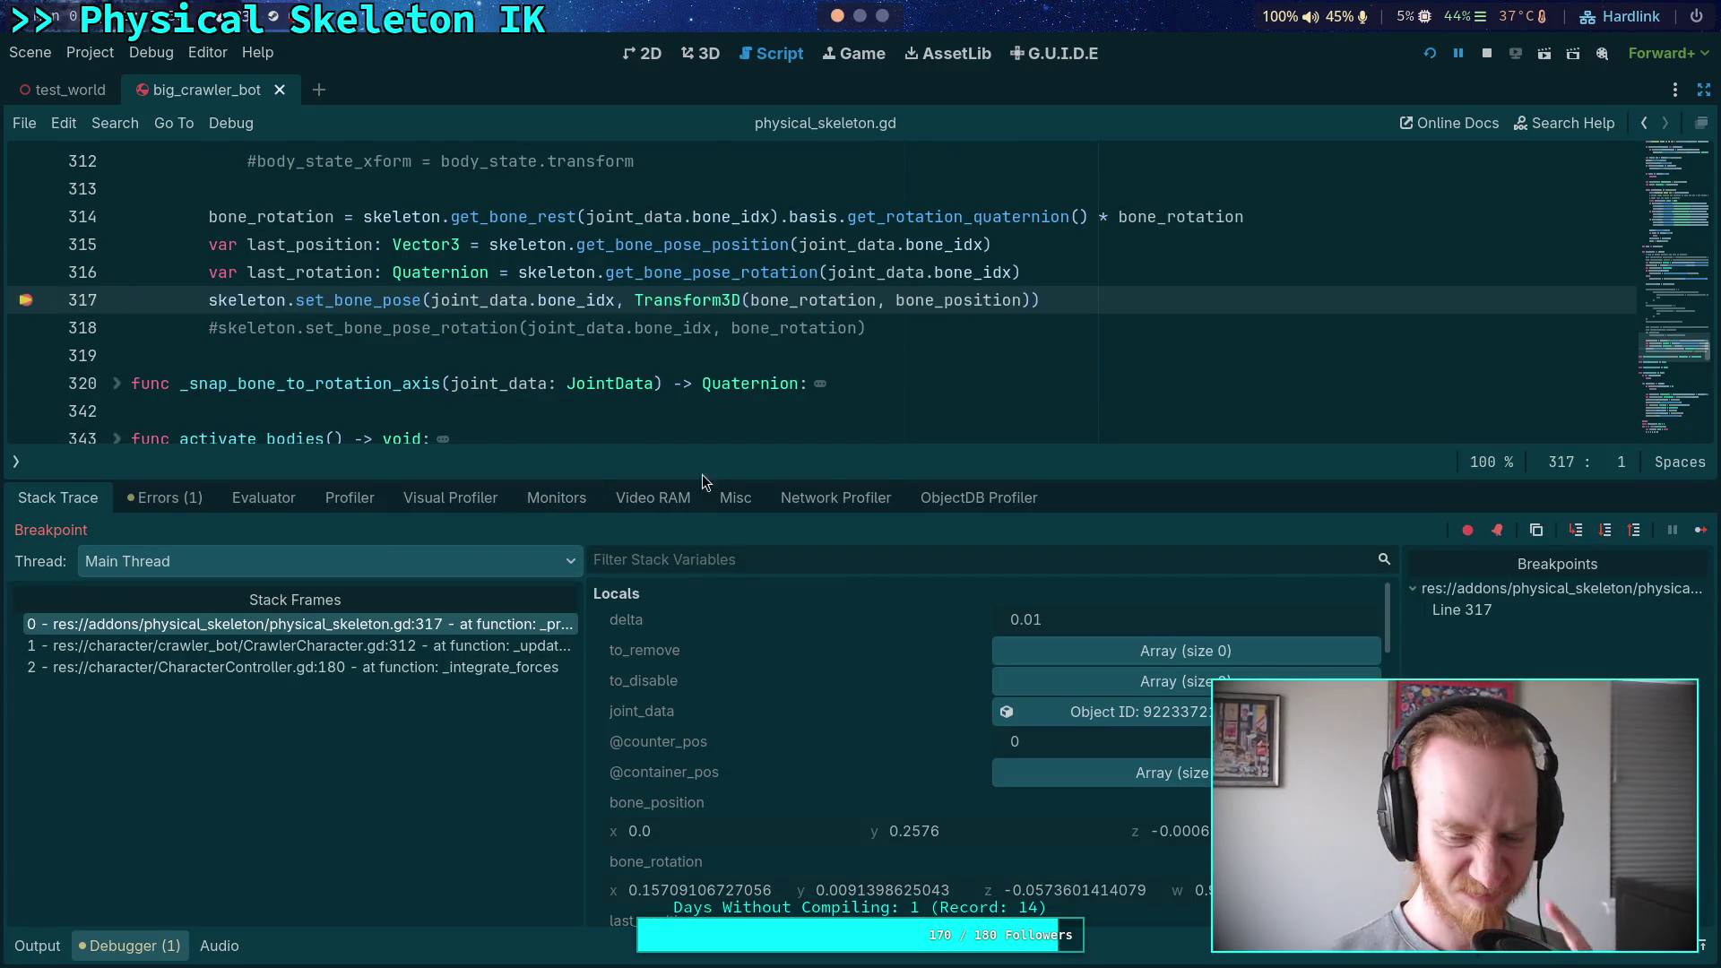
Collapse the Euler breakdown and compare bone_rotation with last_rotation over two more breakpoint hits
scroll(887, 618, down, 3)
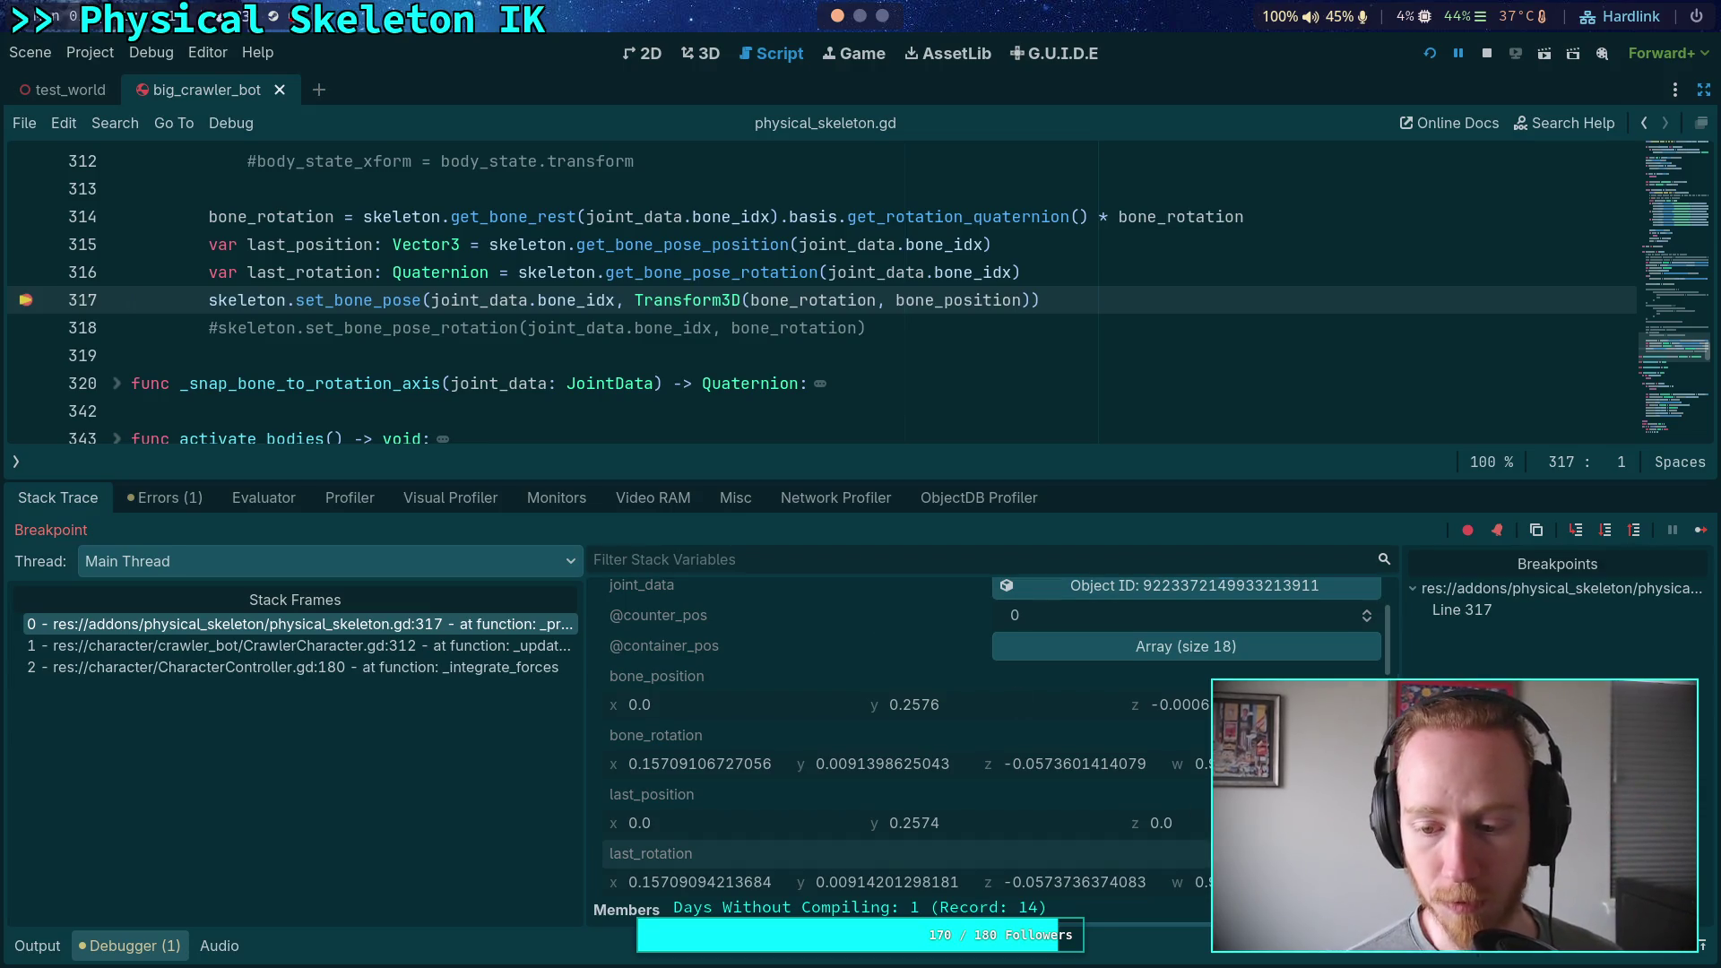
scroll(986, 752, down, 2)
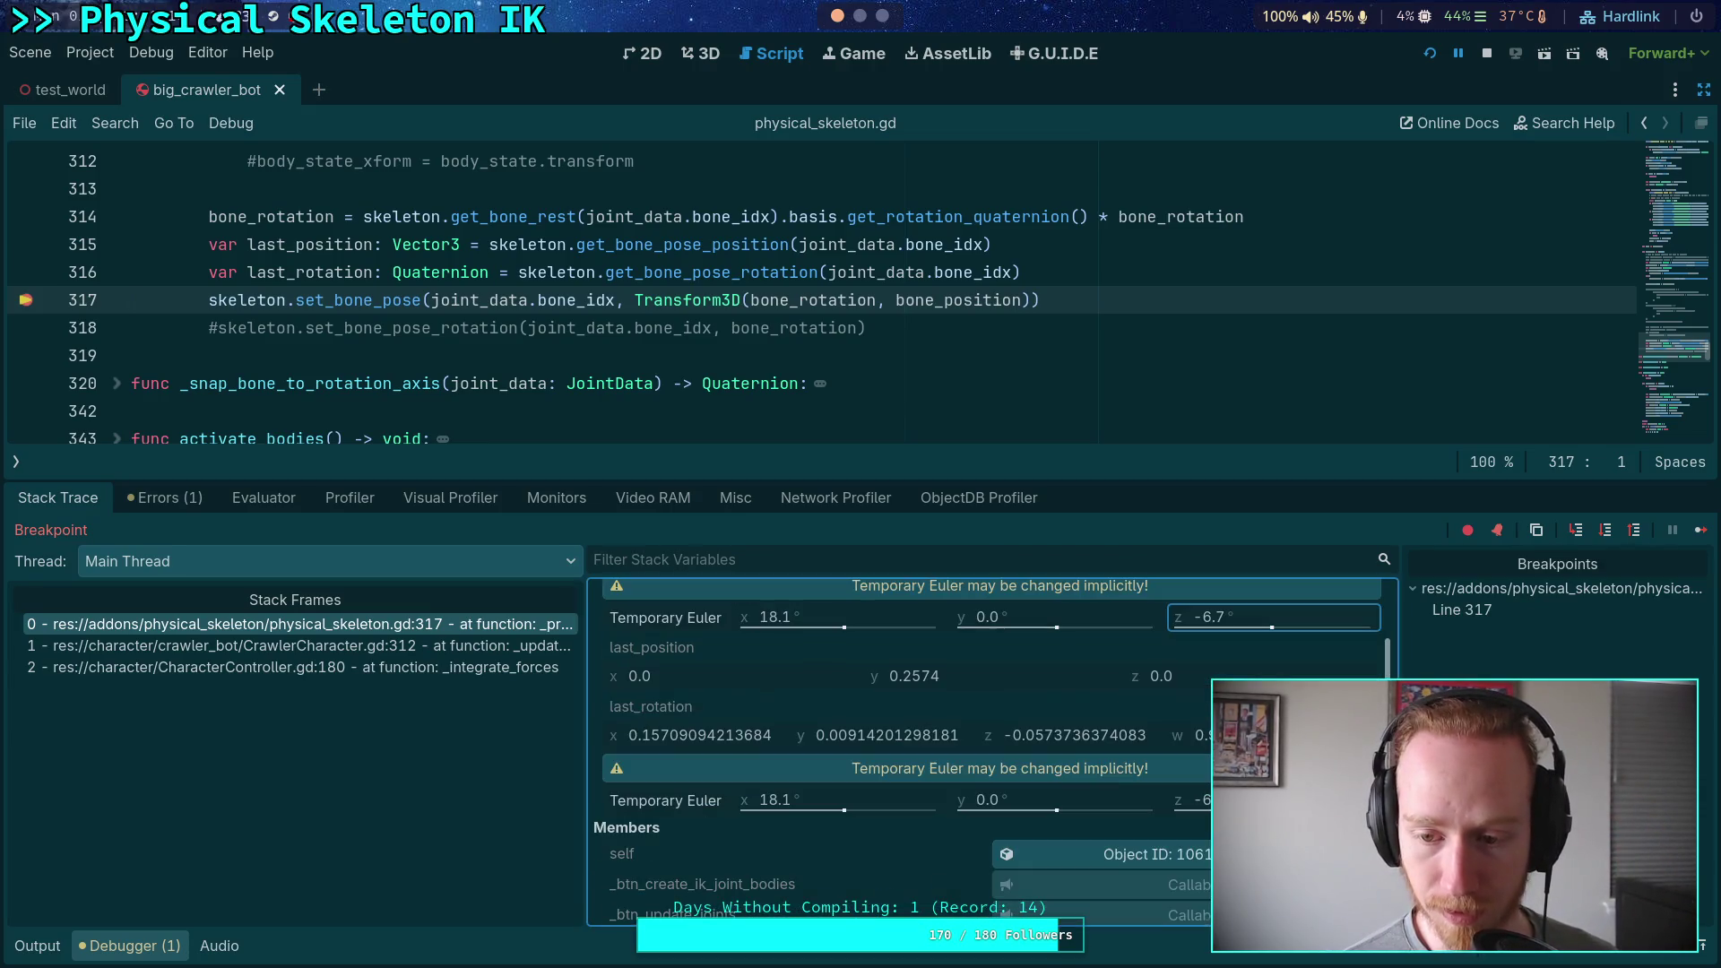
scroll(986, 753, up, 2)
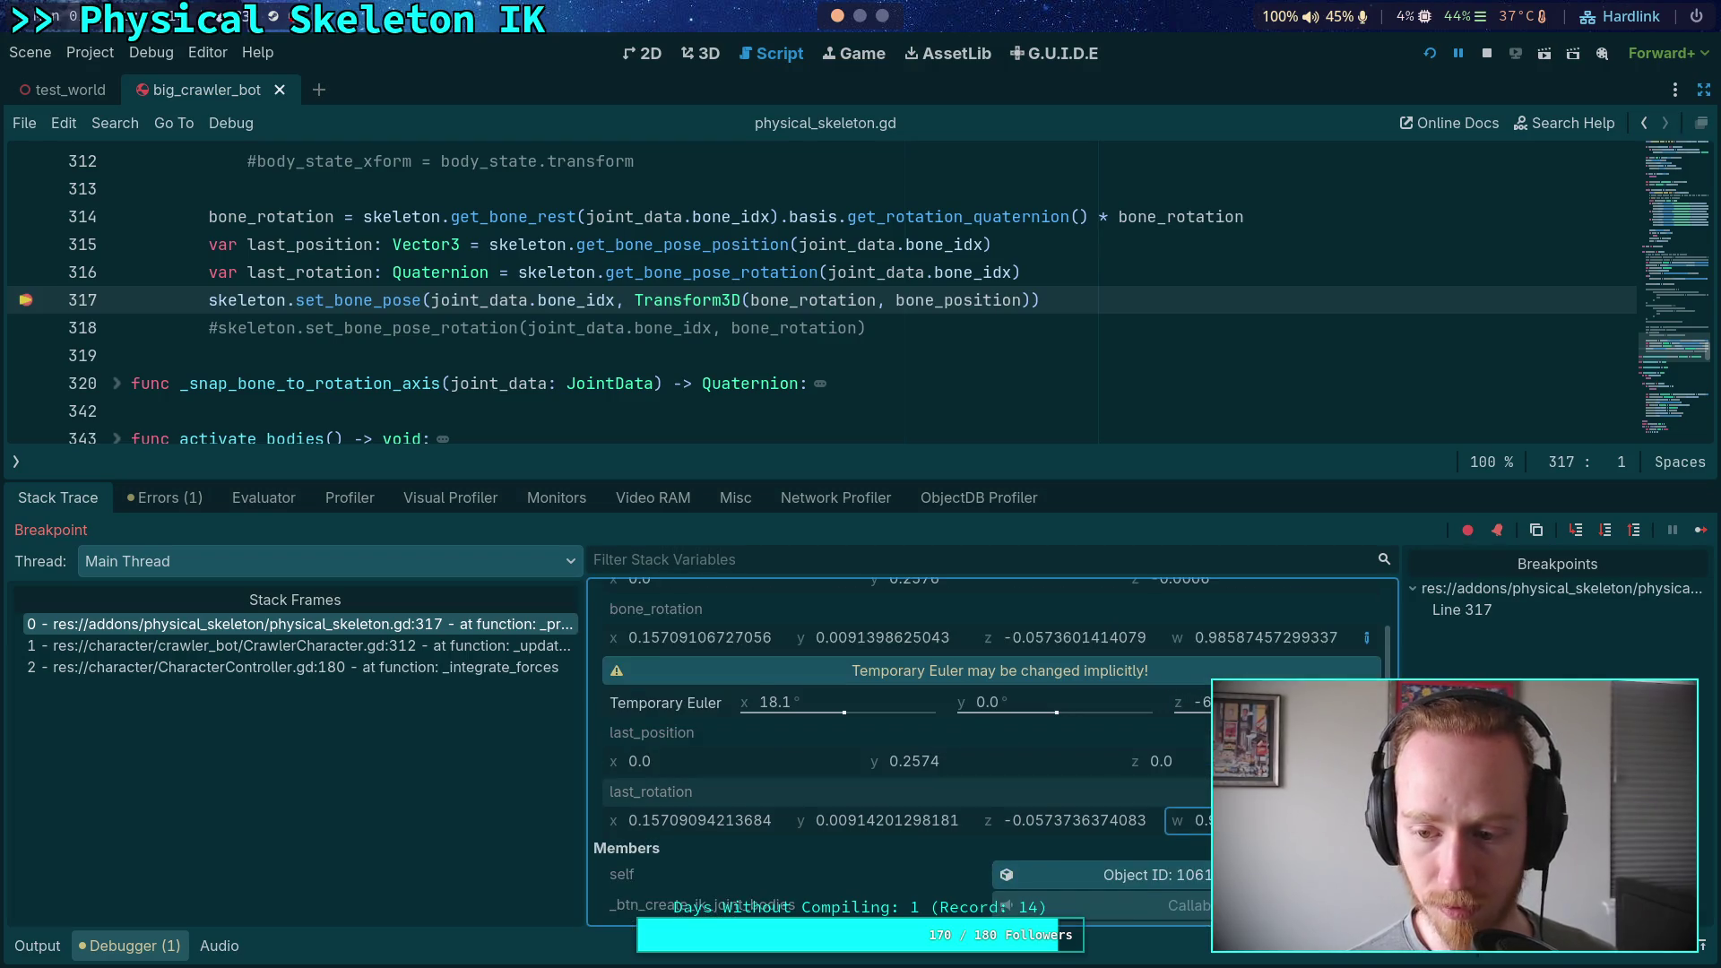
click(1365, 639)
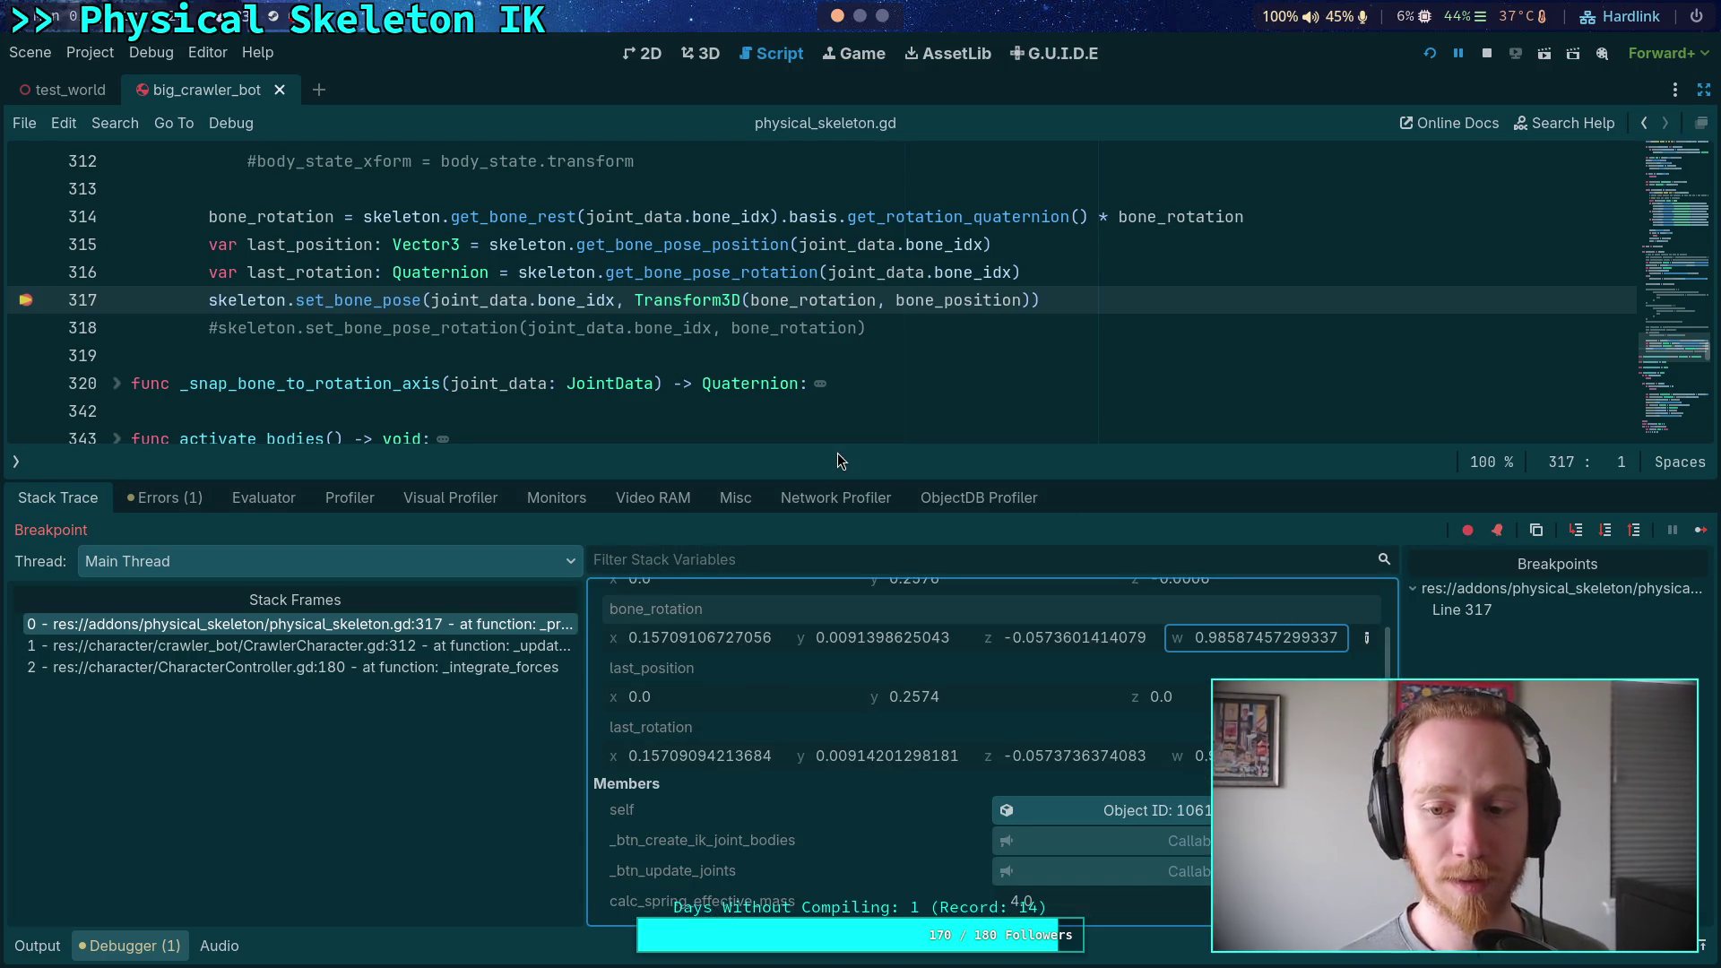
click(1701, 529)
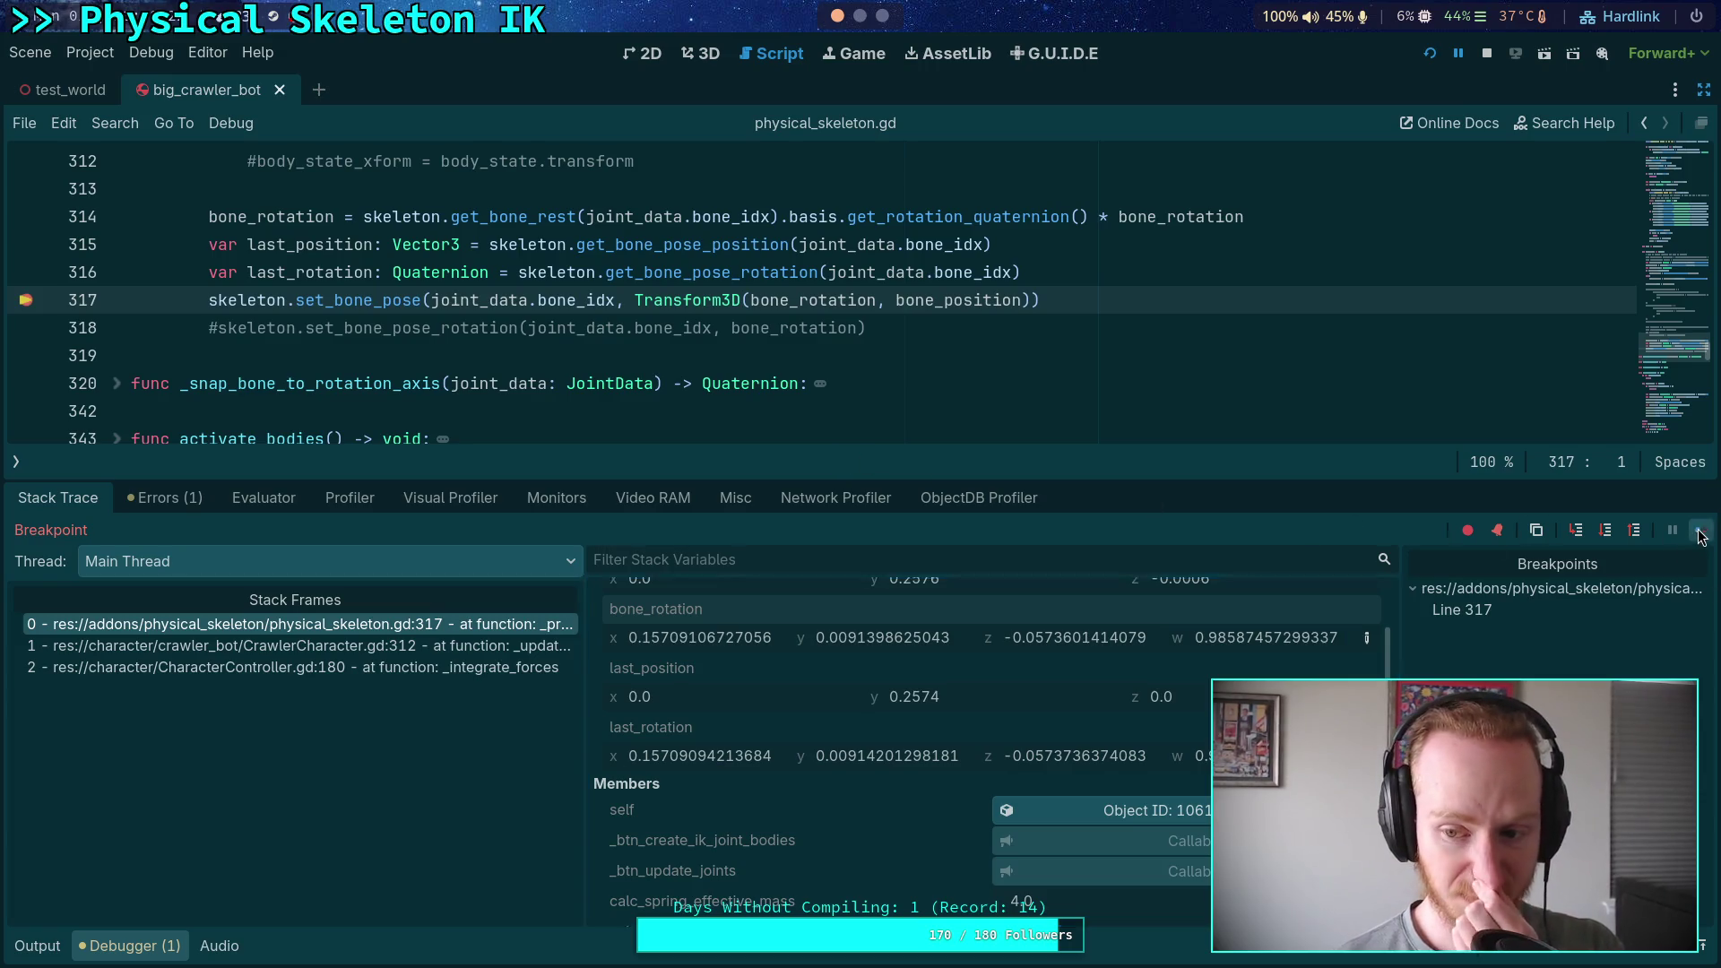
scroll(881, 726, down, 2)
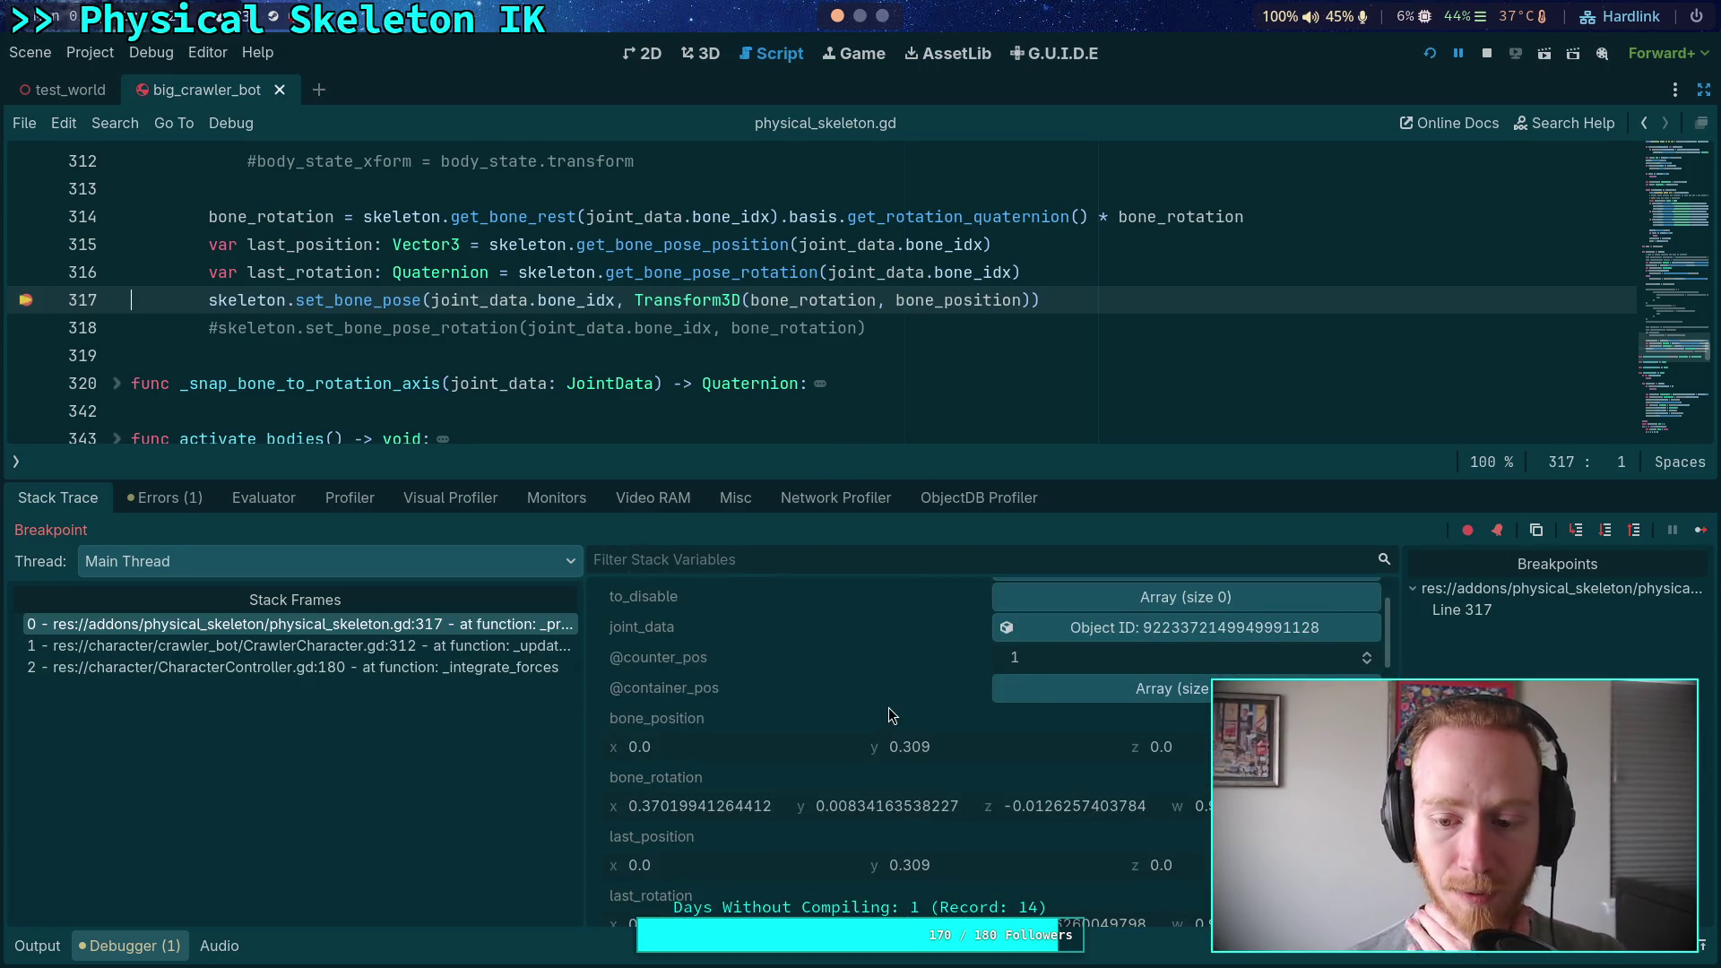
scroll(1195, 744, down, 1)
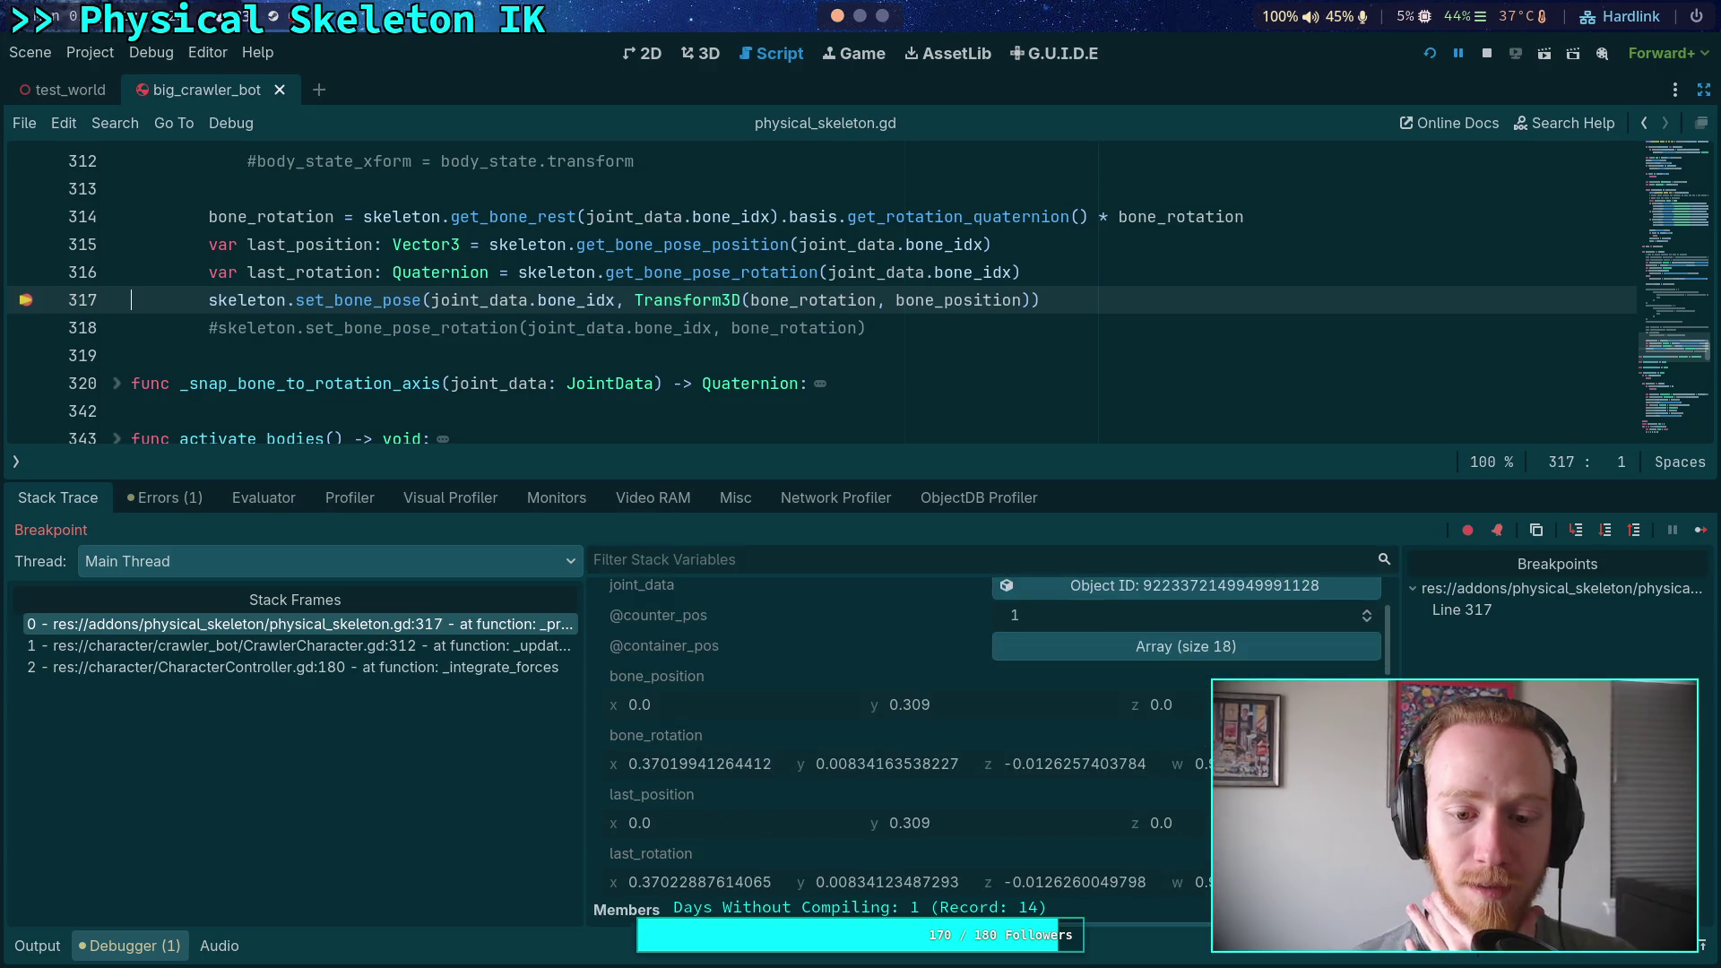
click(1700, 530)
scroll(986, 752, down, 3)
scroll(986, 753, up, 1)
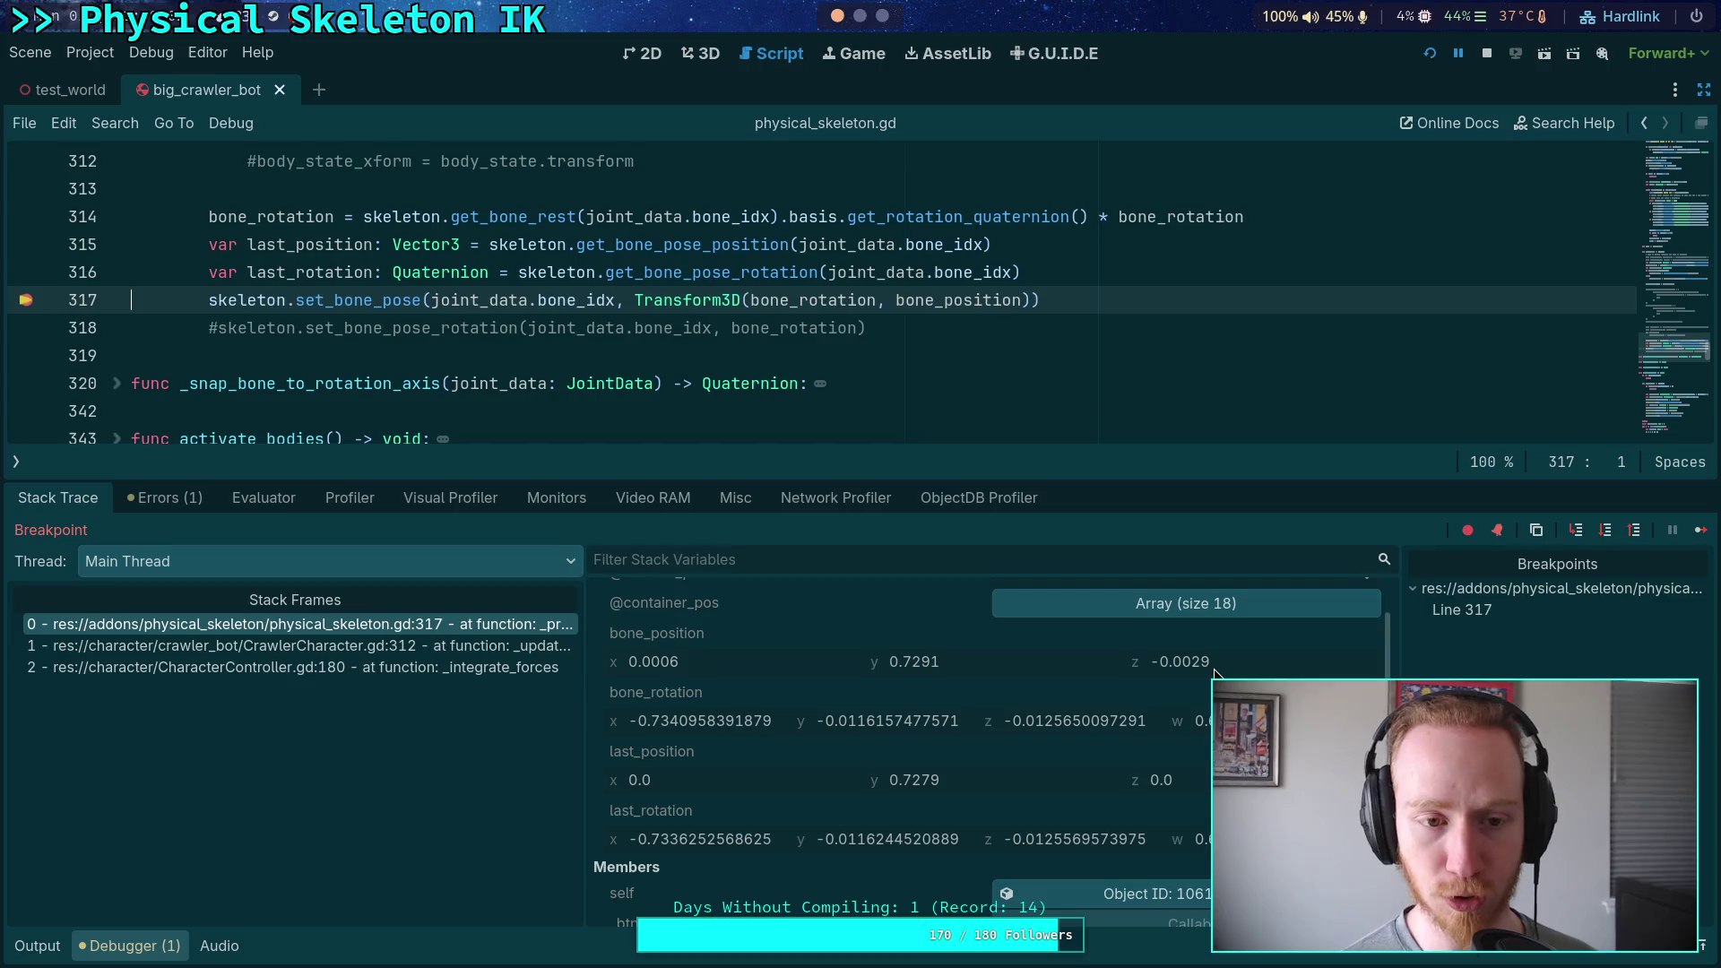
Continue once more, remove the line 317 breakpoint, and let the game run freely
click(1701, 531)
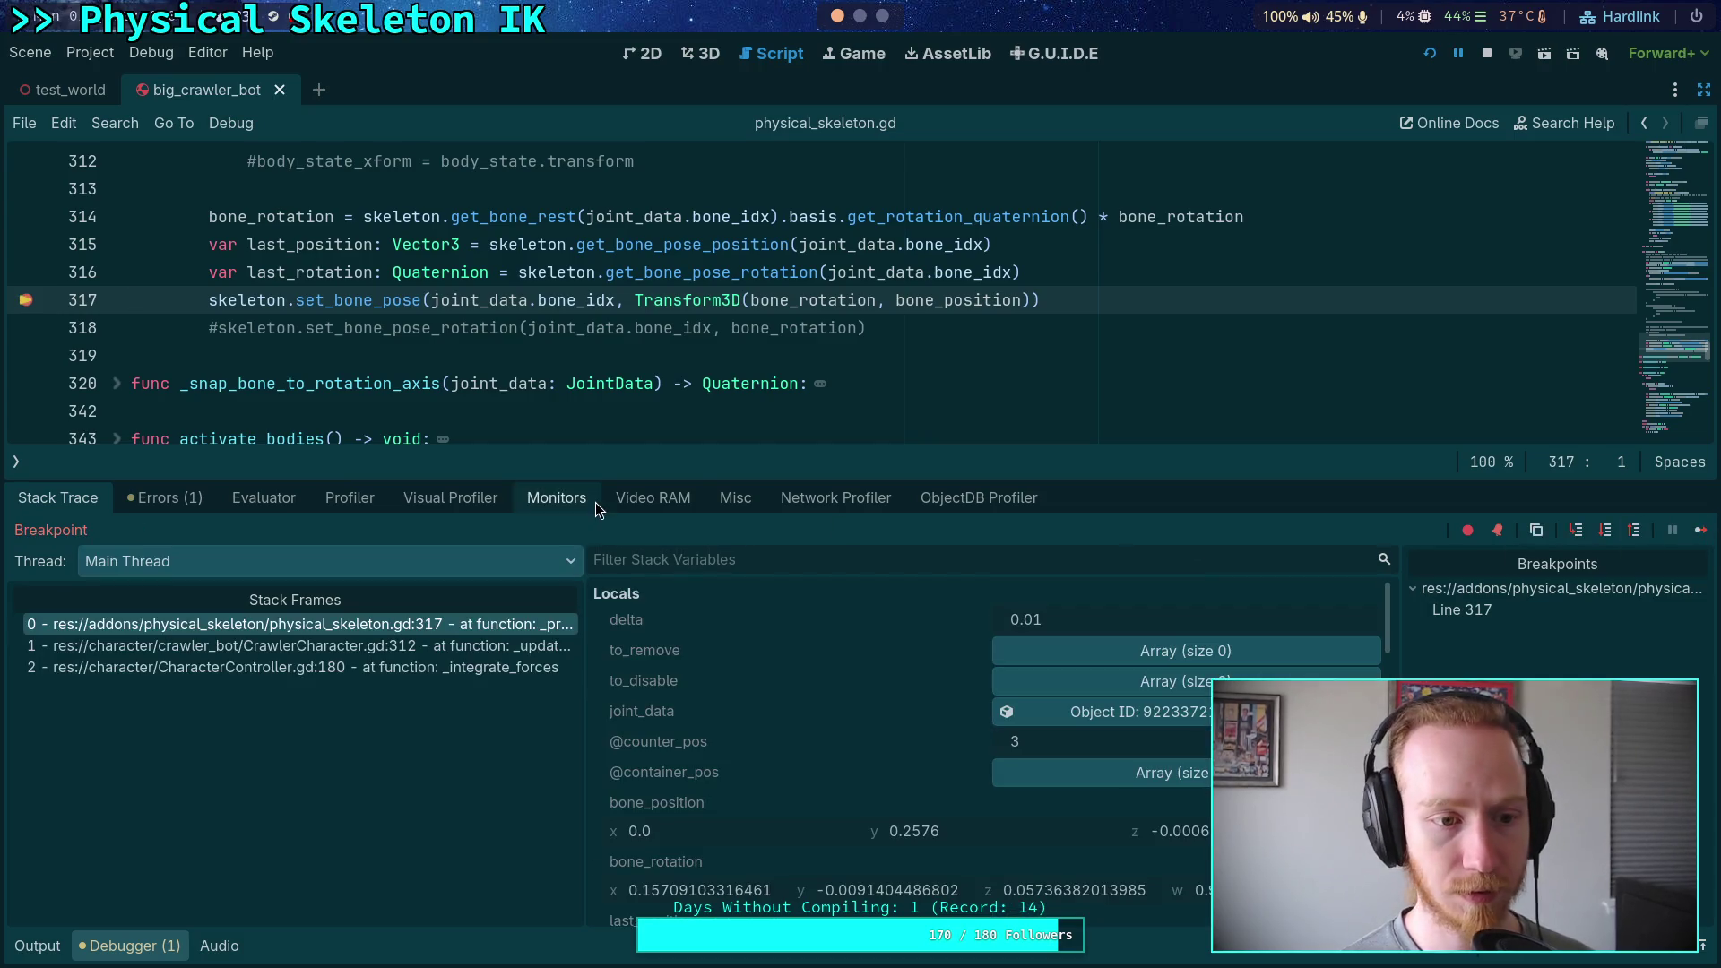
scroll(744, 680, down, 4)
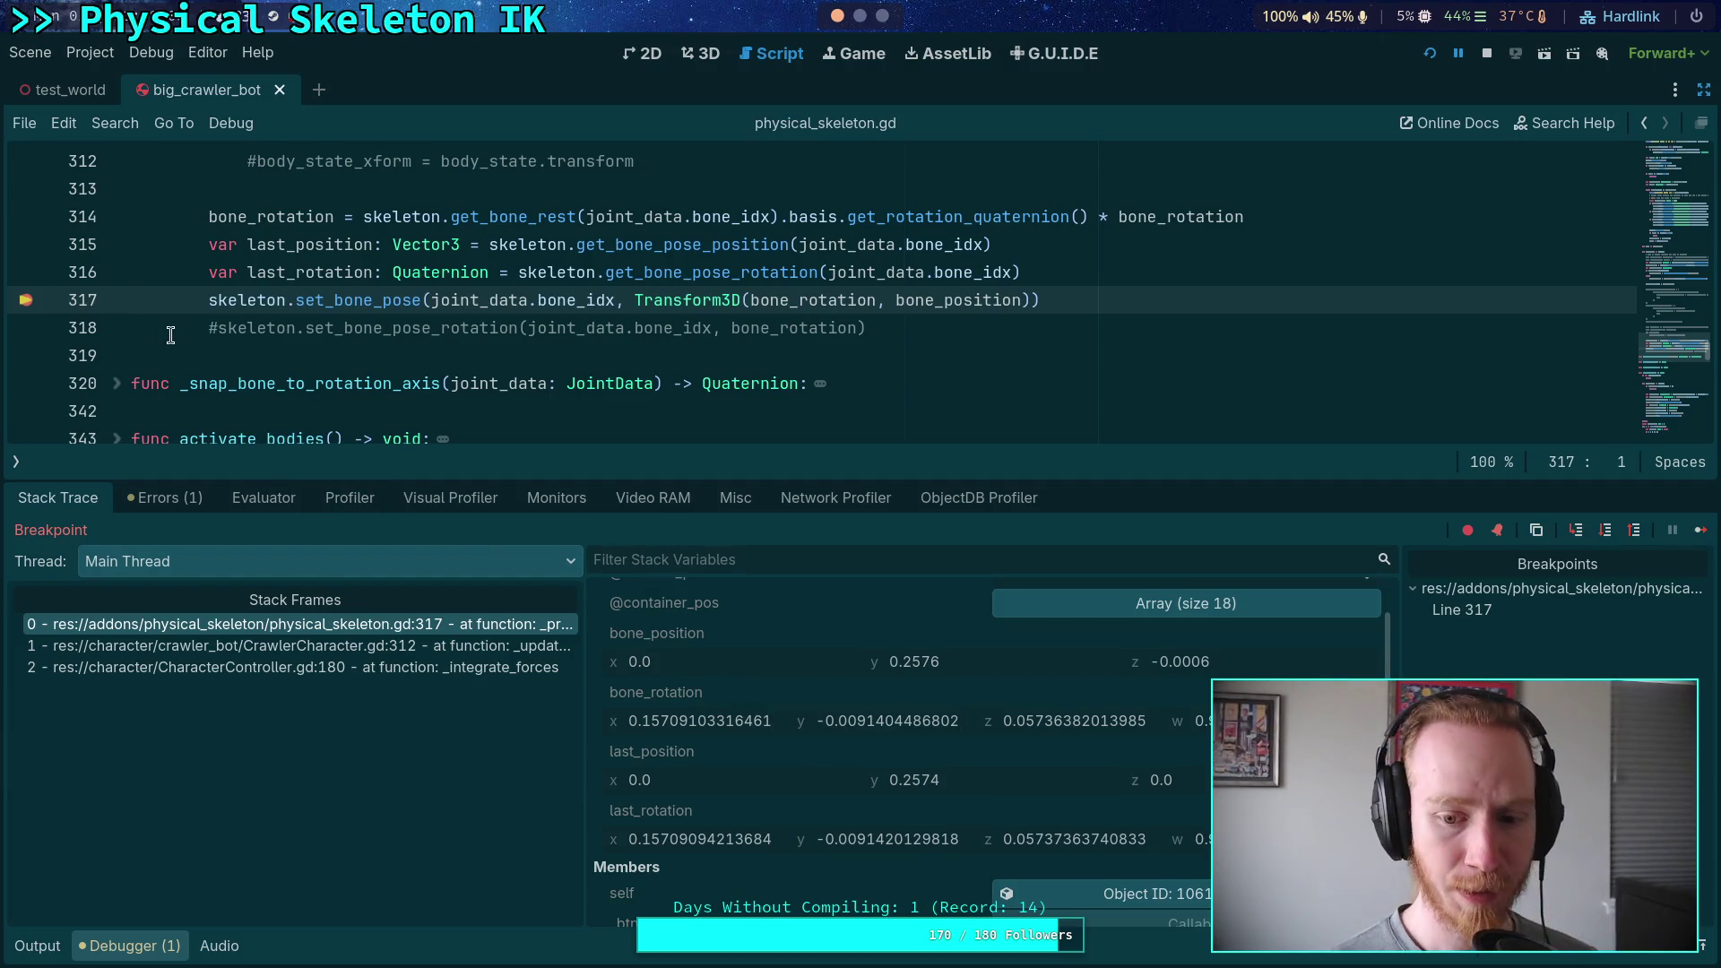
click(34, 304)
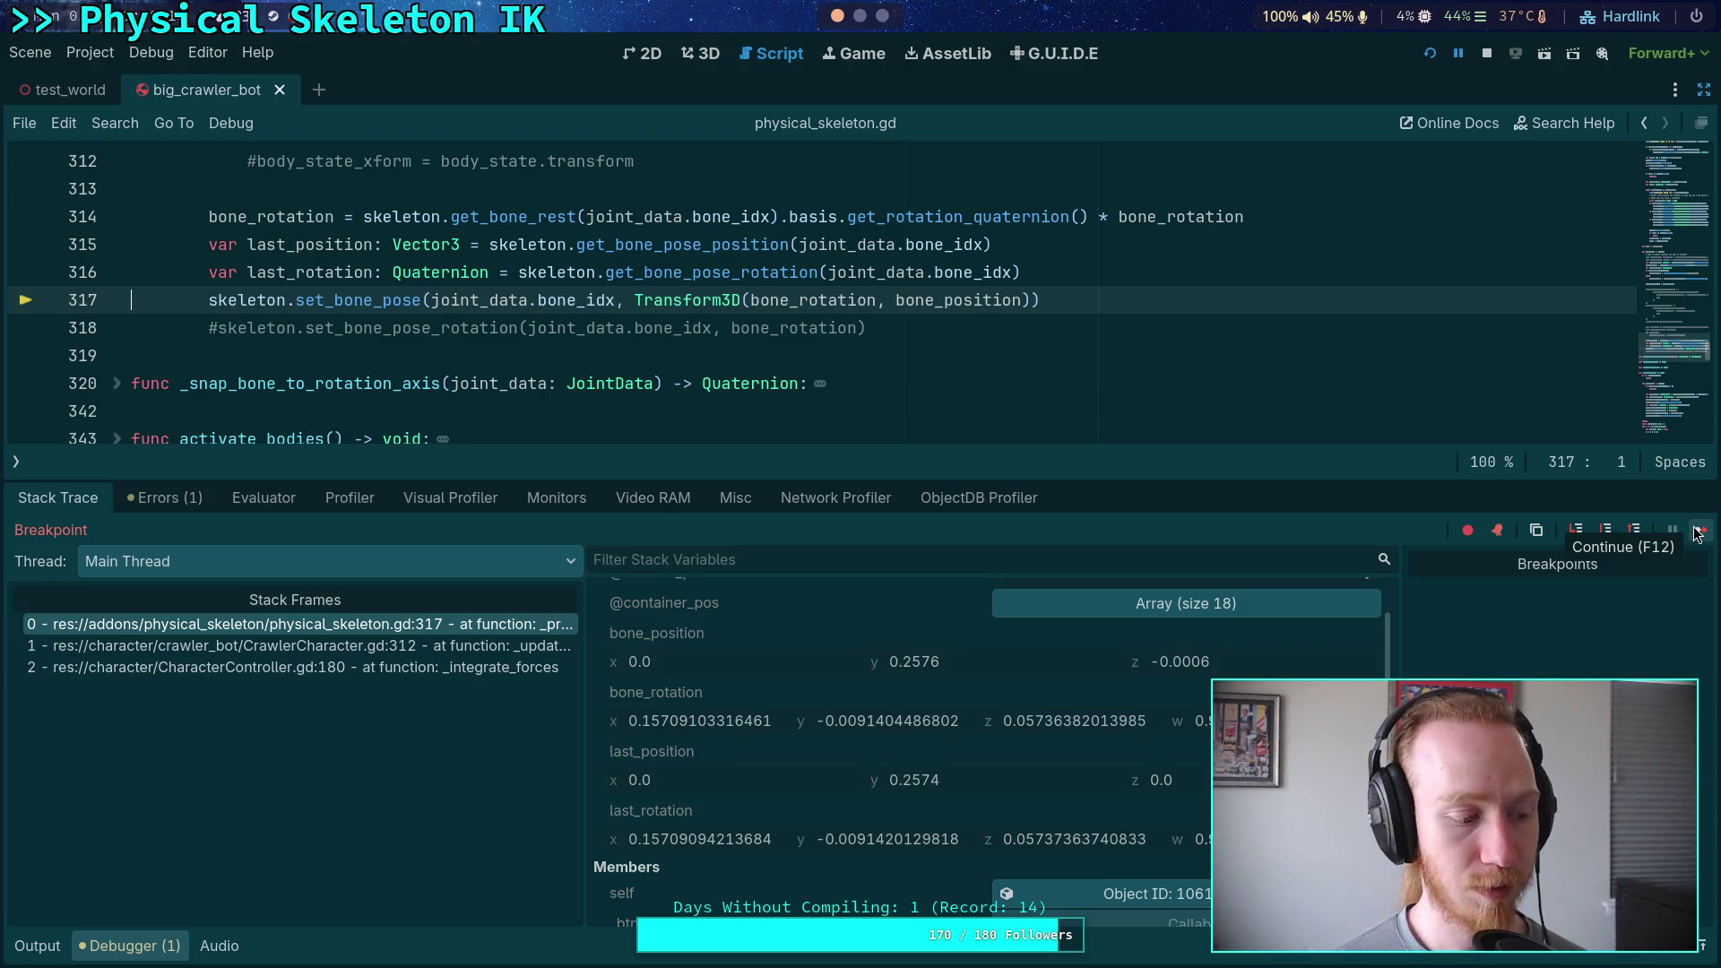
click(1697, 531)
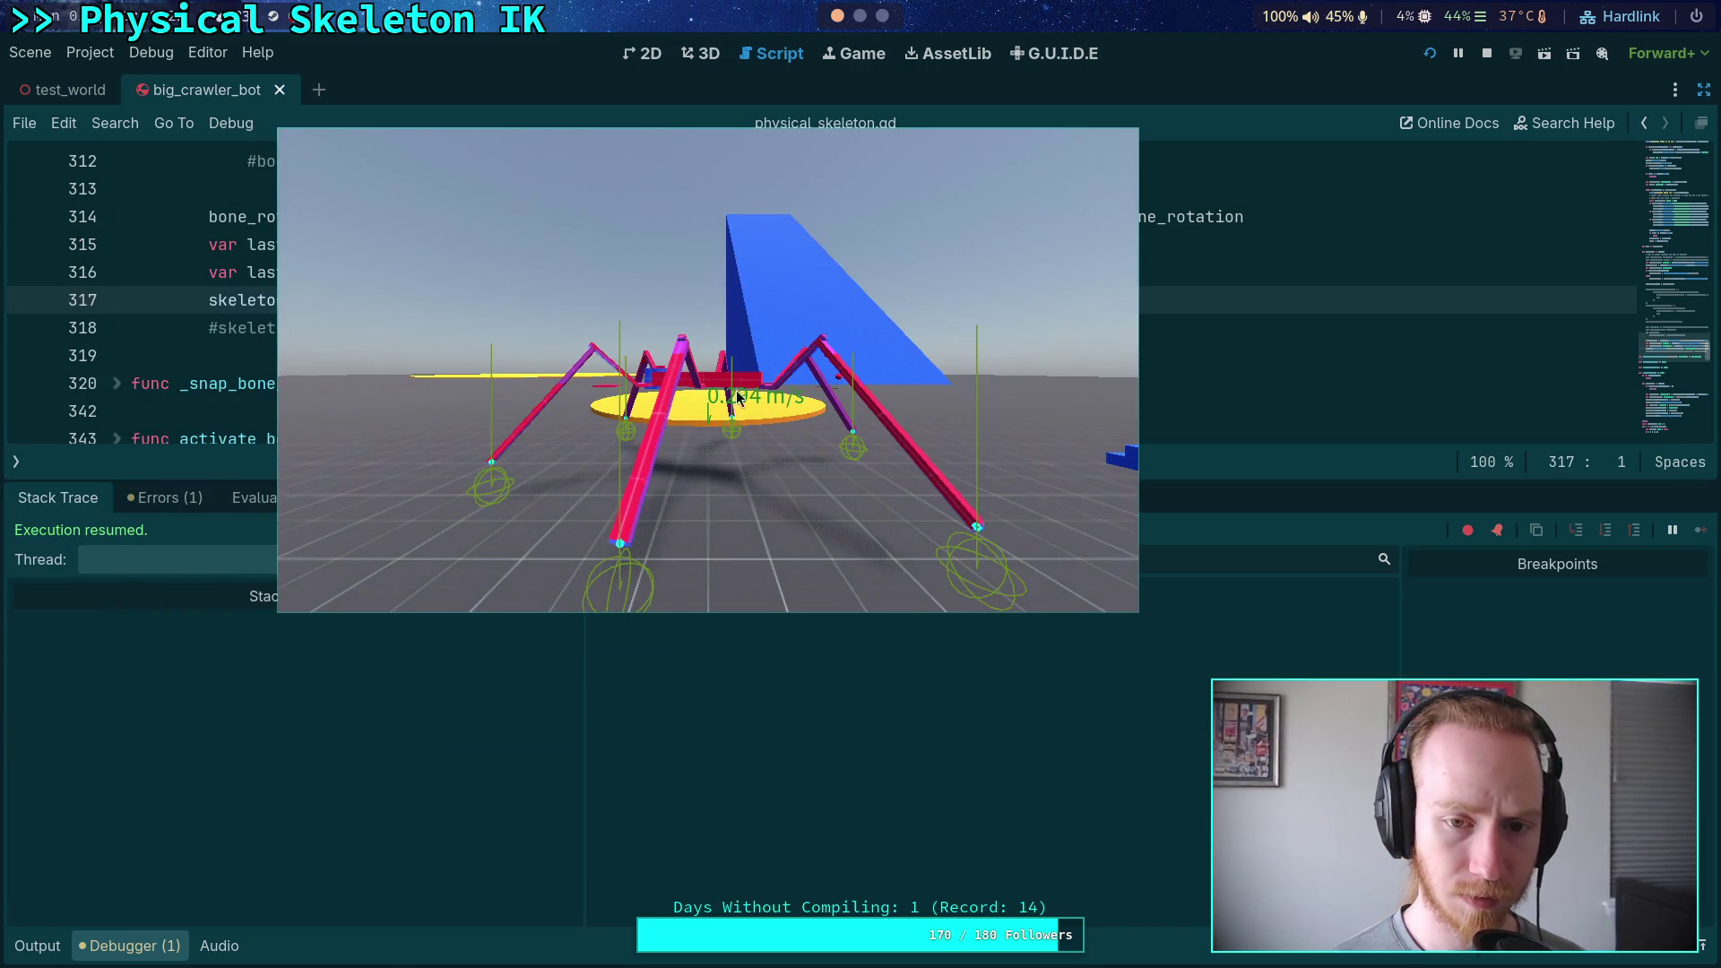
Re-add the line 317 breakpoint and continue to the next hit, where bone_position reads (0.0001, 0.309, -0.0004)
mouse_move(837, 431)
mouse_down()
mouse_move(0, 421)
mouse_move(578, 578)
mouse_up()
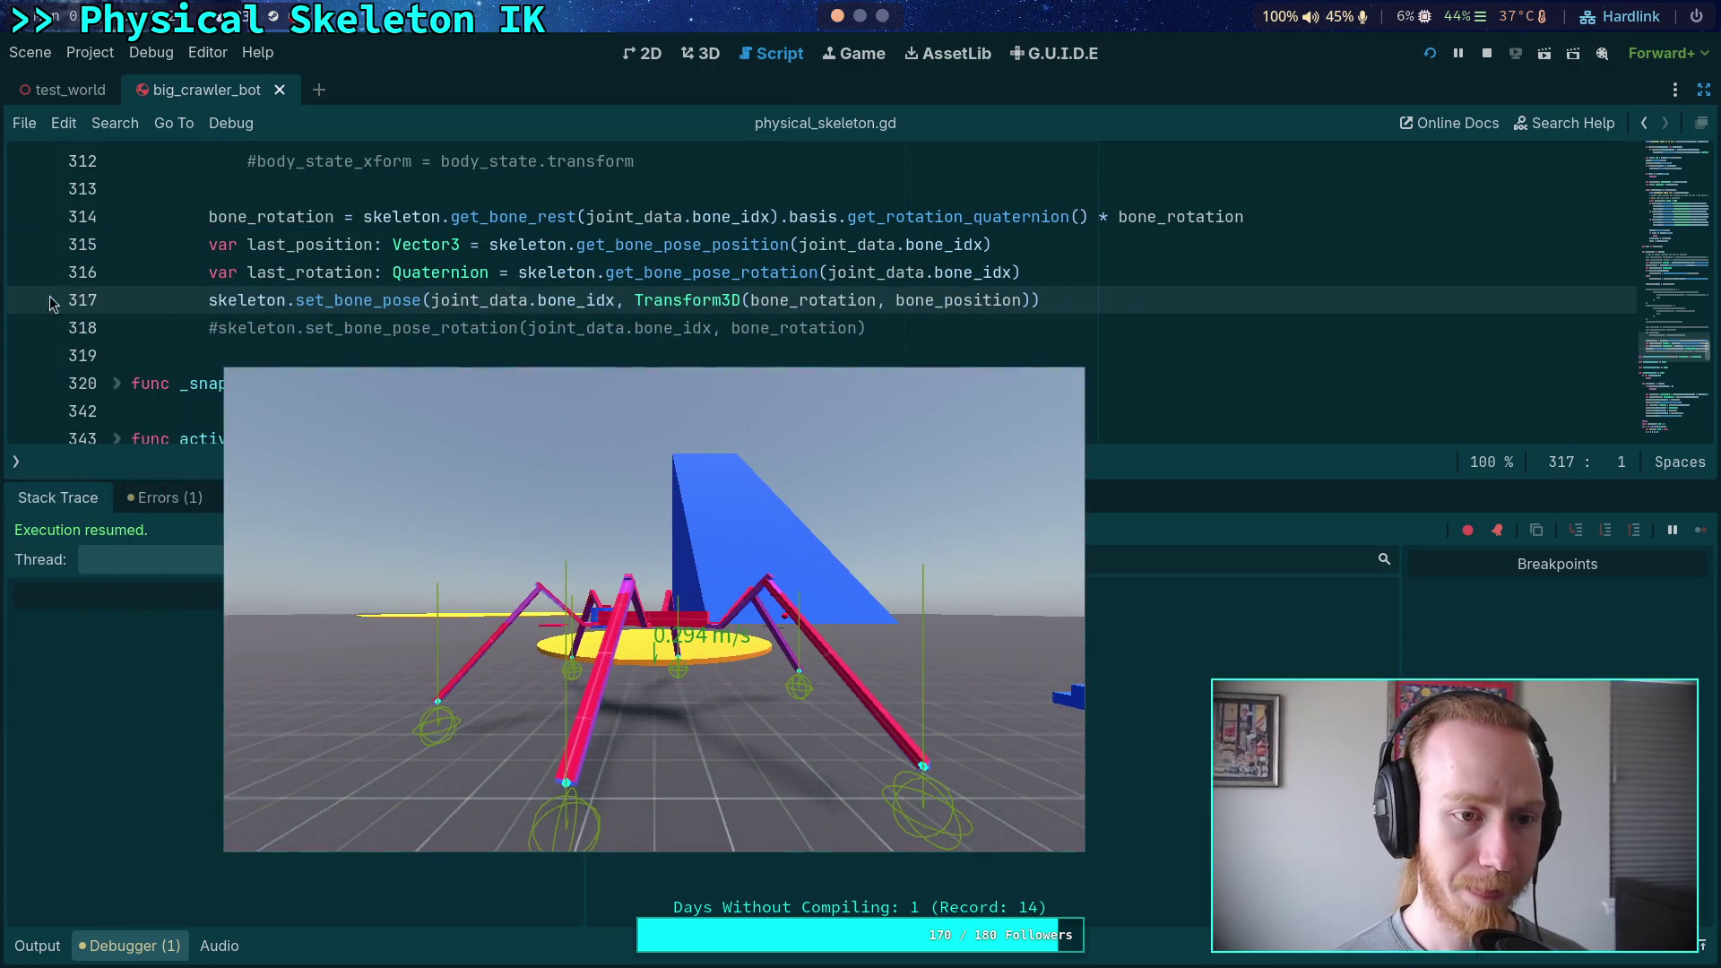
click(26, 299)
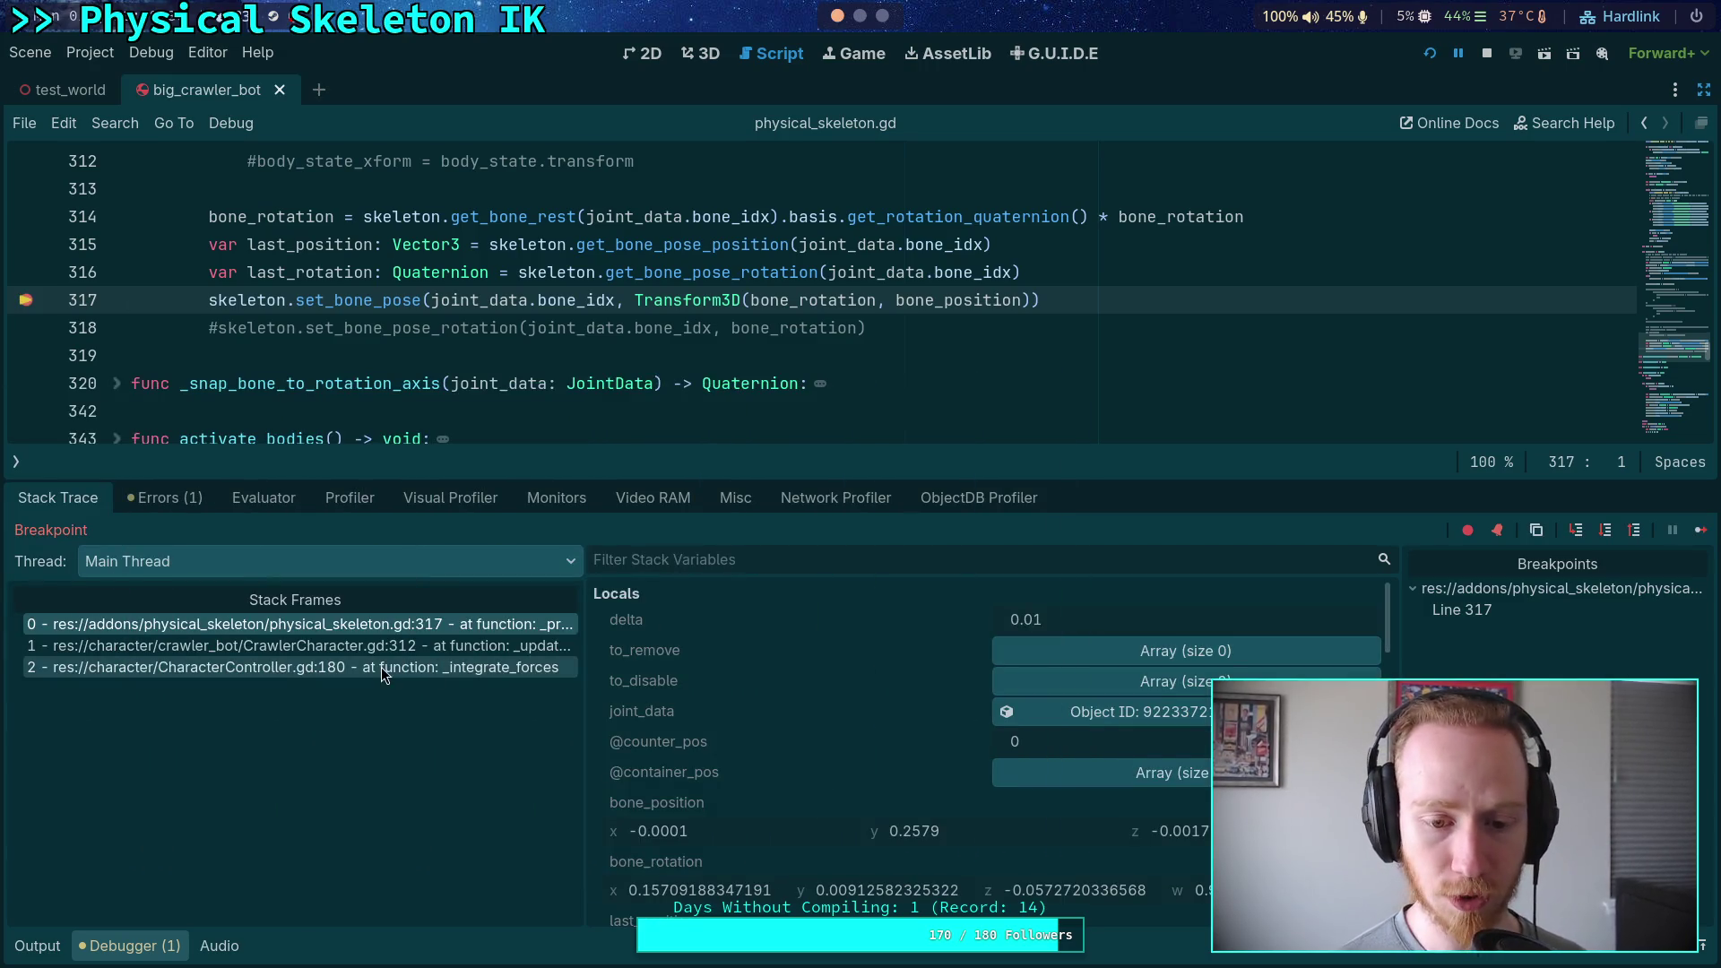
scroll(874, 656, down, 2)
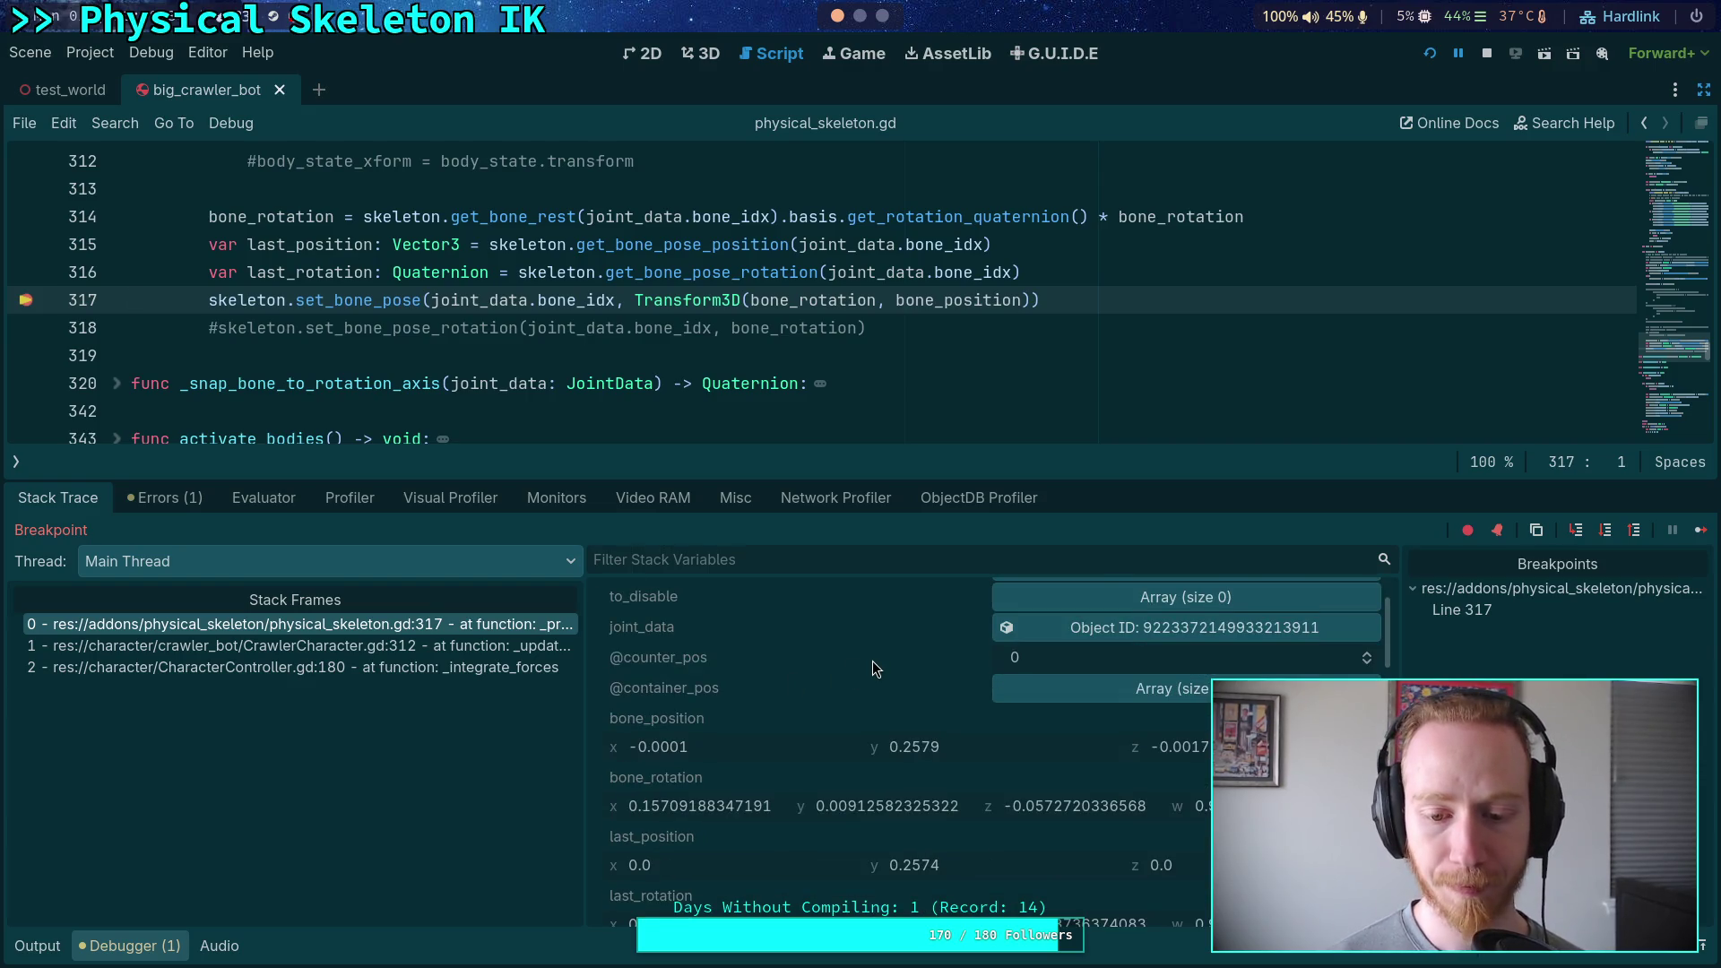
scroll(872, 659, down, 1)
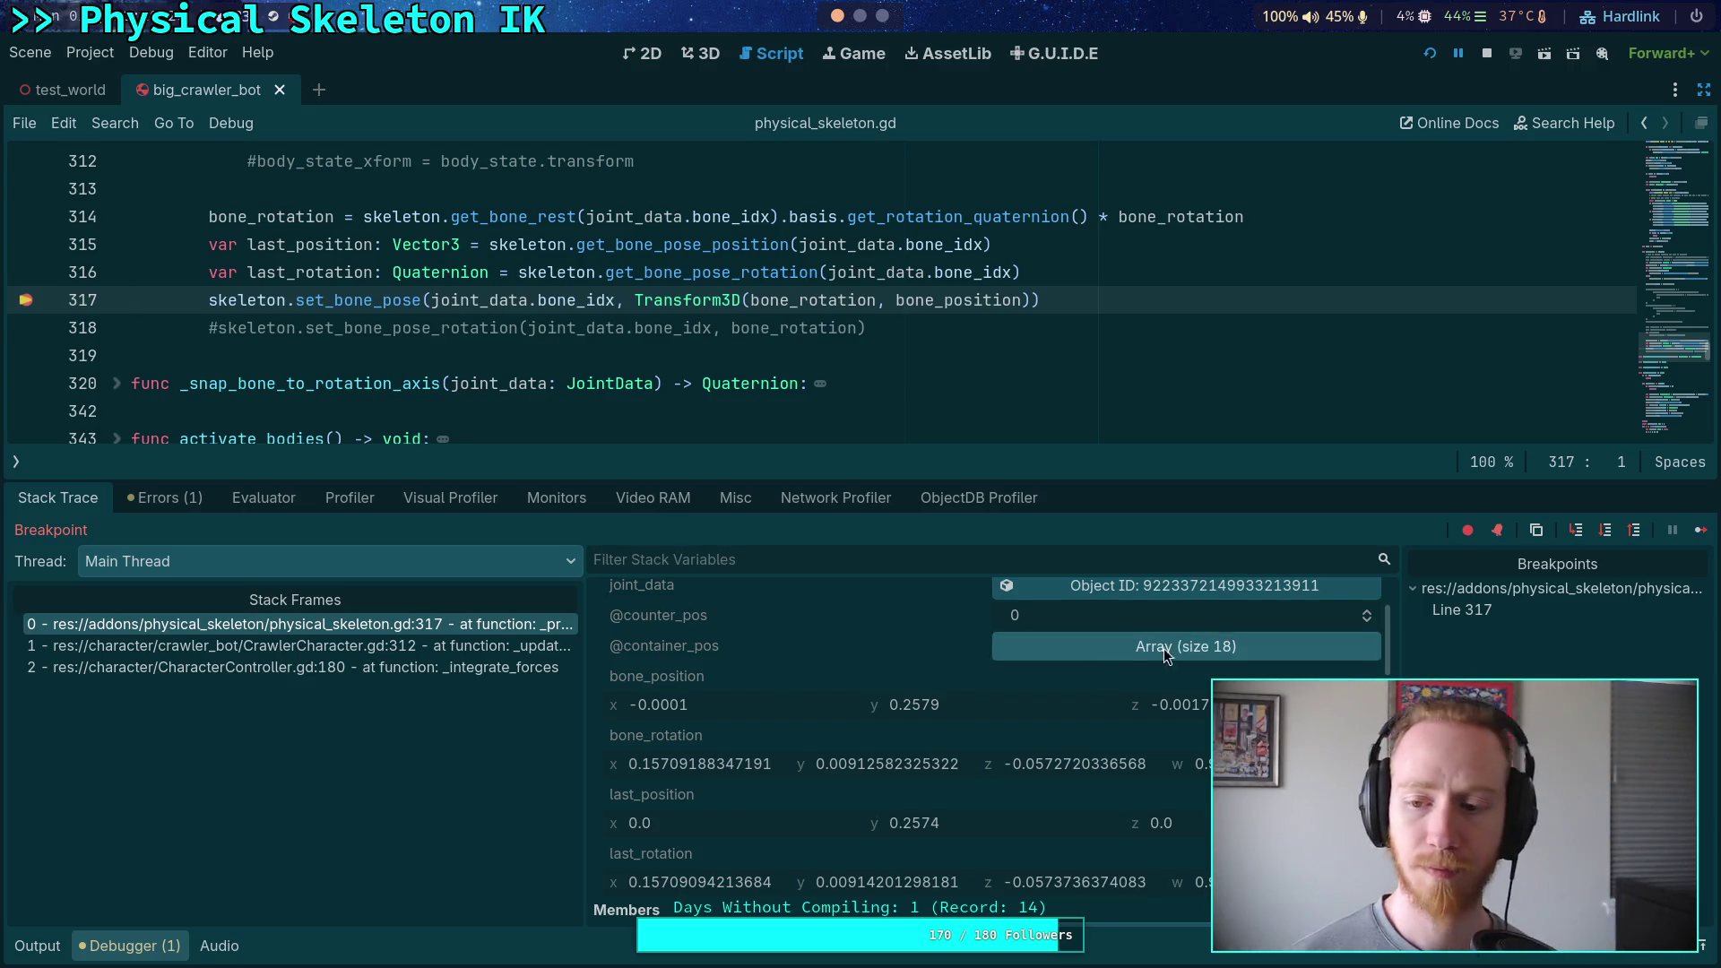
click(1701, 530)
scroll(840, 769, down, 3)
scroll(838, 763, down, 1)
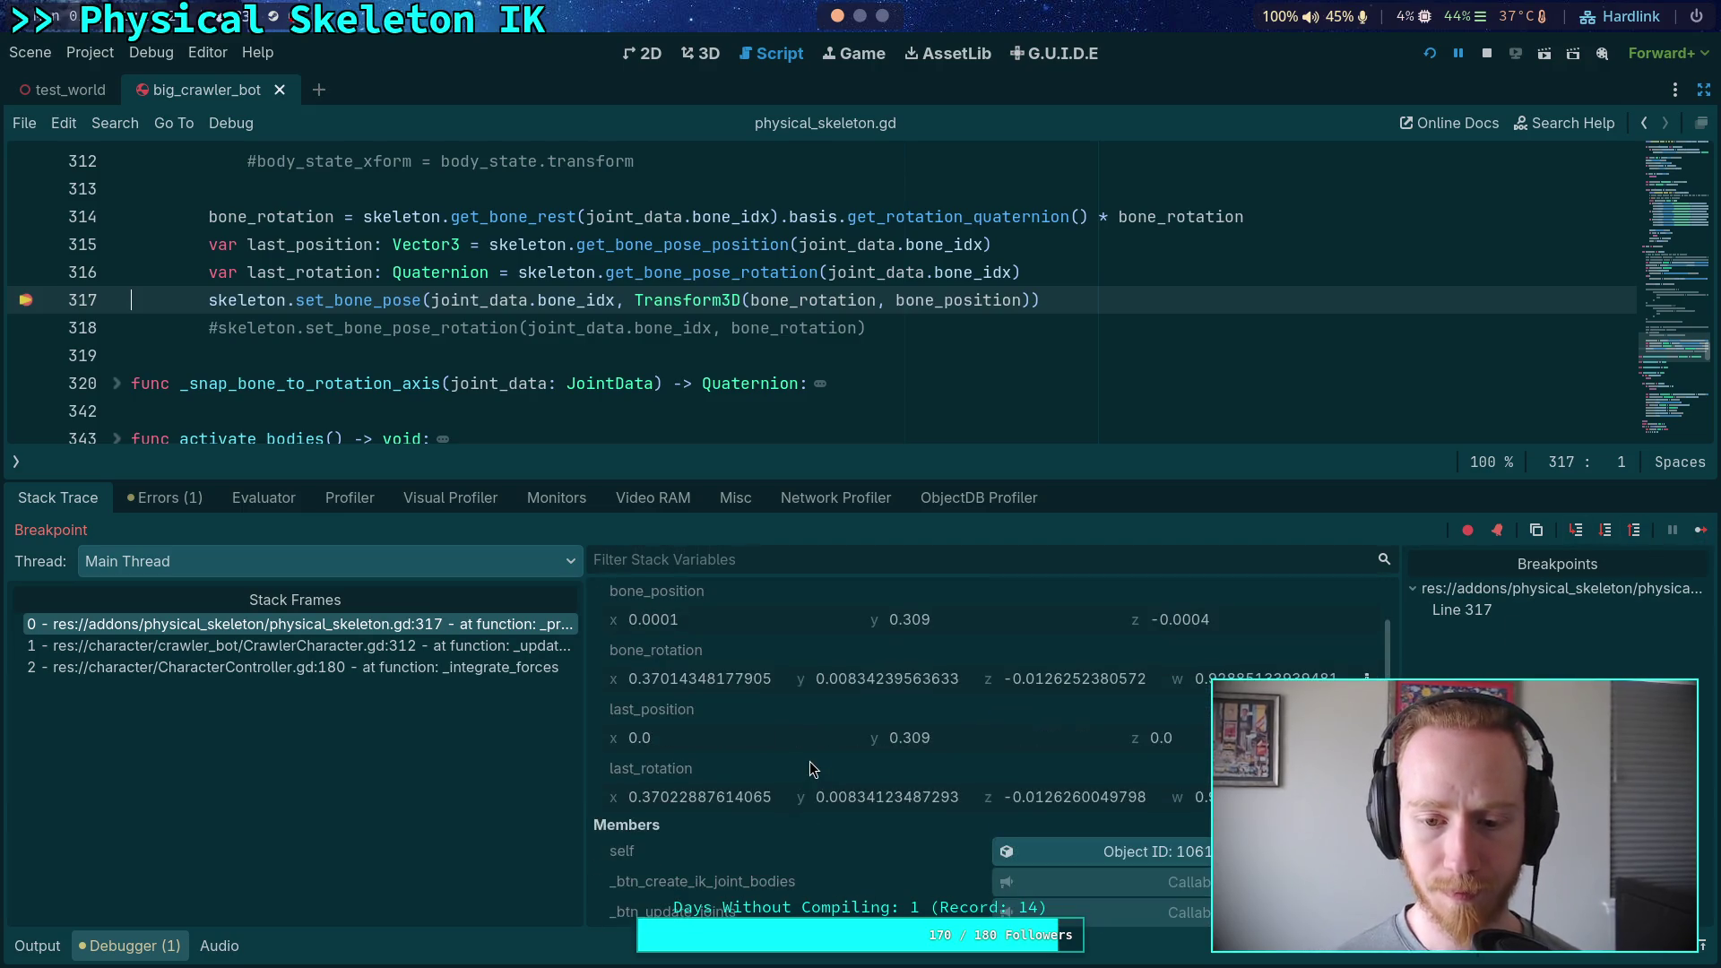
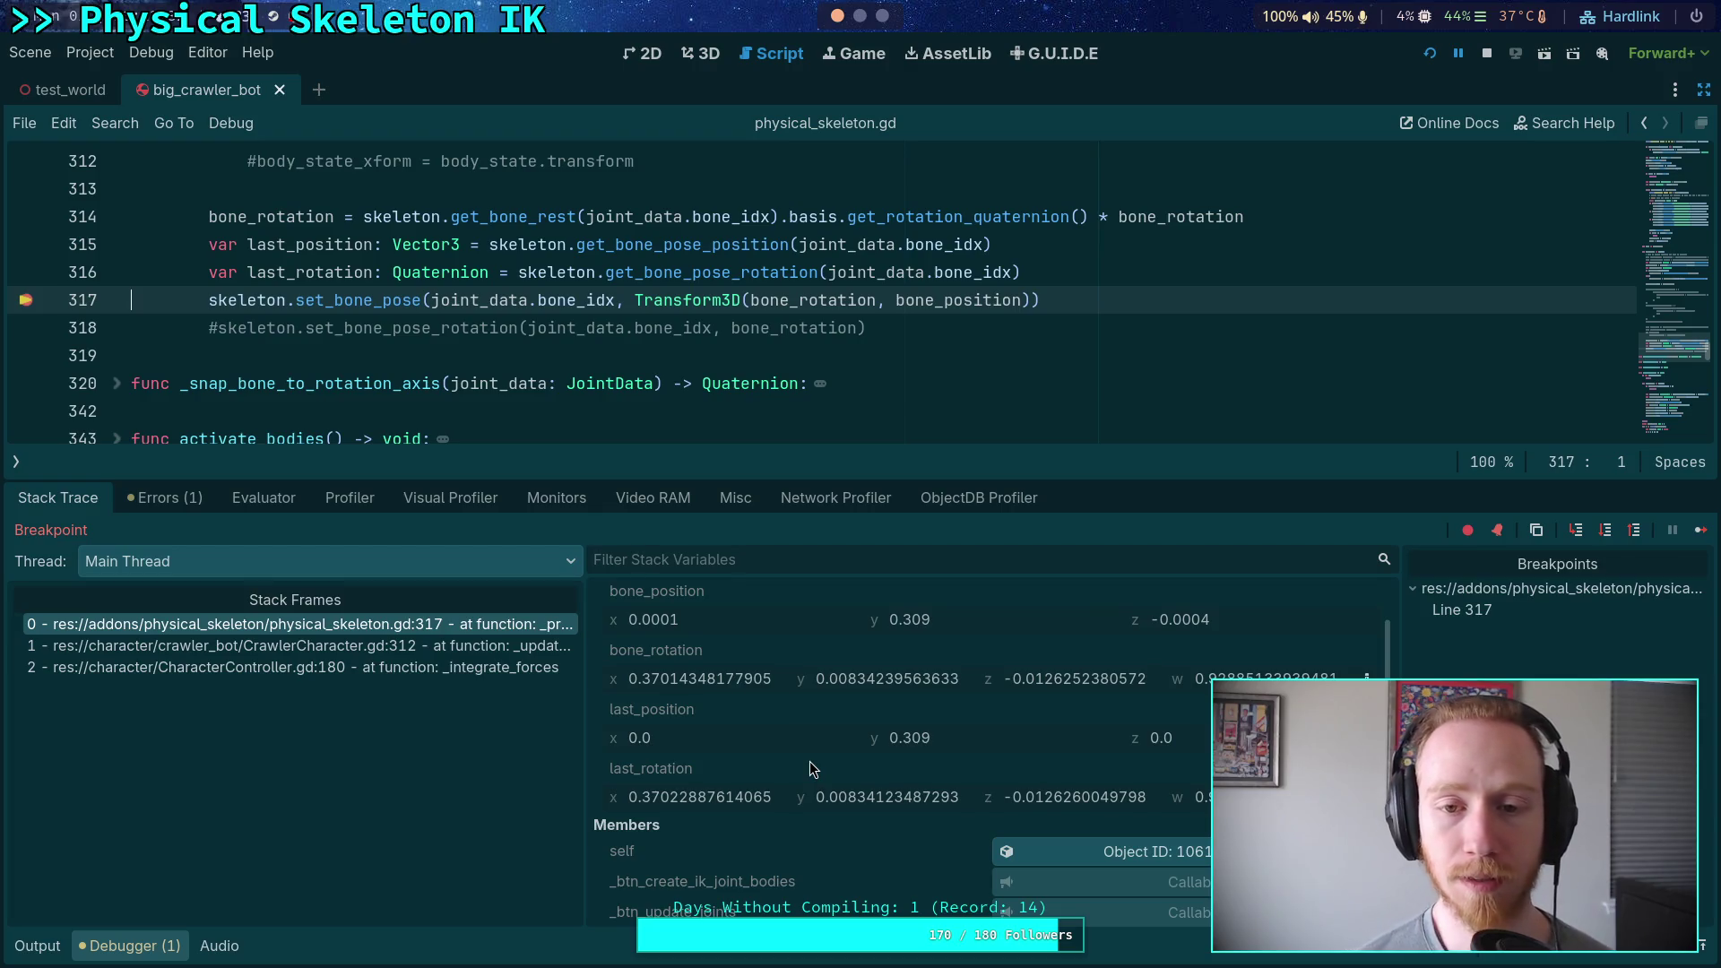
Stop the running debug session and hide the Debugger panel to show update_motors
click(1486, 55)
click(153, 948)
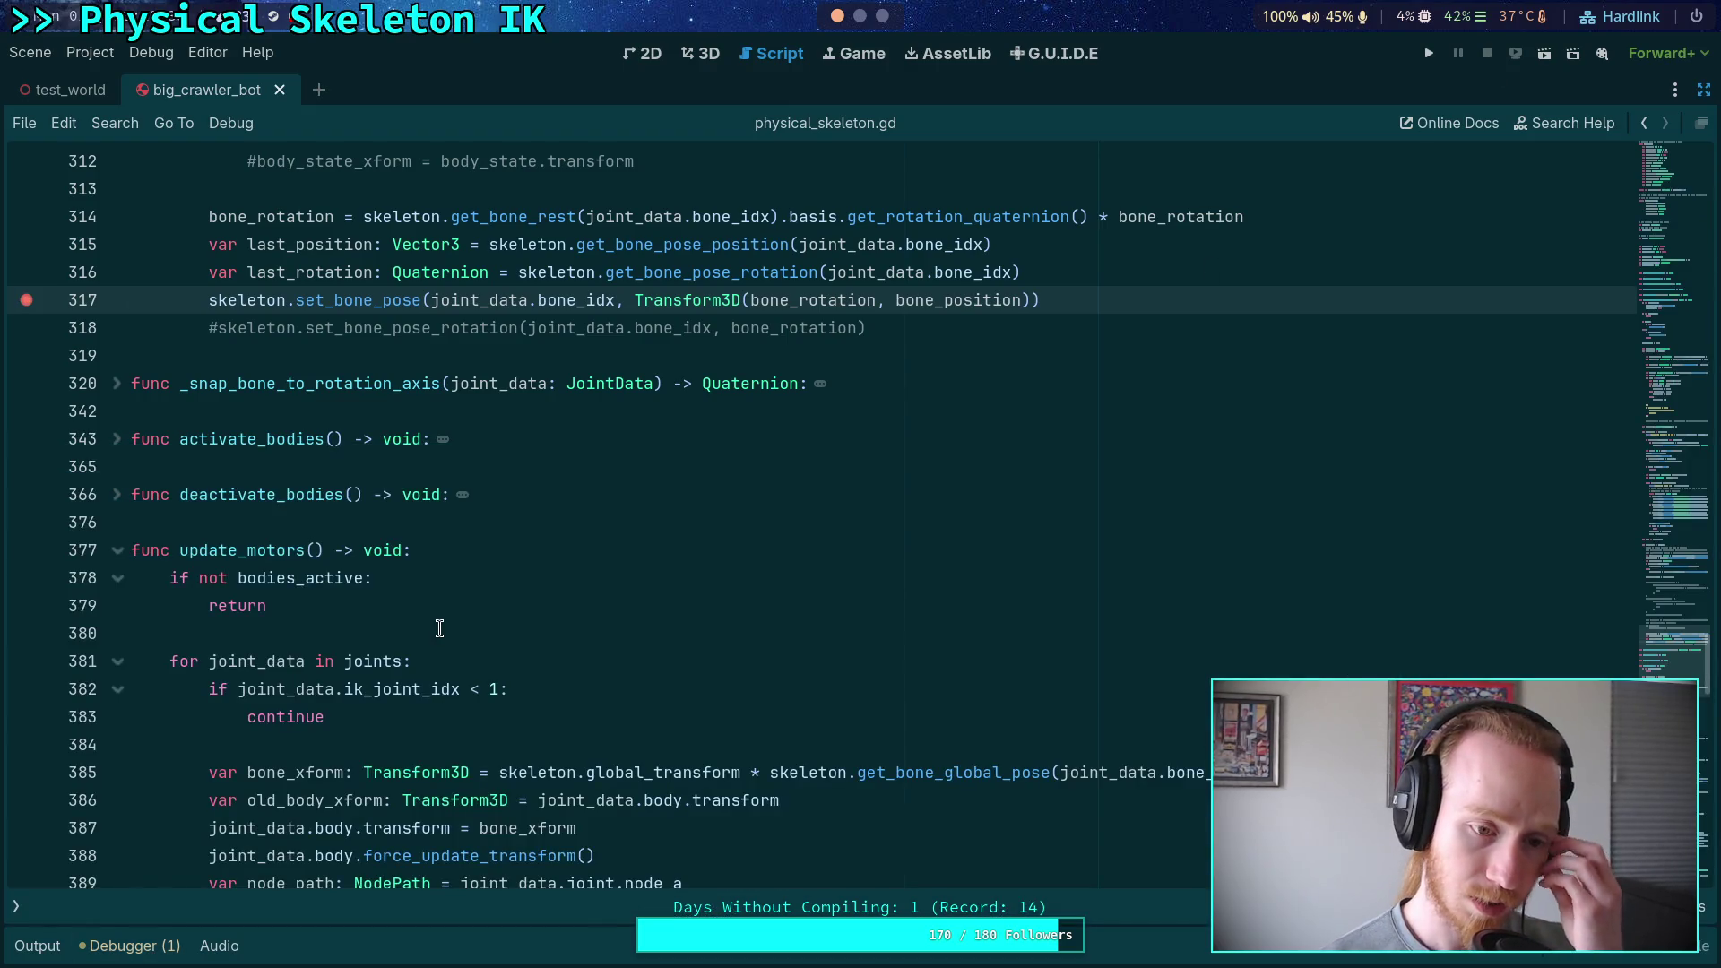
scroll(439, 628, down, 2)
scroll(494, 631, down, 1)
Begin replacing bone_xform with old_body_xform on line 387 of update_motors
mouse_move(659, 737)
mouse_down()
mouse_move(250, 550)
mouse_move(212, 550)
mouse_move(209, 523)
mouse_up()
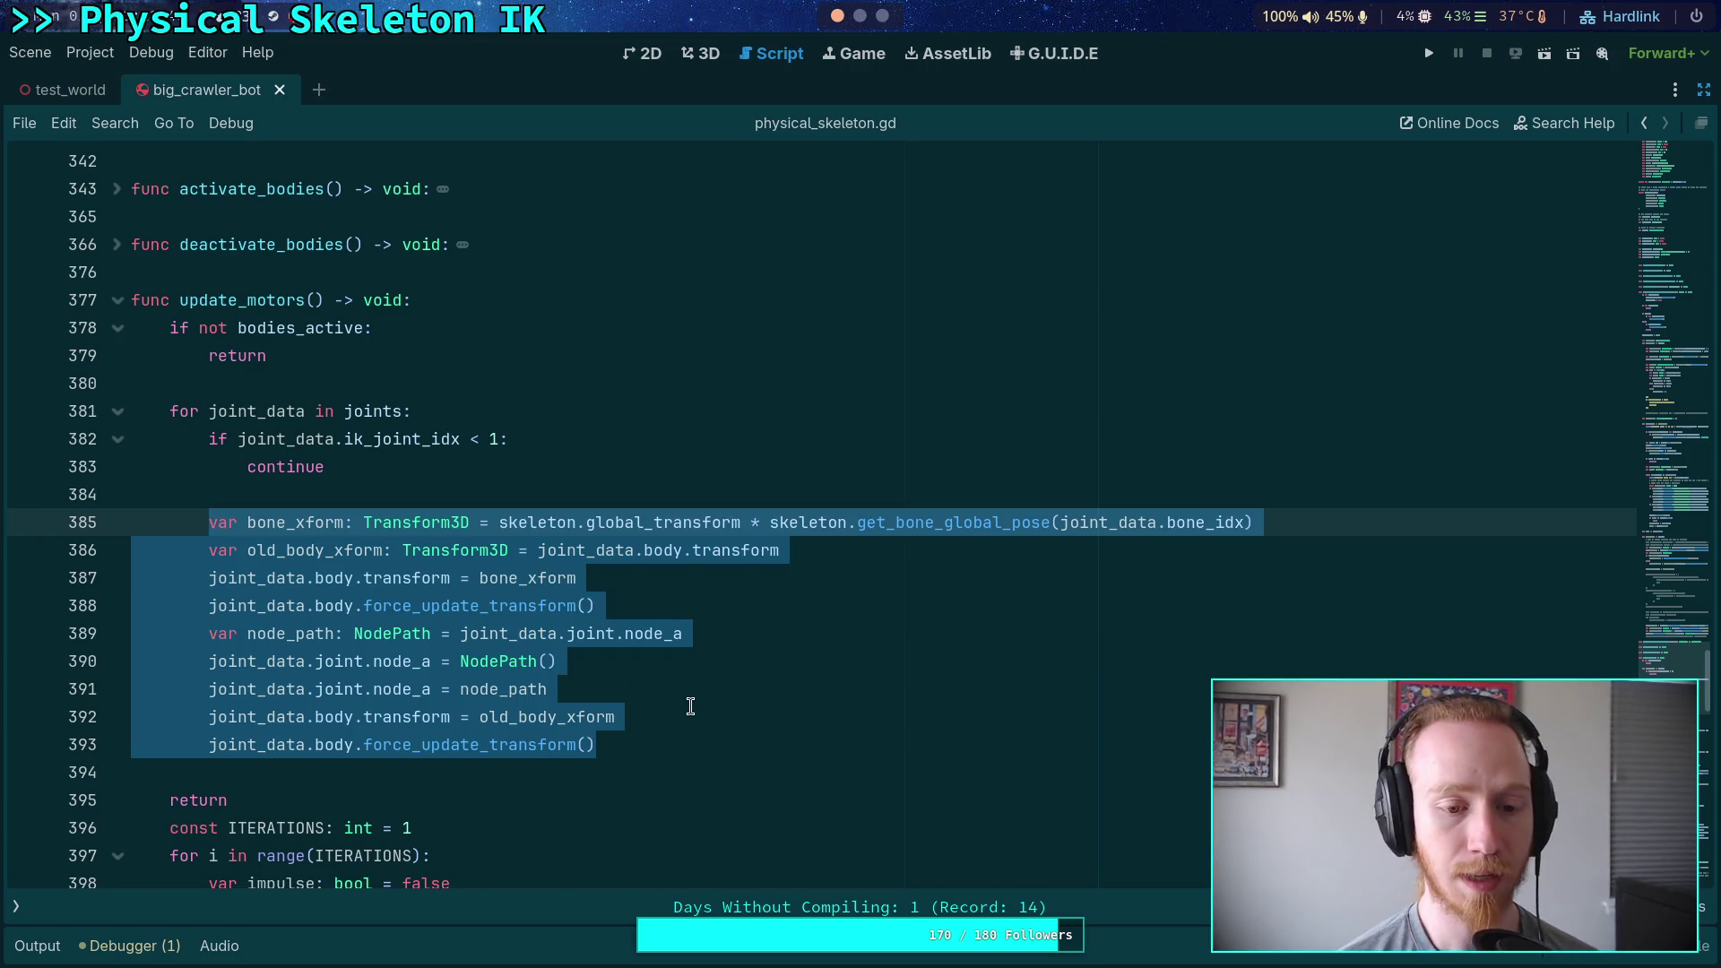
double_click(510, 579)
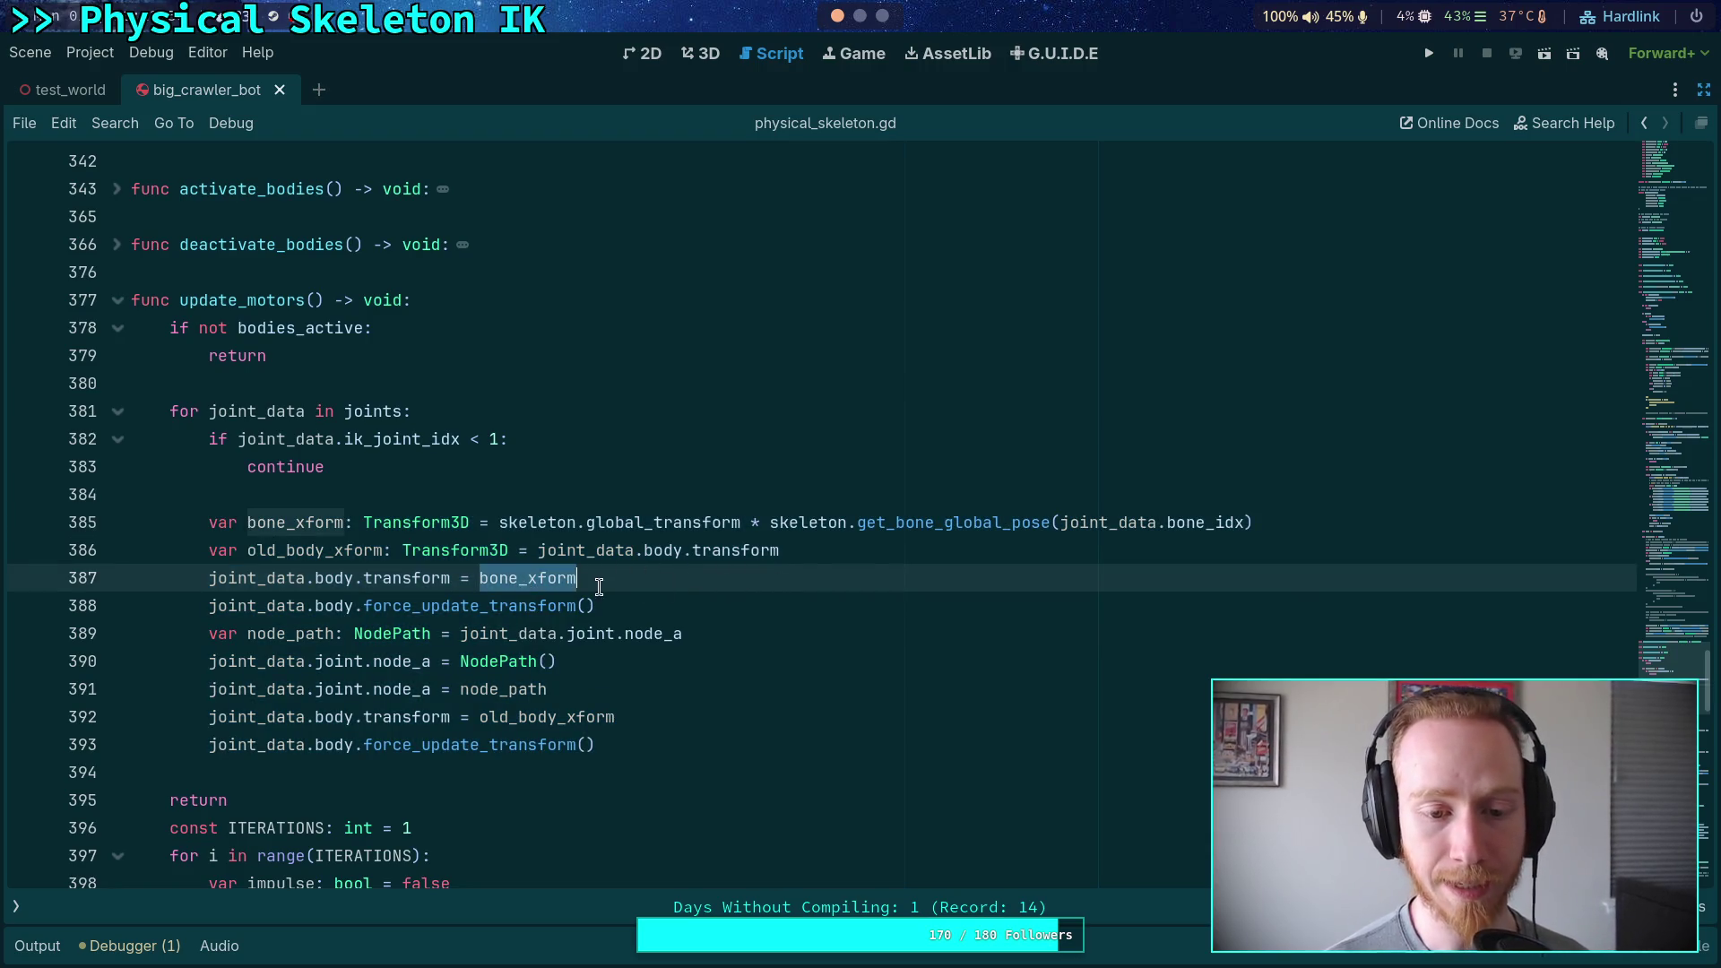
click(480, 581)
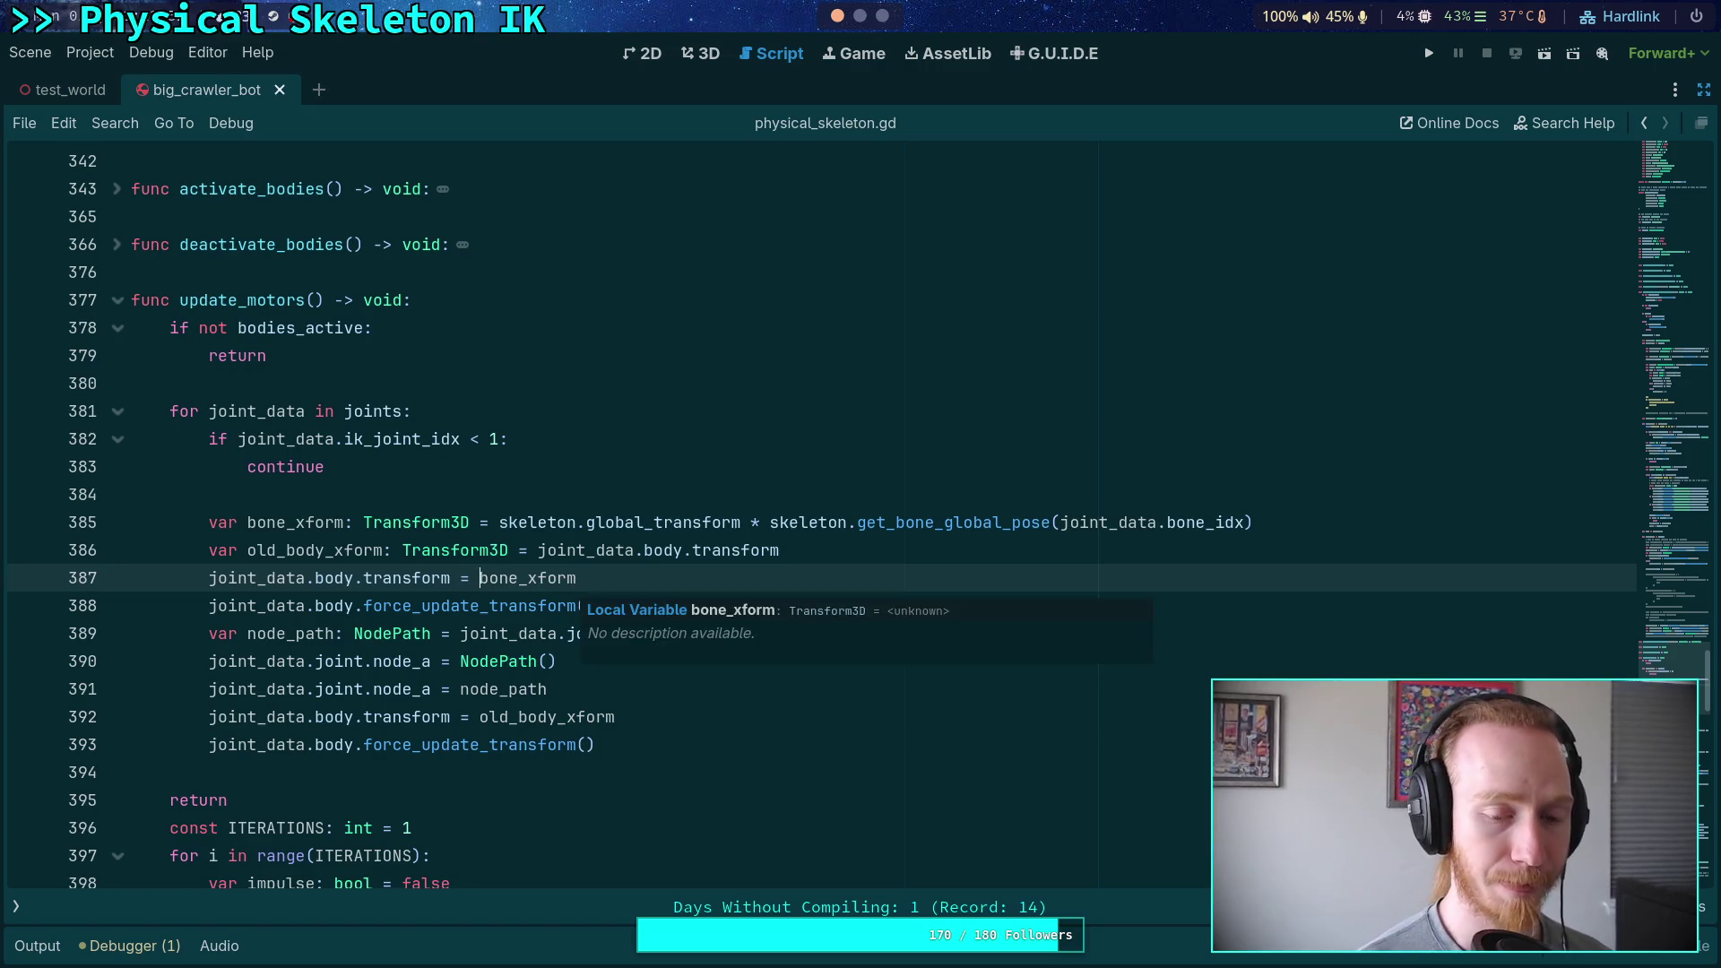
key(Left)
text(old)
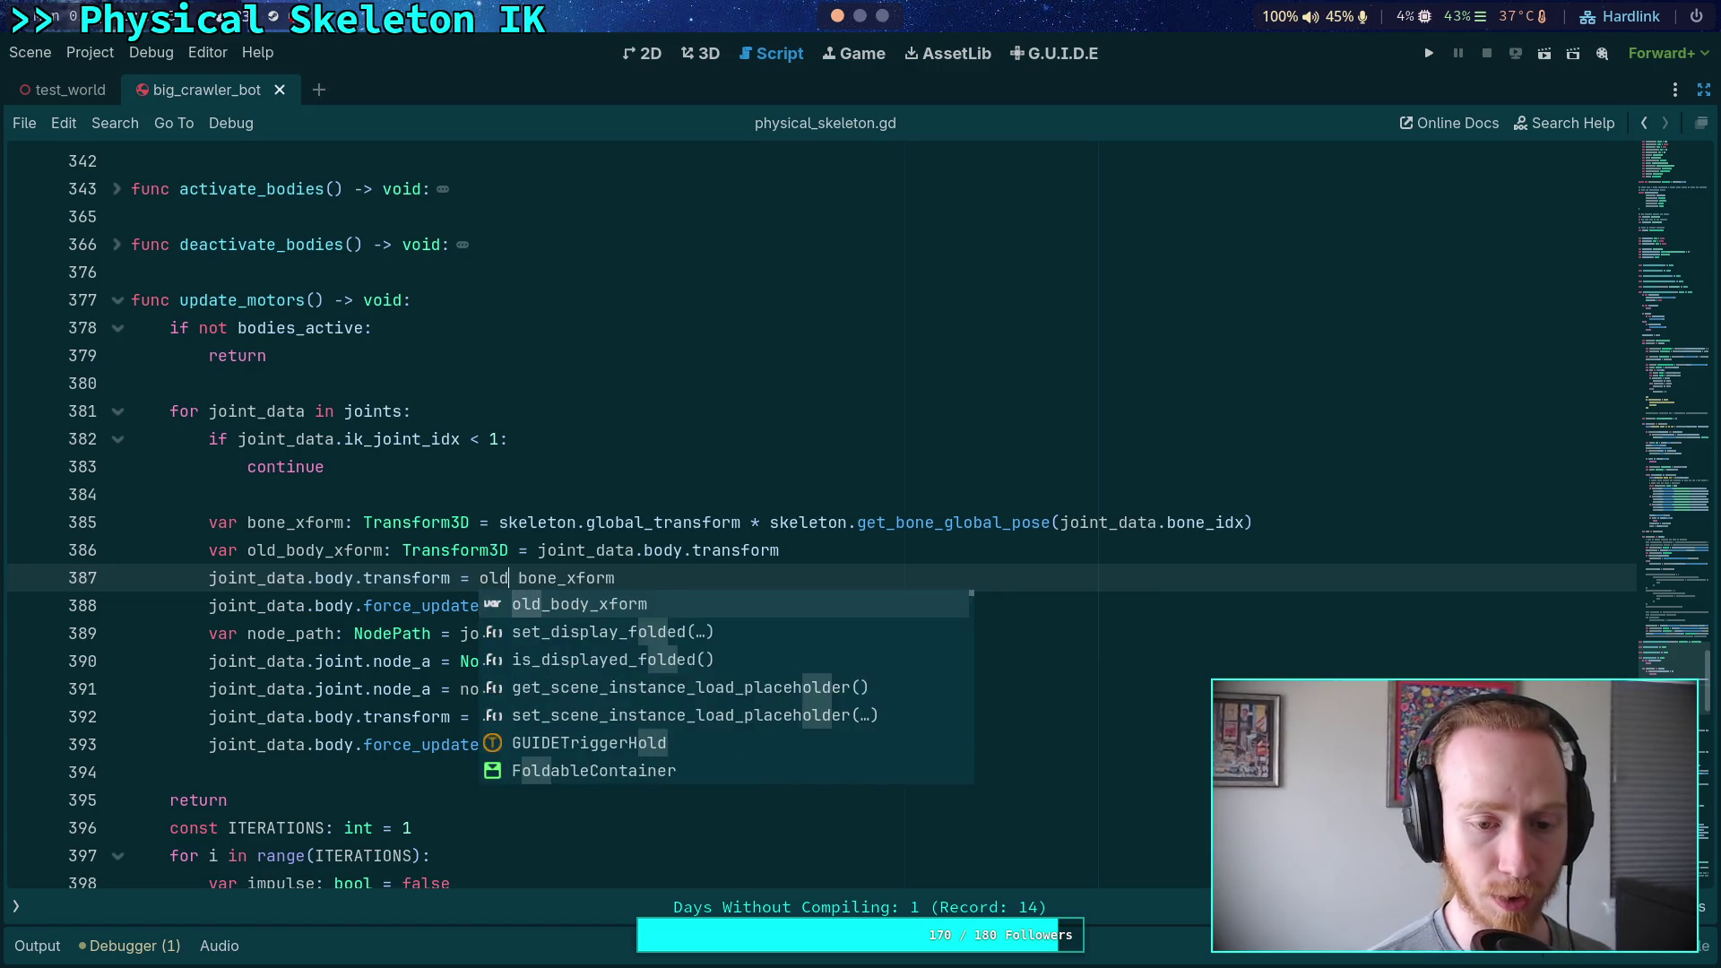